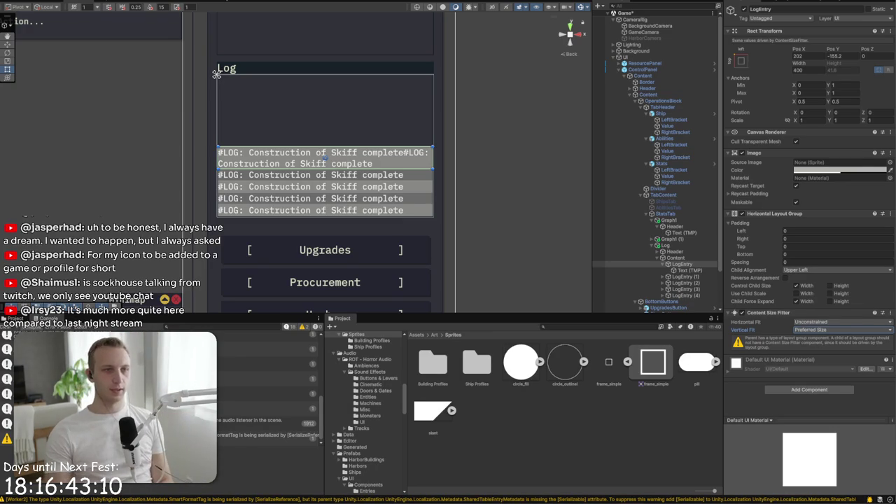
Set the LogEntry Horizontal Layout Group padding to 2 on left, right, top and bottom
click(799, 231)
text(3)
click(803, 238)
text(2)
click(802, 247)
text(2)
click(801, 255)
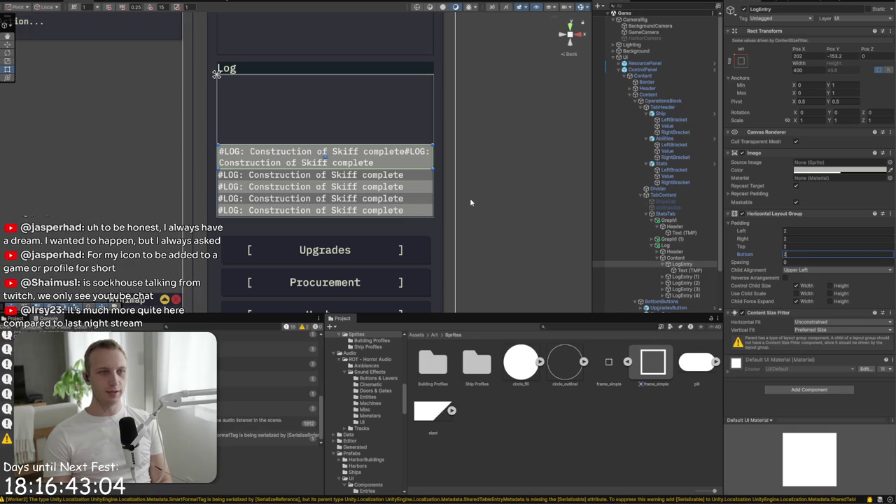
click(471, 202)
scroll(188, 135, up, 5)
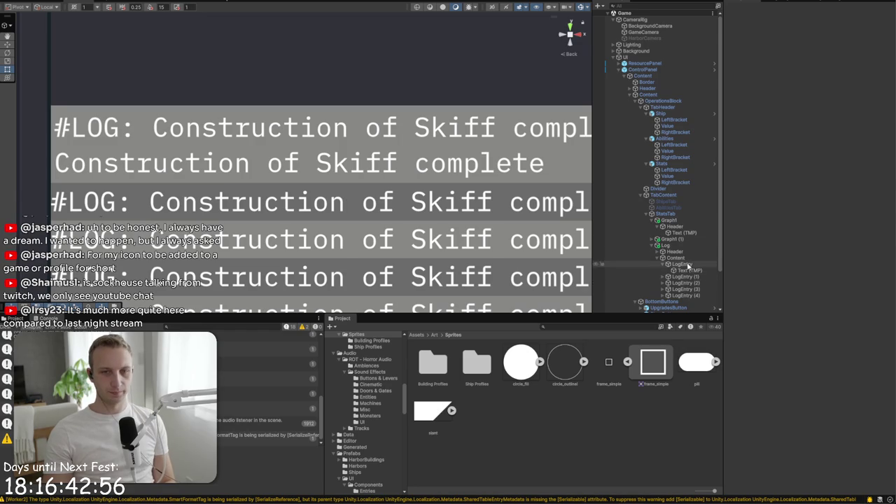
Browse the Assets root, moving the Stone and Ground terrain layers and inspecting HoverSfx
click(681, 264)
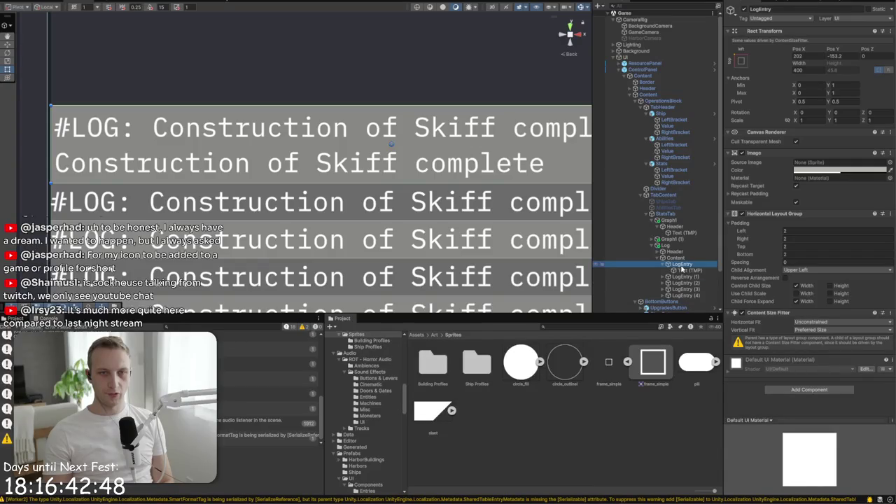
click(417, 334)
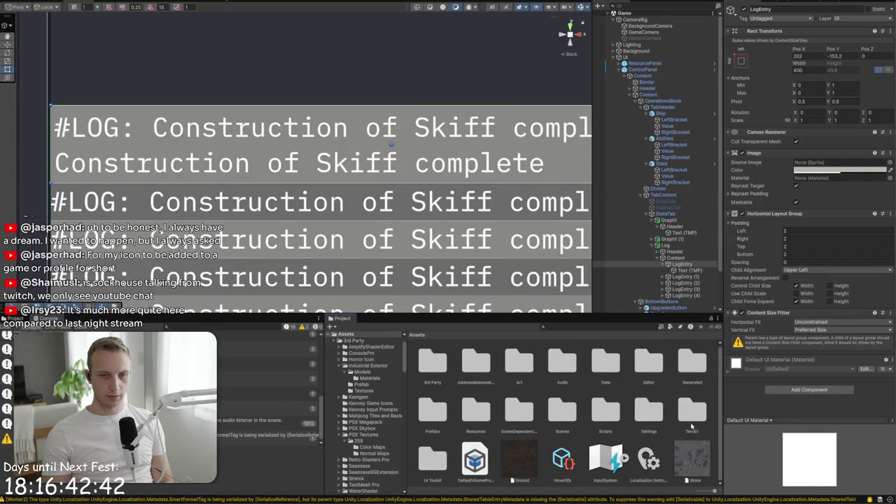
click(692, 460)
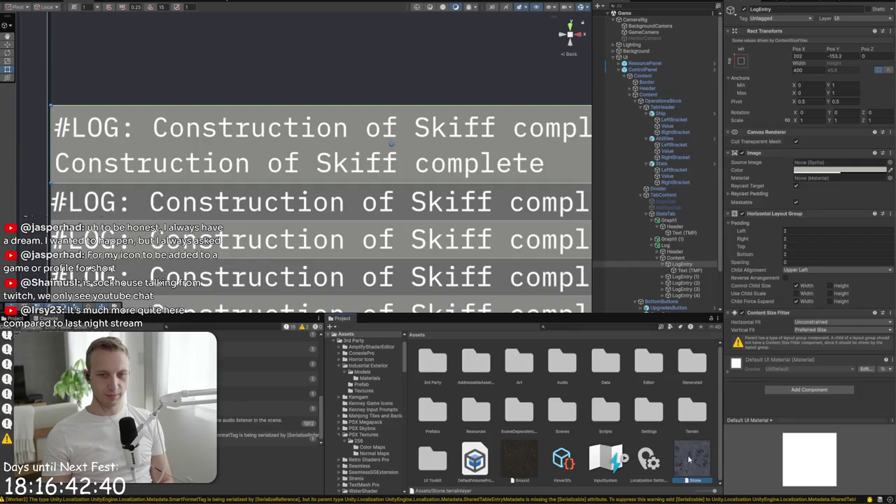
ctrl+click(519, 461)
mouse_move(520, 460)
mouse_down()
mouse_move(620, 423)
mouse_move(692, 416)
mouse_up()
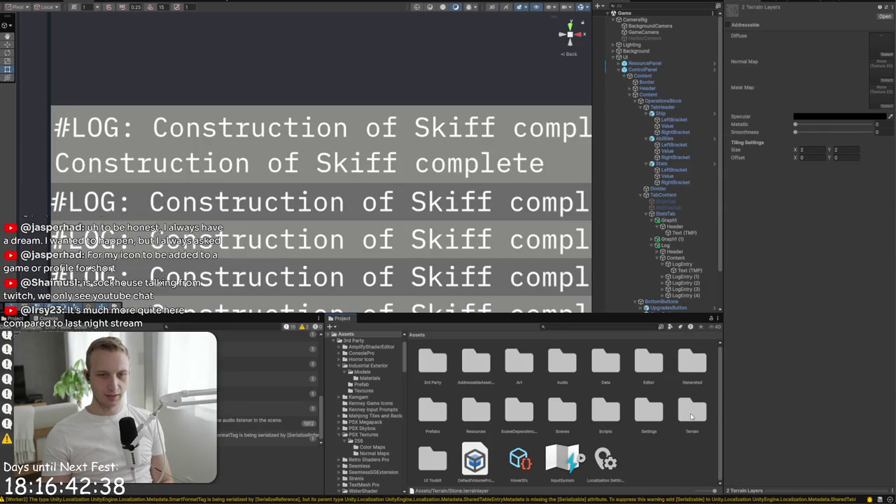
click(518, 478)
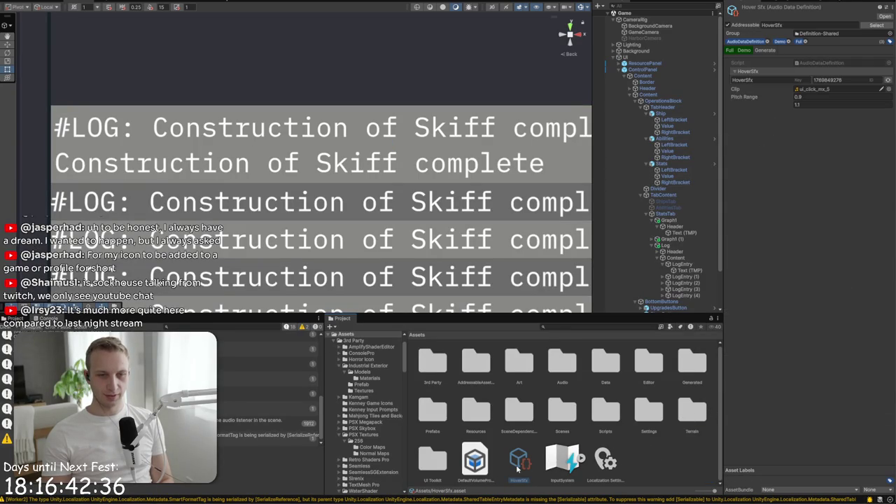
Search the project for ClickSfx, locate it in the Audio folder, then return to Assets
click(599, 326)
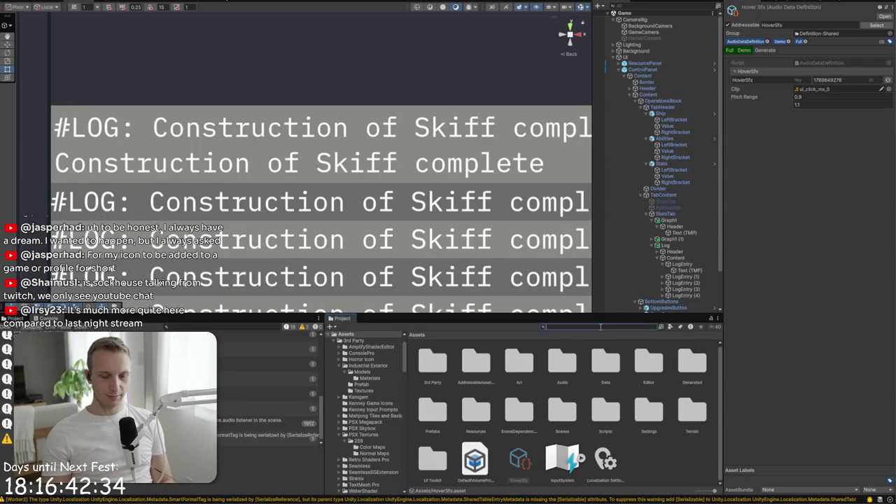
text(ClickS)
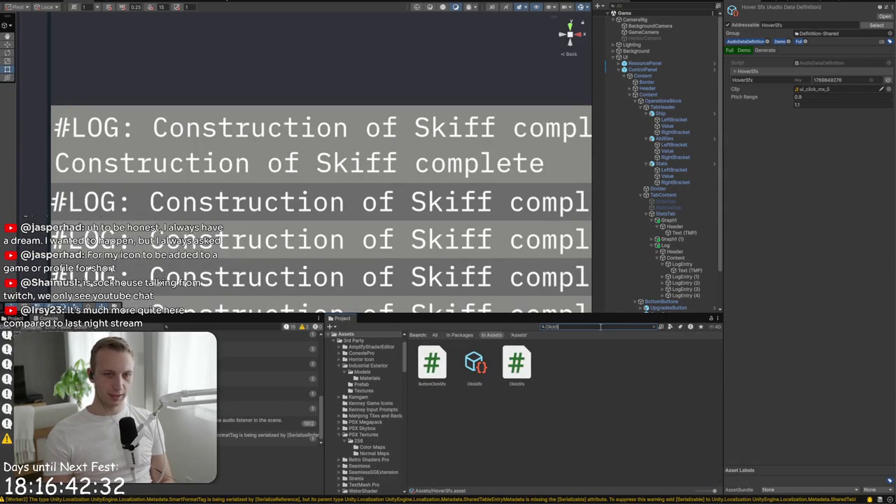
key(Down)
click(655, 326)
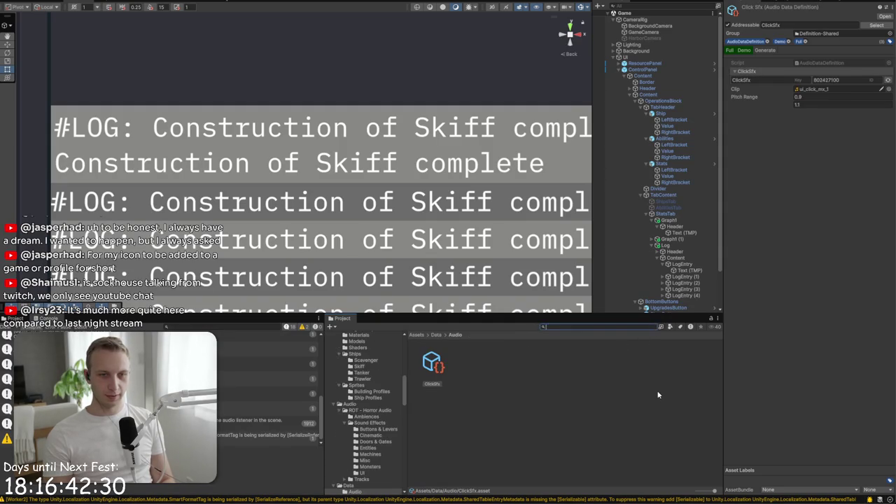
click(417, 335)
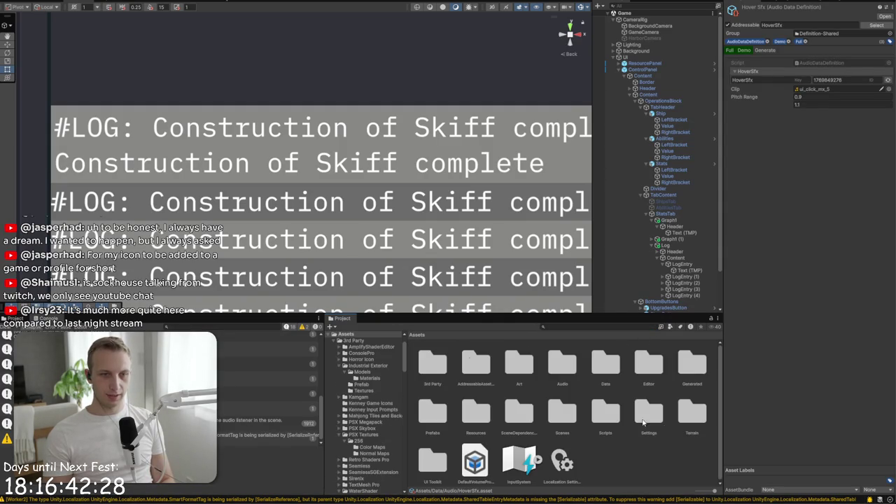
Inspect DefaultVolumeProfile, browse the Settings/Volumes folder, and go back to the Assets root
click(481, 473)
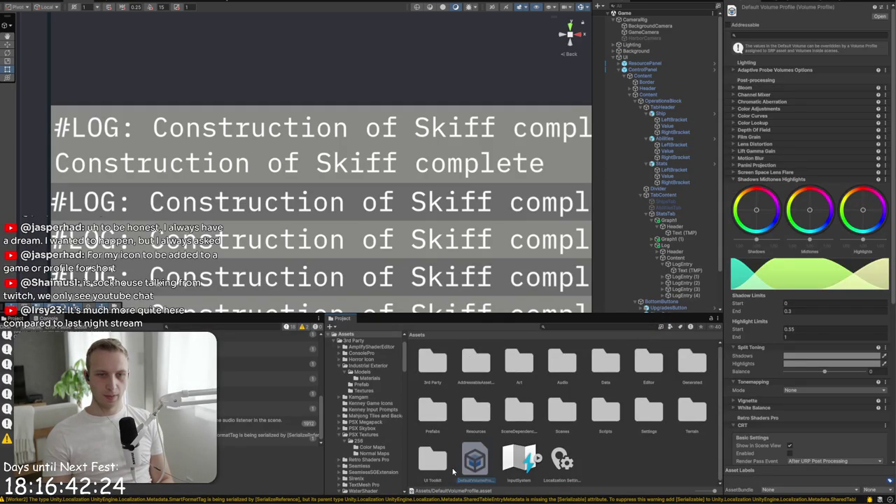
double_click(649, 412)
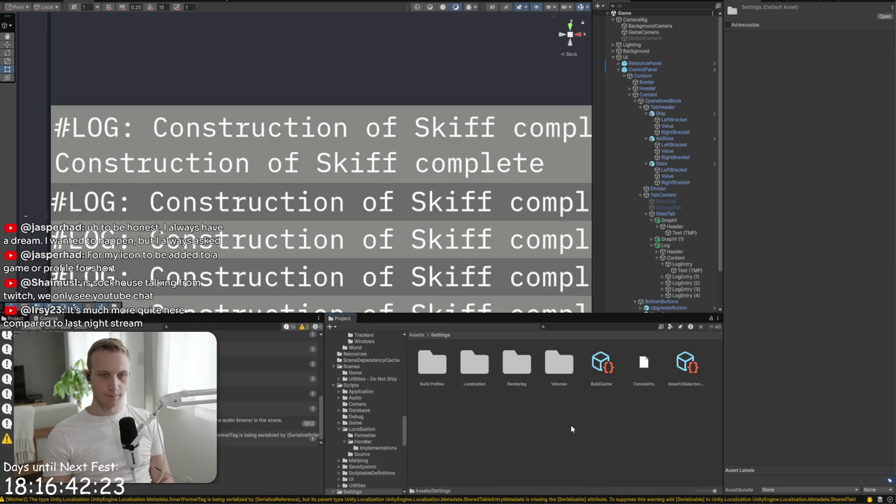
double_click(566, 386)
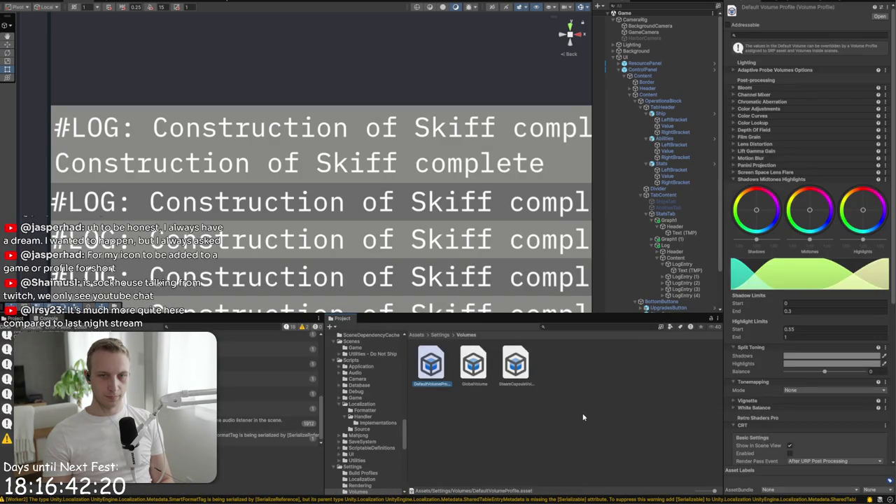
click(454, 343)
click(417, 335)
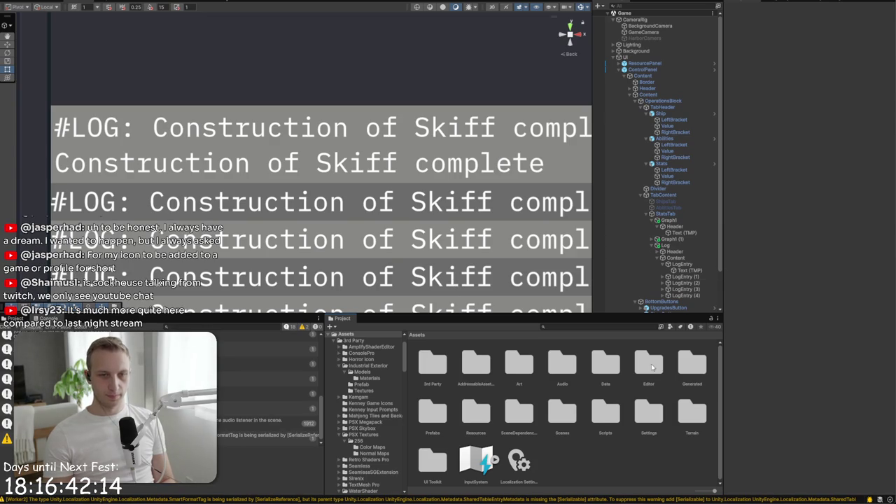
Create a new folder named Log inside Prefabs/UI/Components
double_click(433, 413)
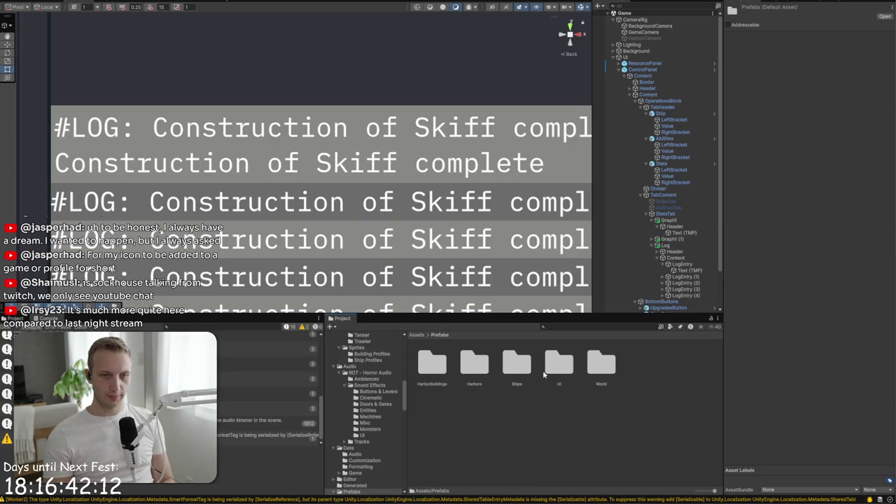
double_click(561, 373)
double_click(520, 369)
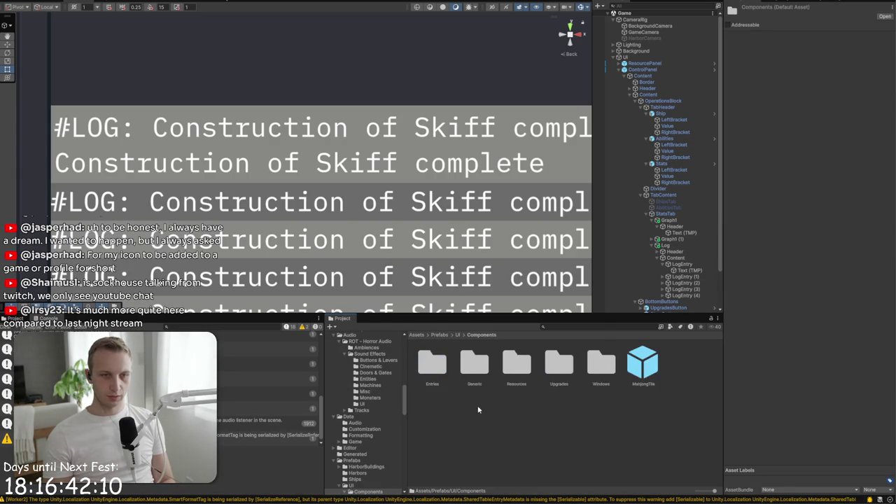
right_click(478, 409)
mouse_move(531, 164)
click(626, 164)
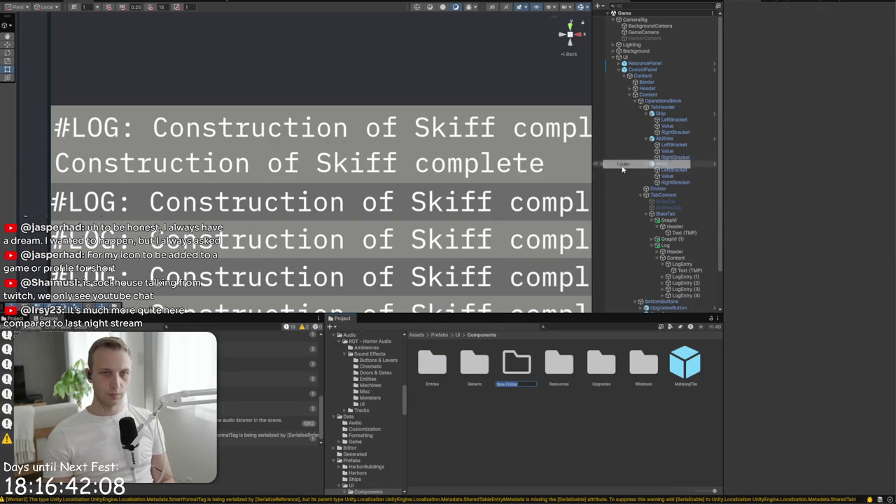
text(Log)
key(Return)
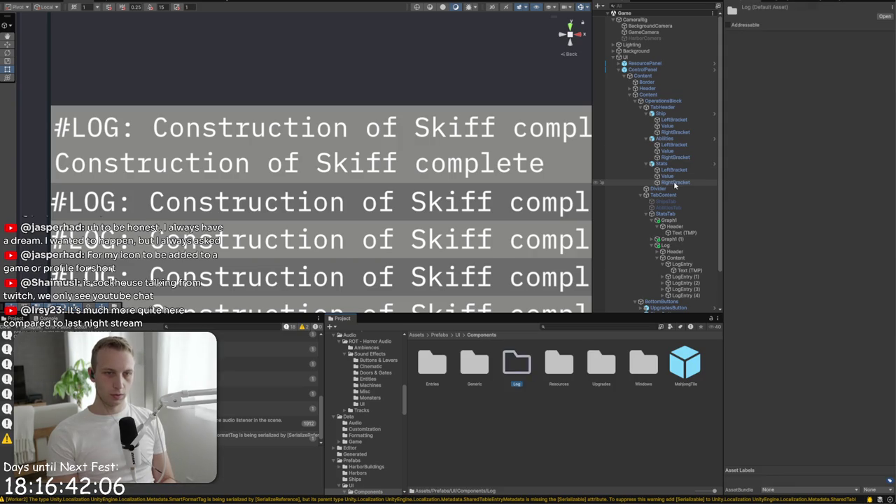
Turn the Hierarchy's LogEntry into a LogEntry prefab inside the Log folder
key(Return)
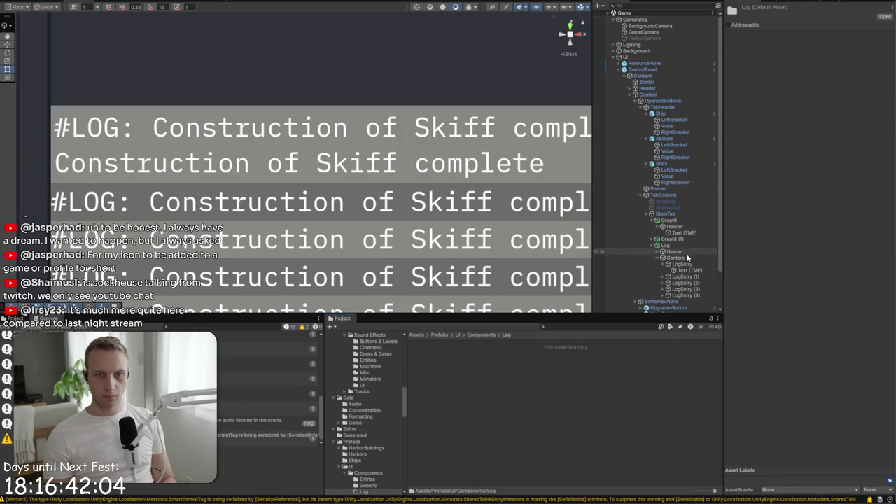
drag(610, 368, 610, 366)
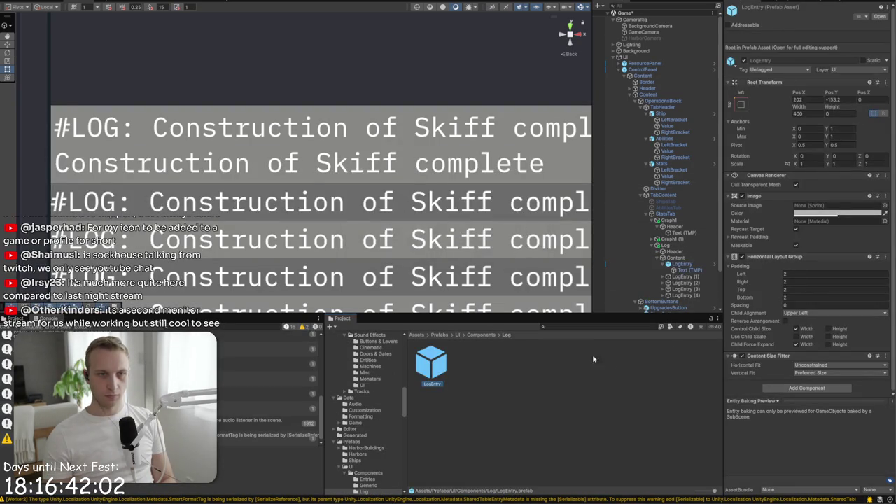
scroll(364, 225, down, 3)
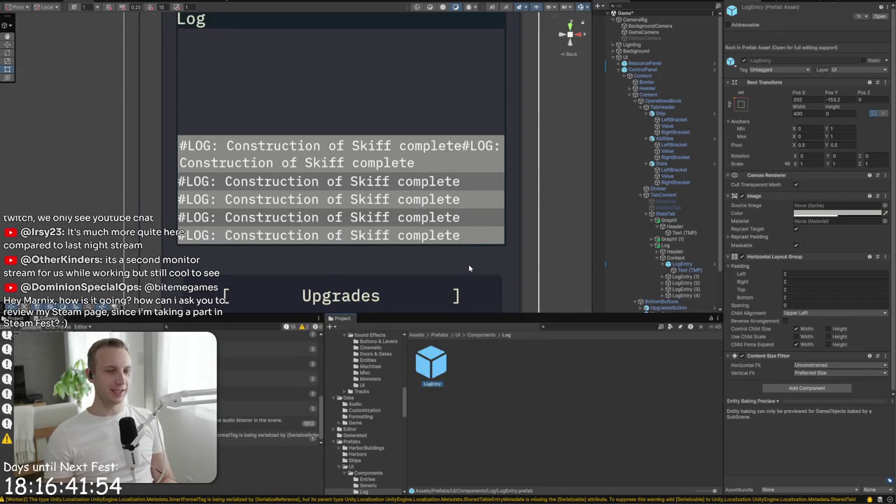
Delete LogEntry (1) through (4) and open the LogEntry prefab in Prefab Mode
scroll(446, 233, up, 5)
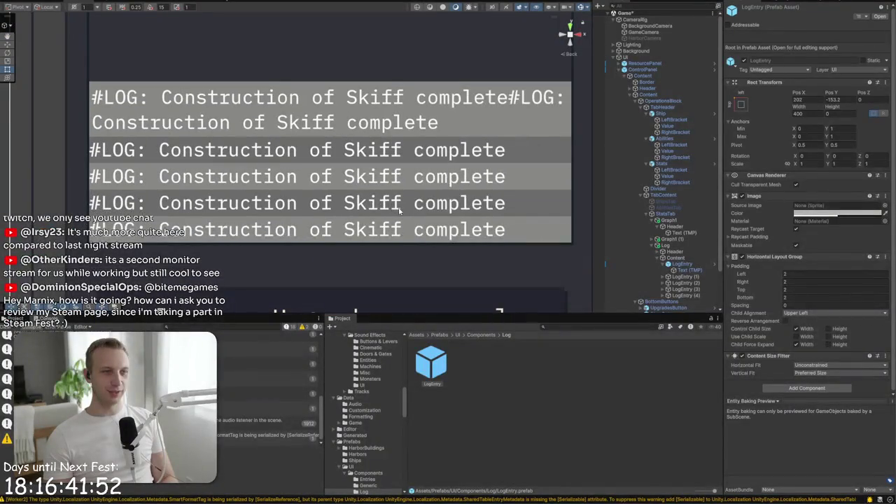
click(683, 277)
shift+click(691, 296)
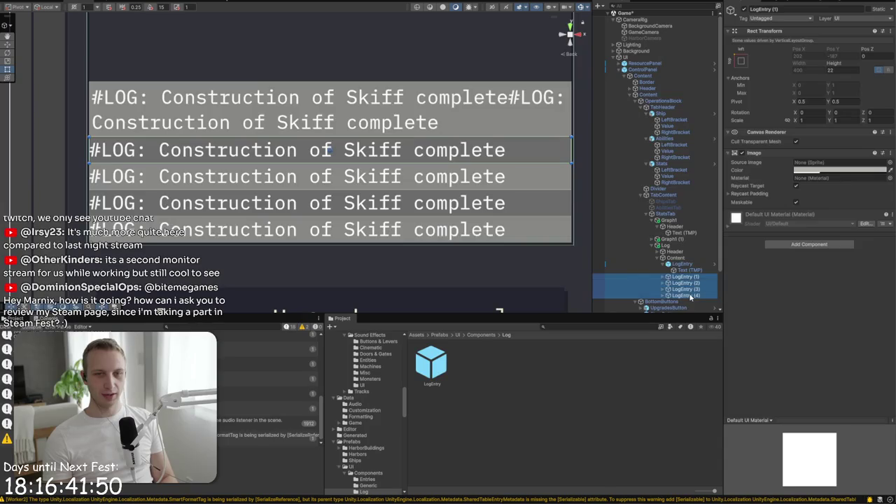
key(Delete)
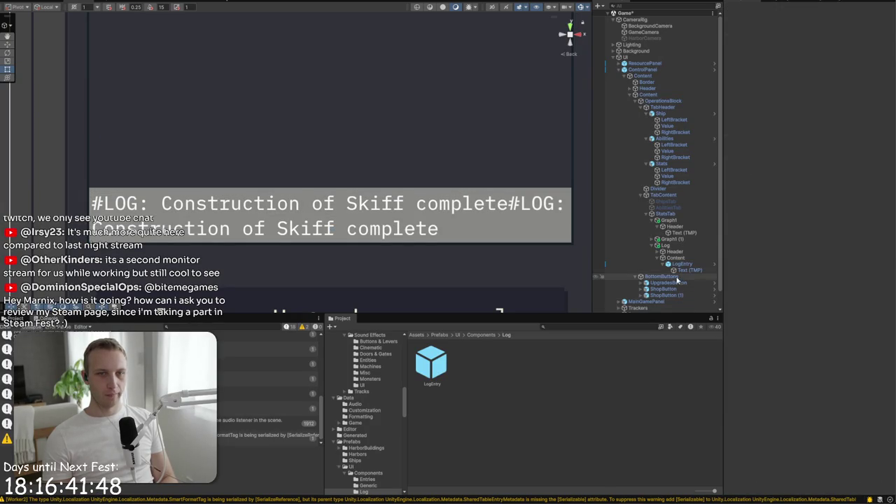
double_click(432, 362)
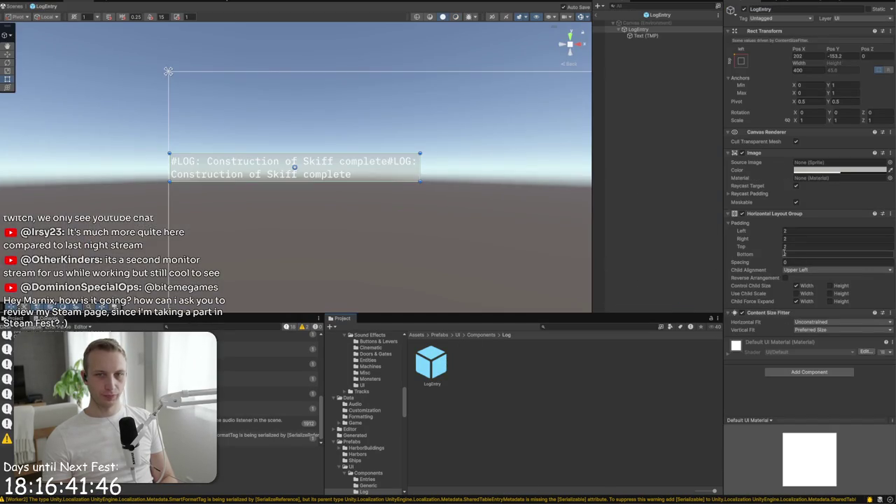
Trim the prefab text to a single '#LOG: Construction of Skiff complete' and exit Prefab Mode
click(646, 35)
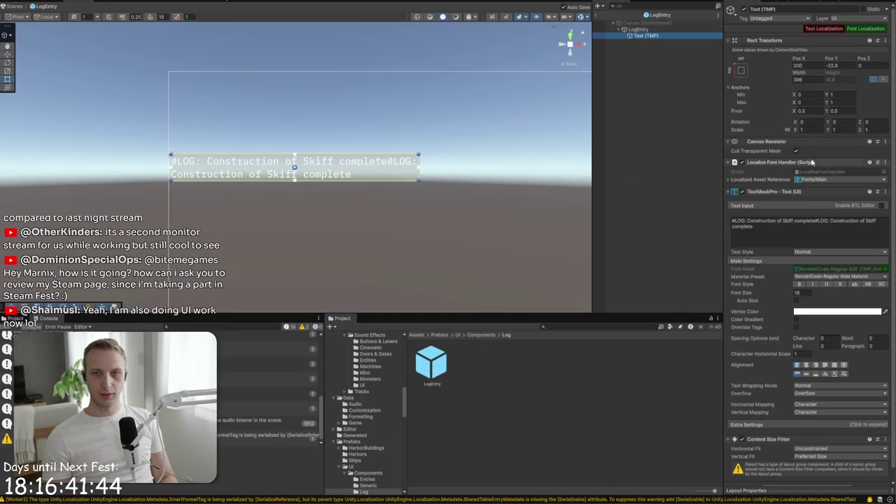
click(817, 221)
drag(817, 221, 829, 238)
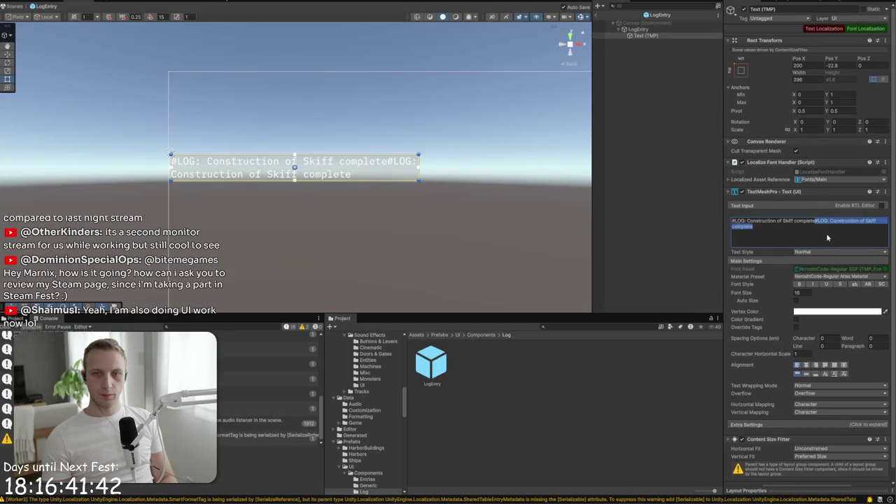
key(BackSpace)
click(621, 217)
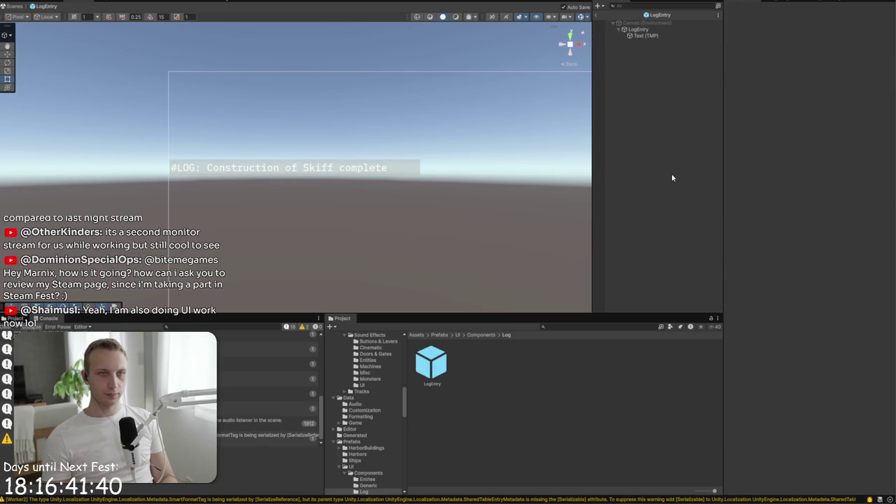
click(596, 19)
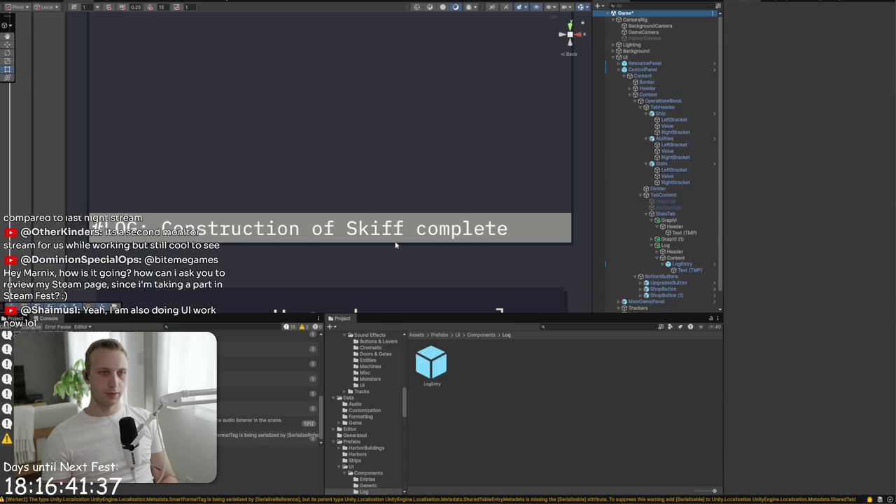
Select the scene LogEntry, undoing a stray duplicate and briefly checking the Content layout
click(396, 242)
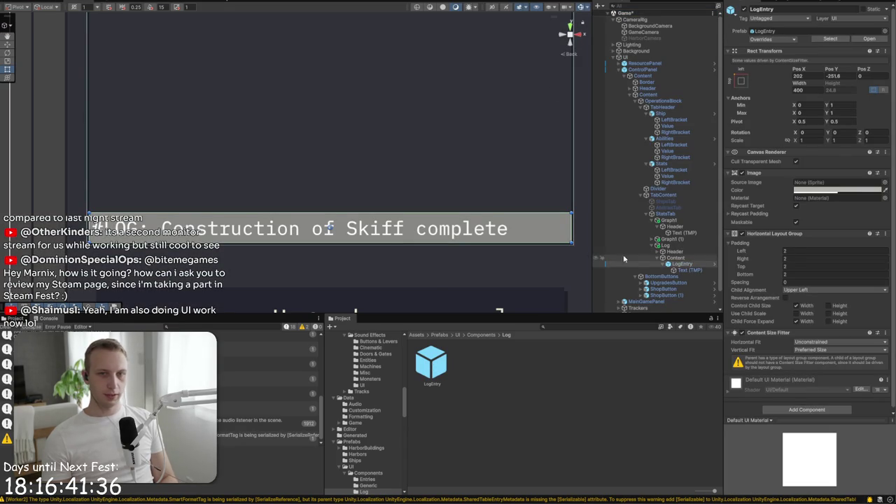
key(ctrl+d)
key(ctrl+z)
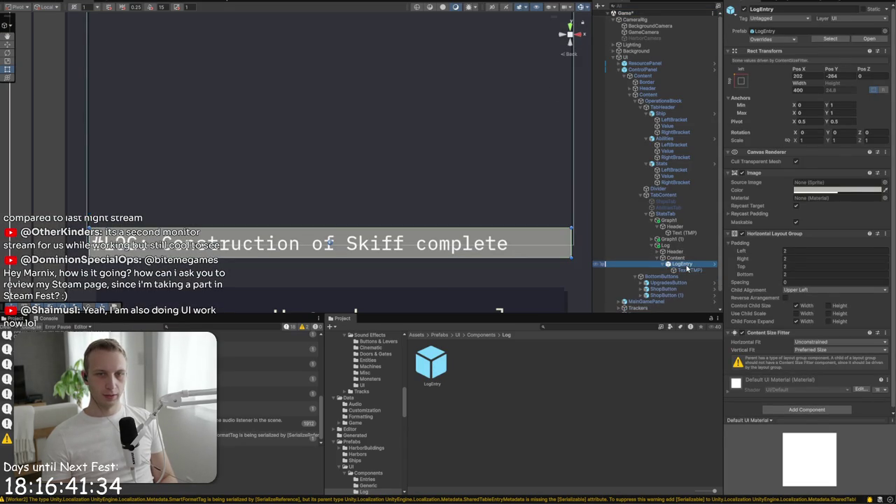
click(694, 259)
click(682, 264)
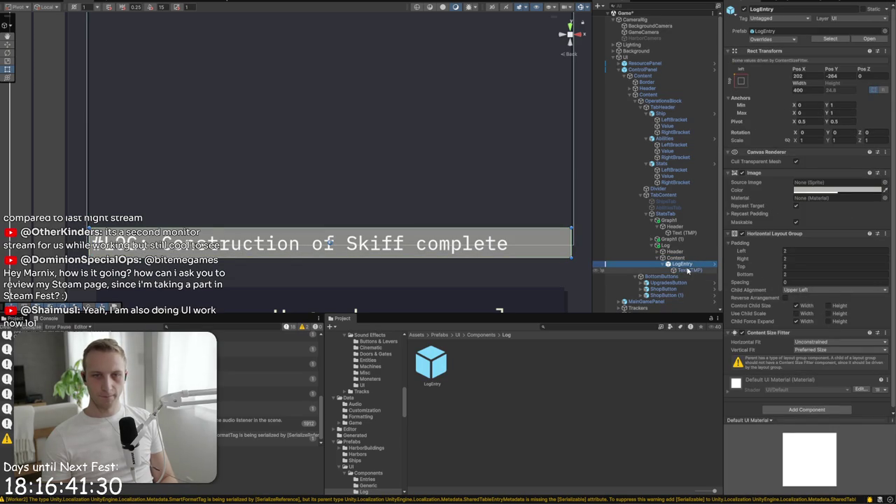
Set the LogEntry background Image Color to 121418 with alpha 12
click(825, 190)
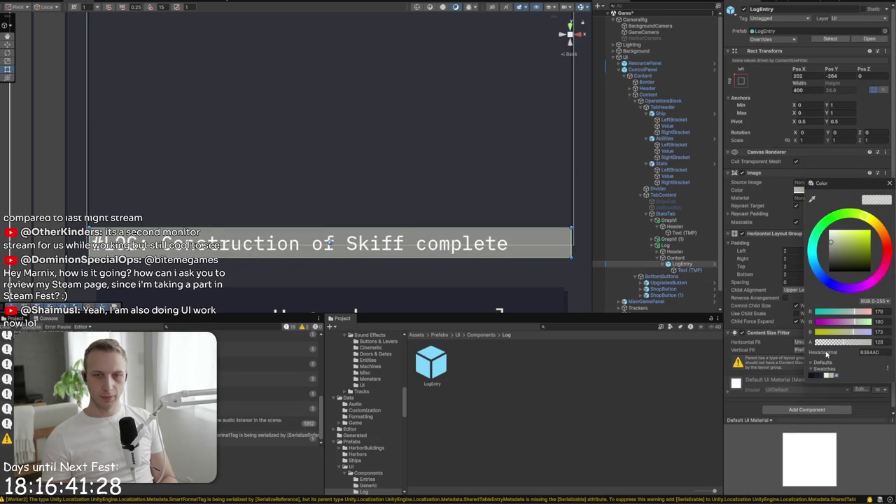
click(812, 375)
click(823, 377)
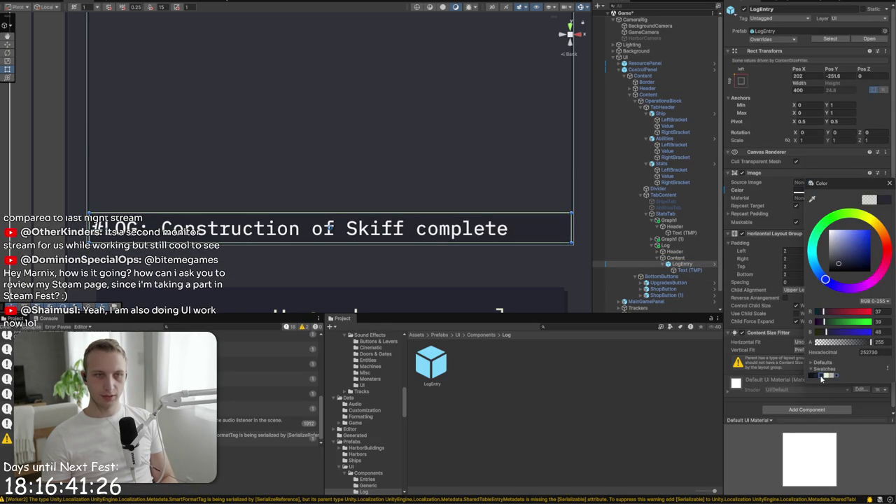
click(817, 379)
click(825, 379)
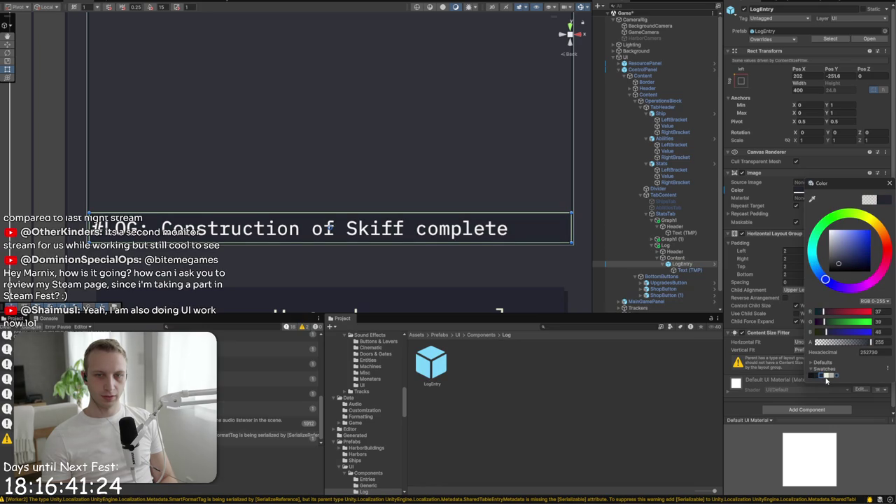
drag(869, 343, 854, 349)
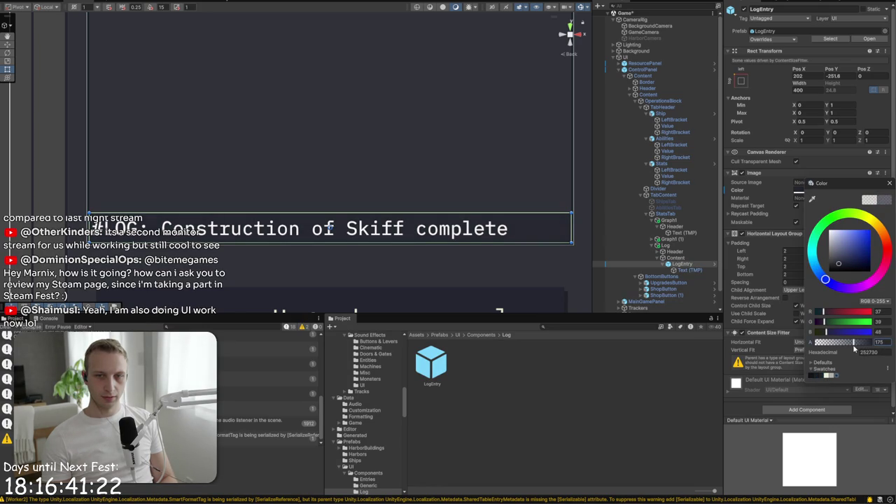
click(816, 377)
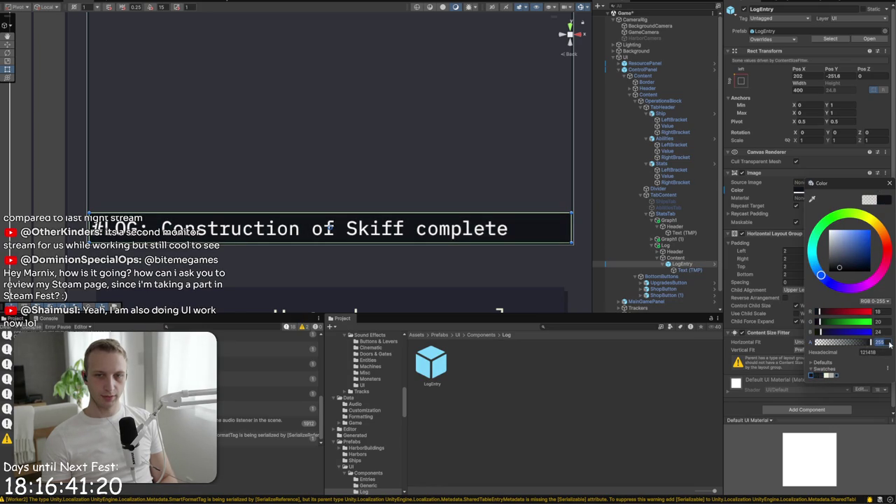
text(12)
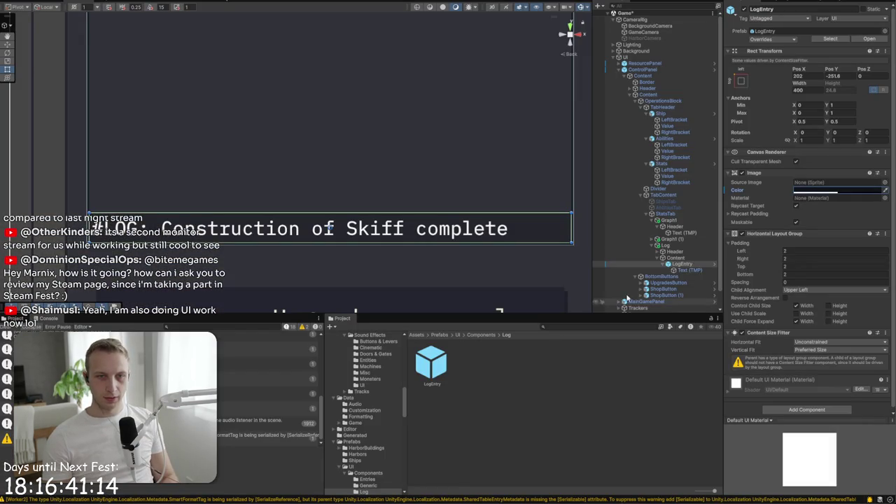
Duplicate LogEntry, give the copy a 182229 background at alpha 128, then duplicate again
key(ctrl+d)
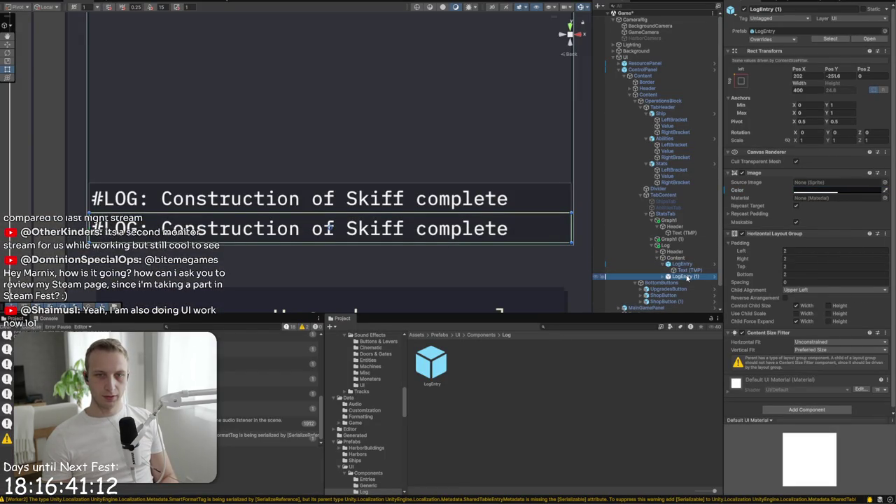
click(861, 191)
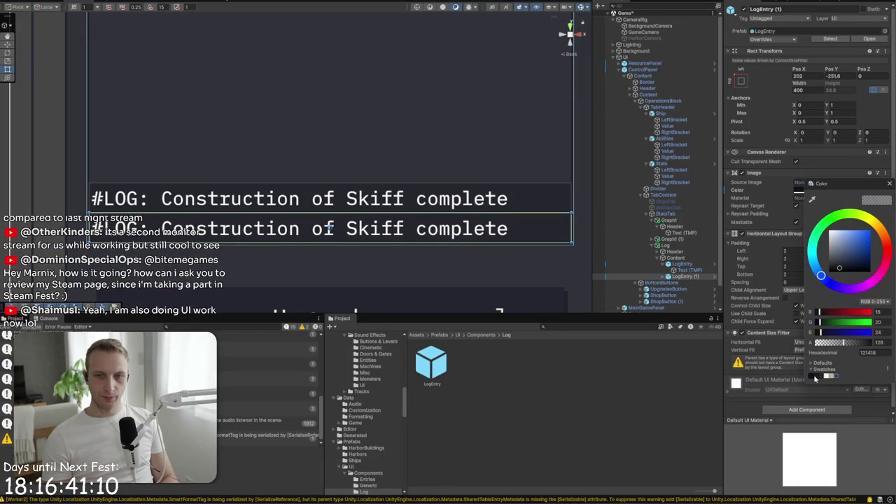
click(818, 378)
click(879, 343)
text(82229)
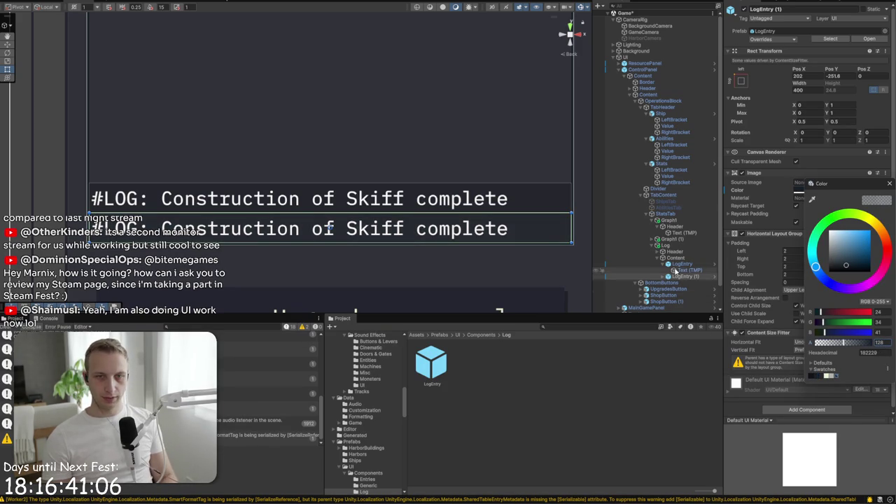
click(690, 276)
key(ctrl+d)
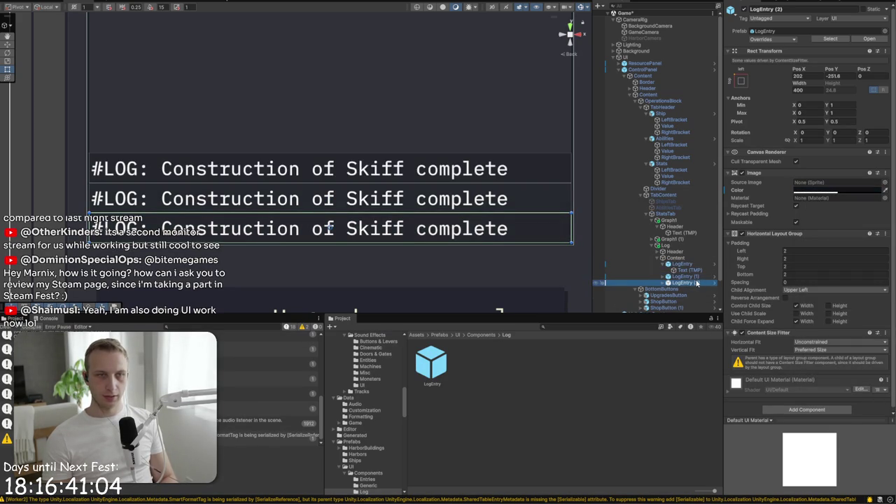
Tint the LogEntry prefab's text vertex colour EAF0D8, return to the scene and play
click(550, 264)
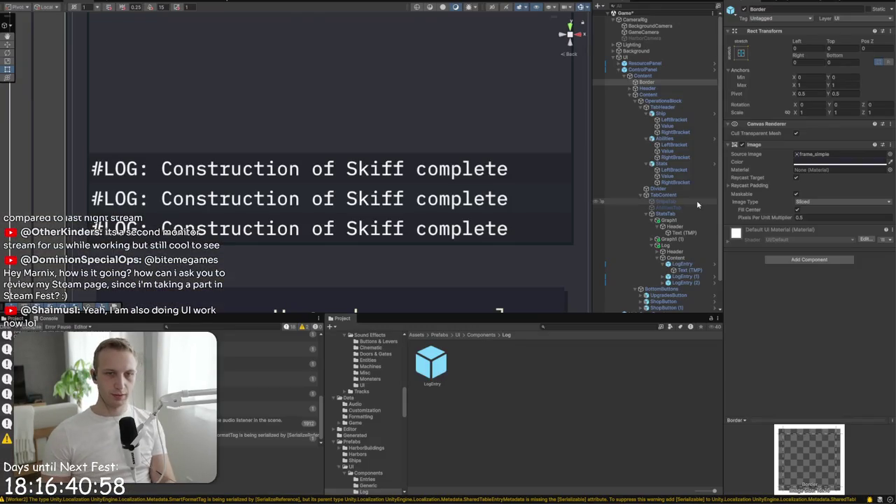
double_click(438, 363)
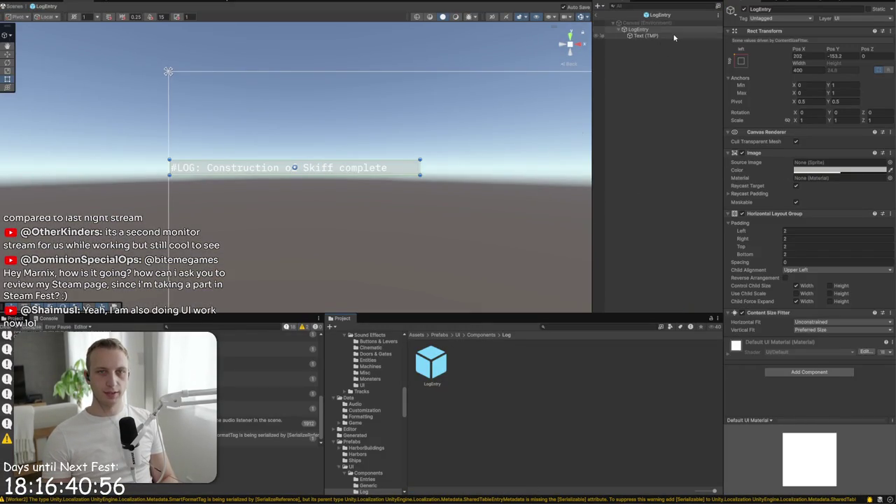
click(675, 36)
click(800, 311)
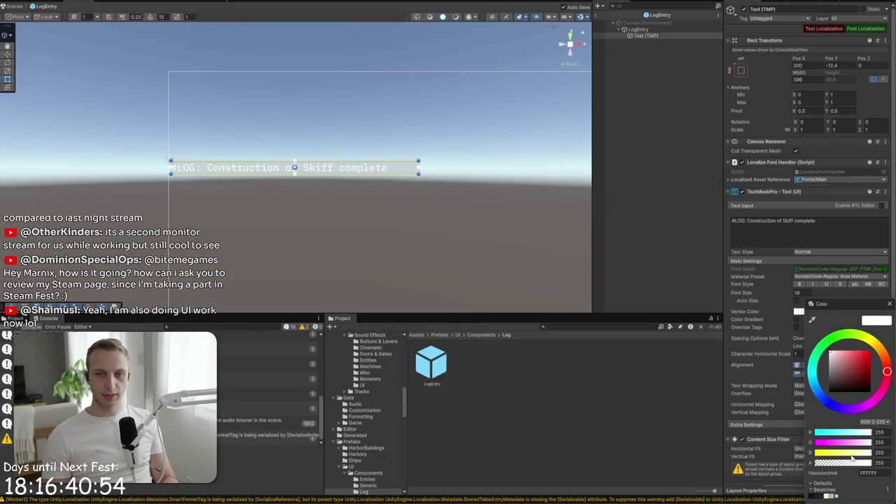
click(830, 496)
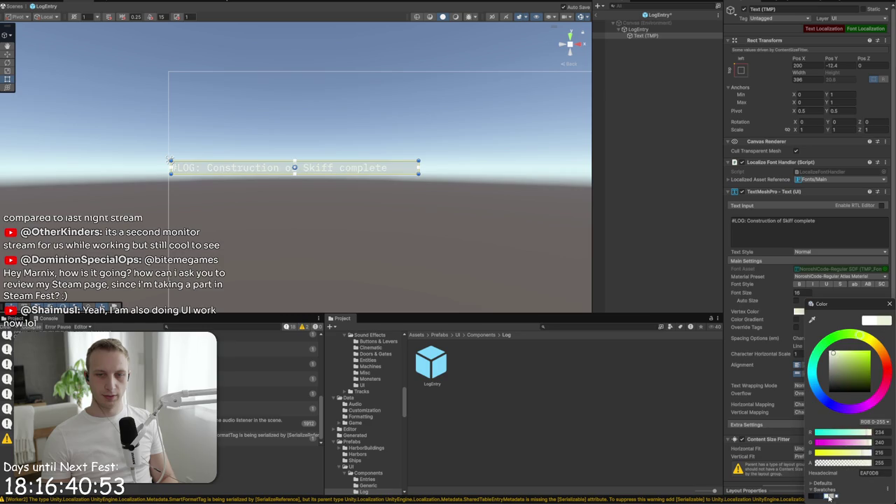
click(891, 305)
click(597, 18)
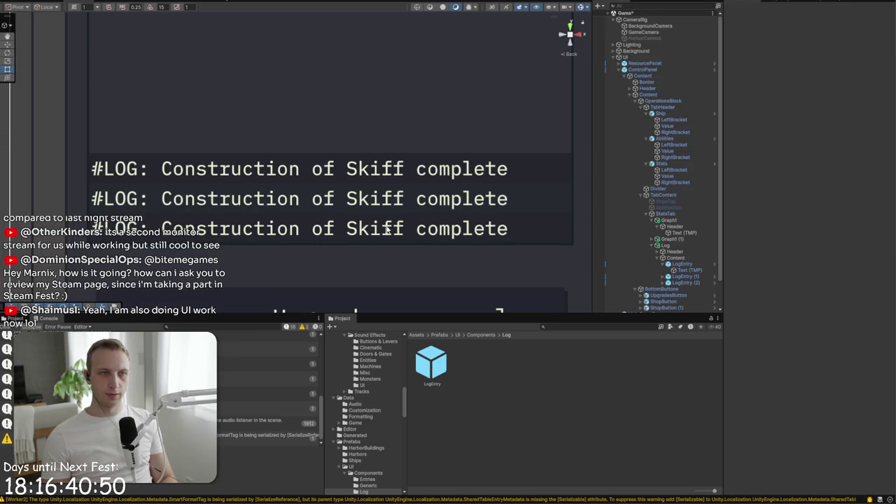
key(ctrl+p)
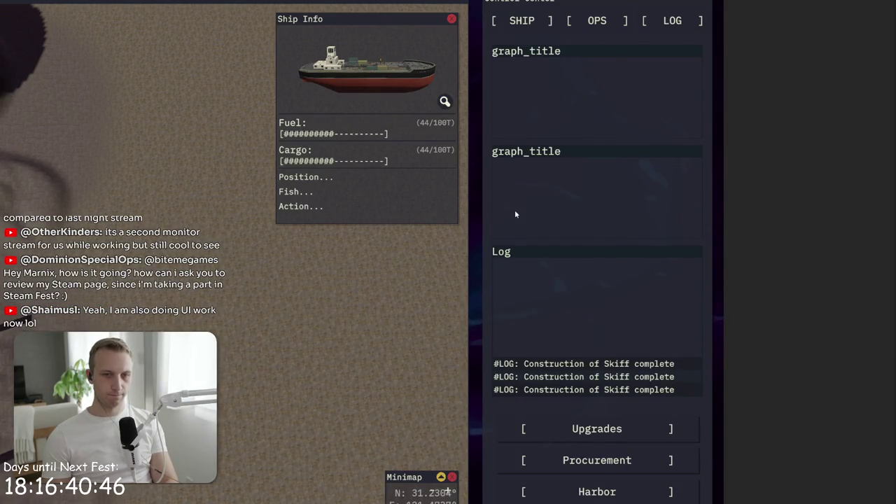
key(ctrl+p)
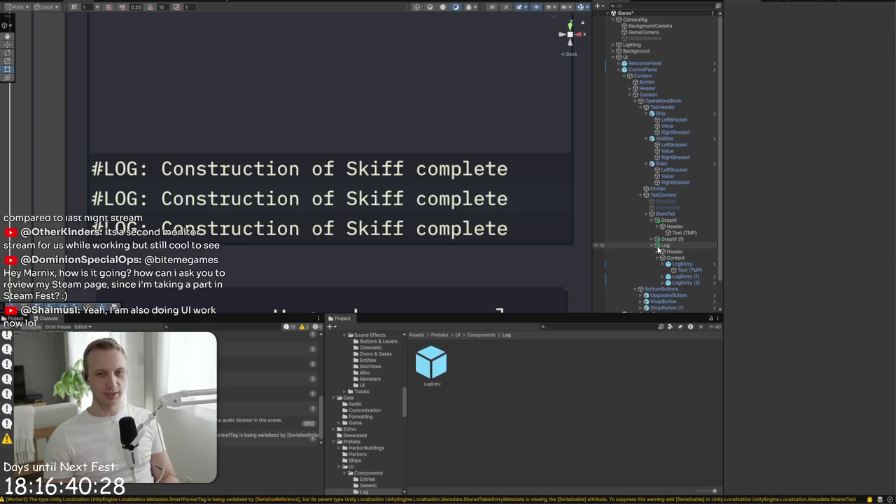
Select the Graph1 chart object and rename it to Graph
click(690, 245)
click(690, 239)
double_click(690, 240)
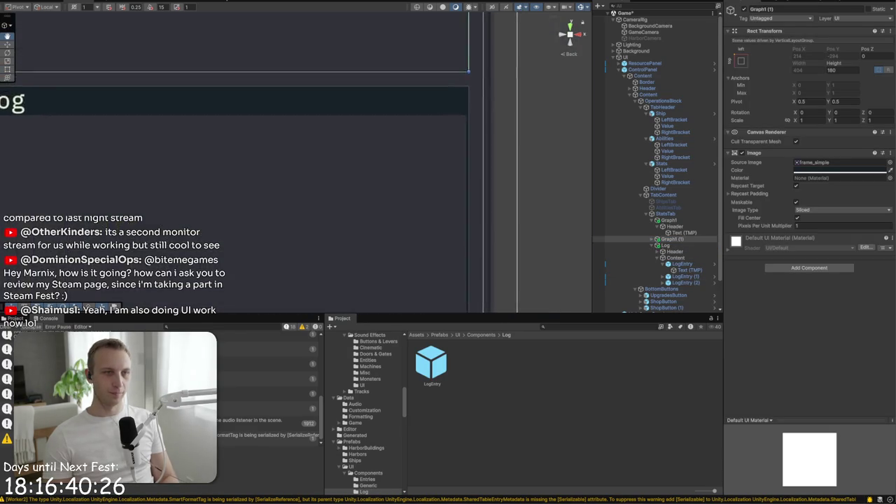
click(482, 335)
click(673, 220)
click(780, 9)
key(End)
key(BackSpace)
key(Return)
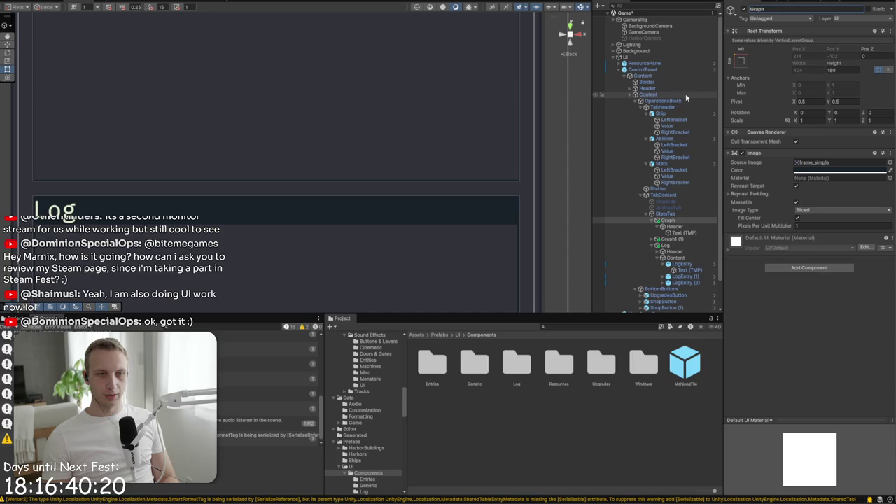
Save Graph as a prefab in the Prefabs/UI/Components folder
click(533, 423)
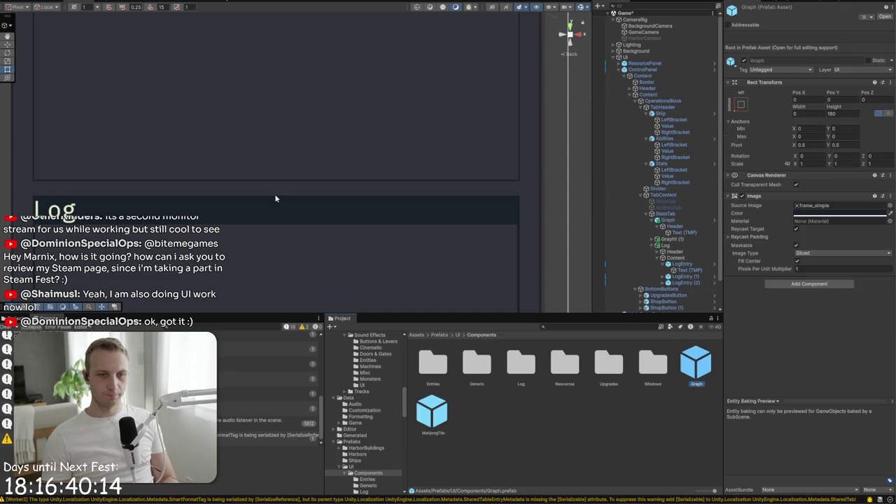
drag(276, 197, 426, 114)
scroll(420, 140, down, 4)
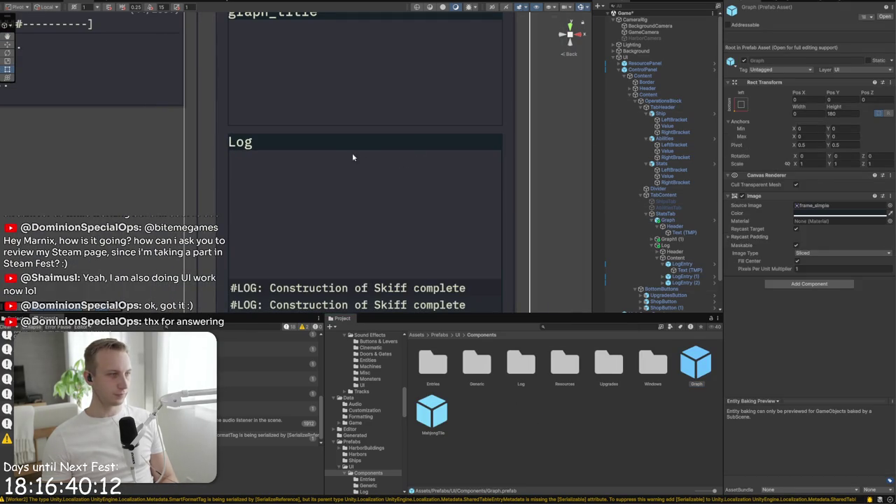
scroll(290, 122, up, 2)
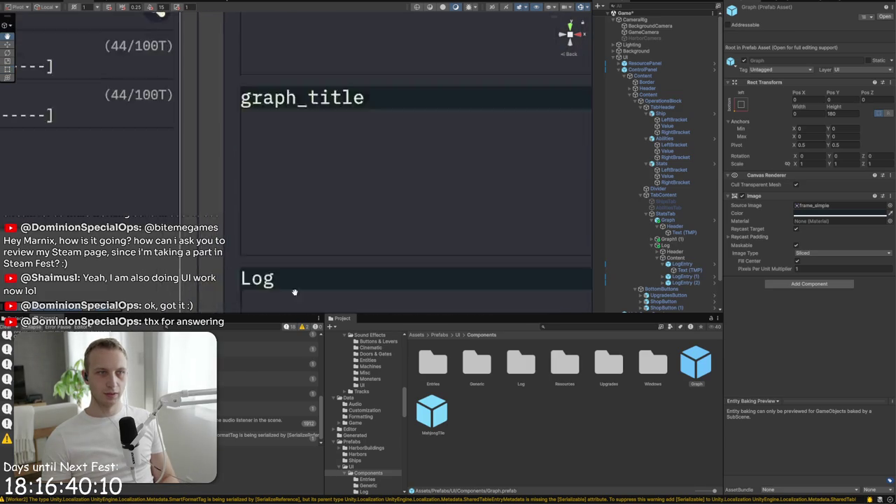
Inset the Log header's Text (TMP) by 4 on the left and right
click(267, 170)
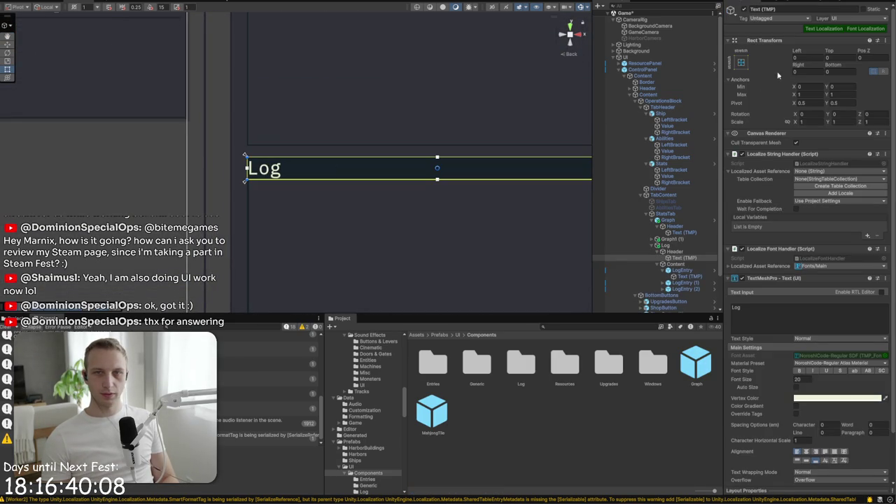
drag(803, 59, 806, 70)
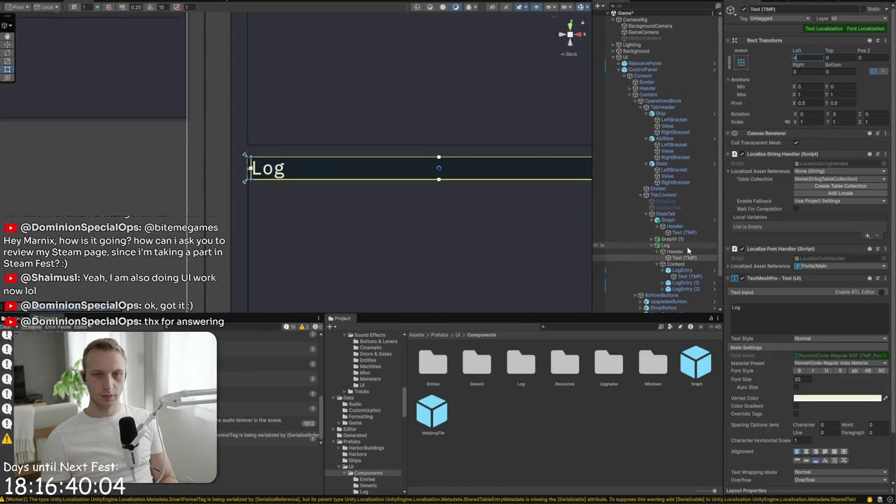
click(657, 265)
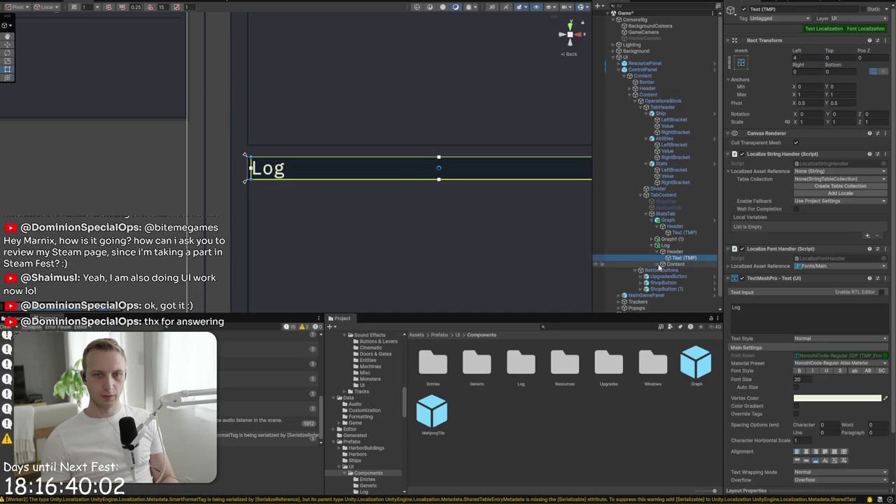
click(802, 72)
text(4)
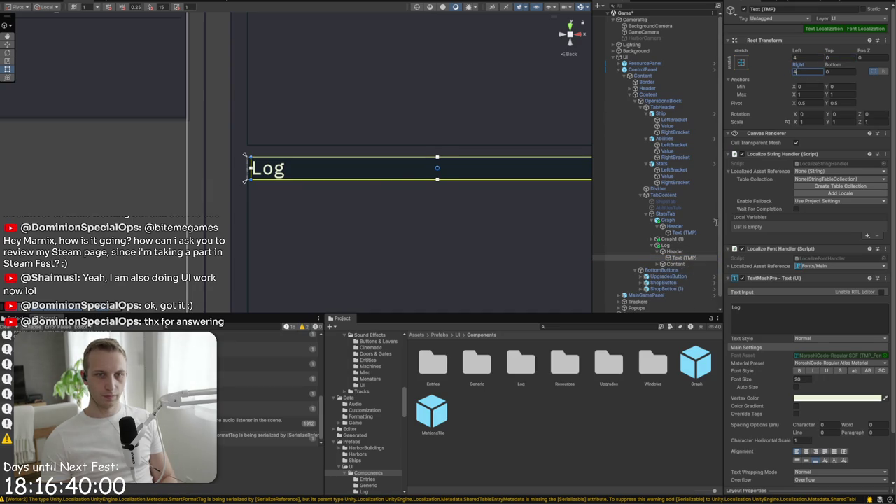
Inset the graph_title text by 4 on the left and right, then reselect the Log panel
click(675, 226)
click(685, 233)
click(803, 60)
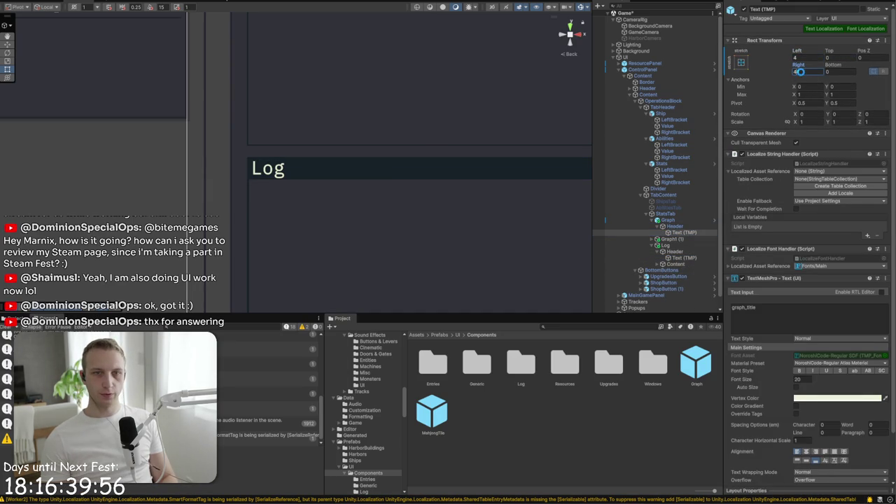
click(667, 245)
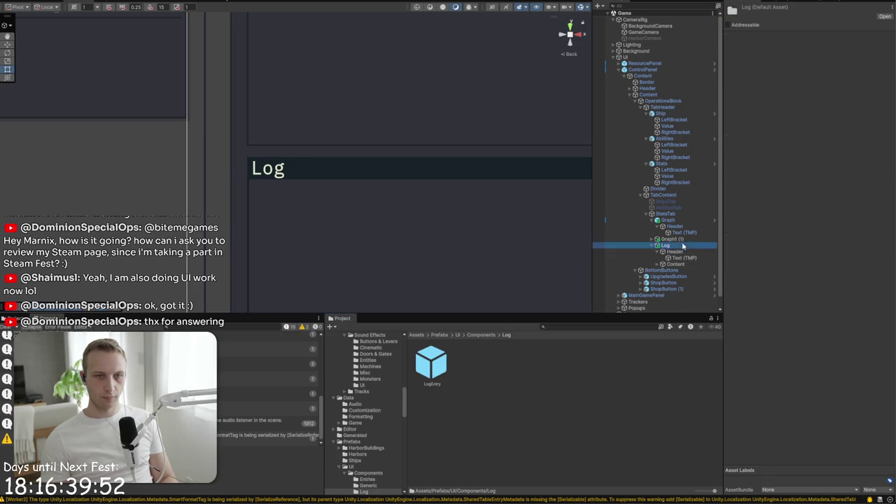
Collapse the Log and Graph objects' children in the Hierarchy
scroll(463, 224, down, 3)
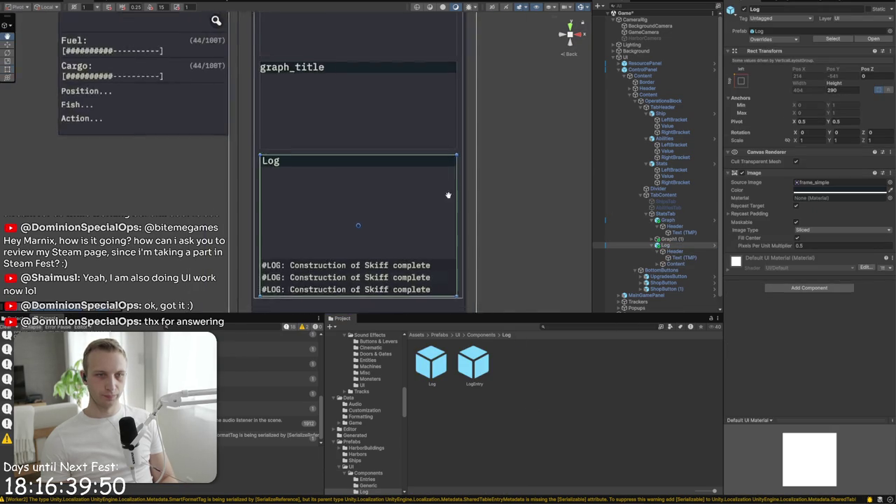
click(454, 280)
click(653, 246)
click(673, 227)
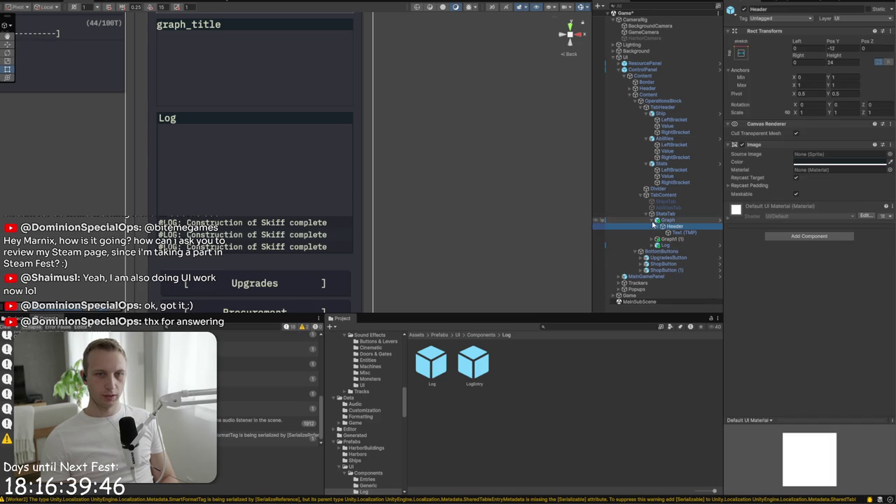
click(652, 220)
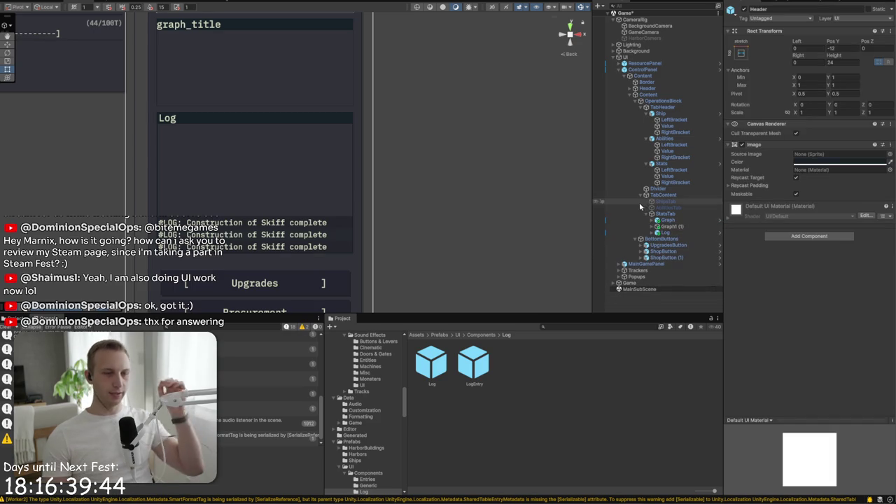
Expand Log and its Content, then select LogEntry (2)
click(666, 233)
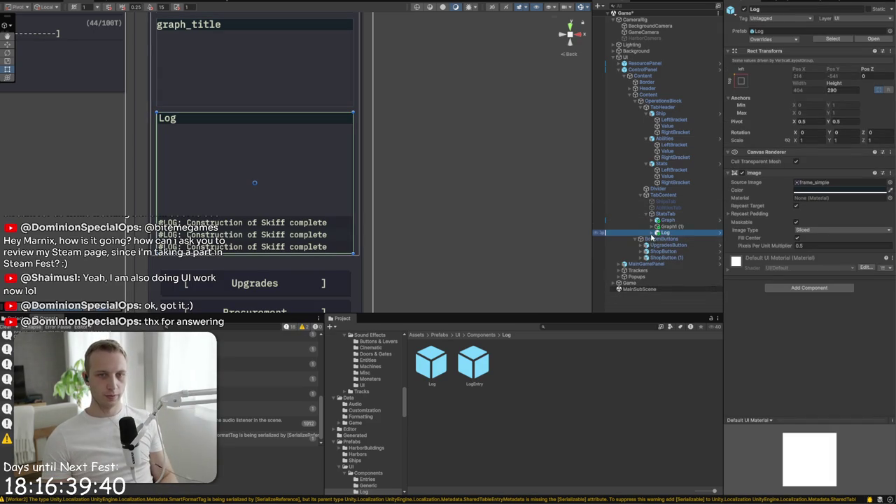
key(Right)
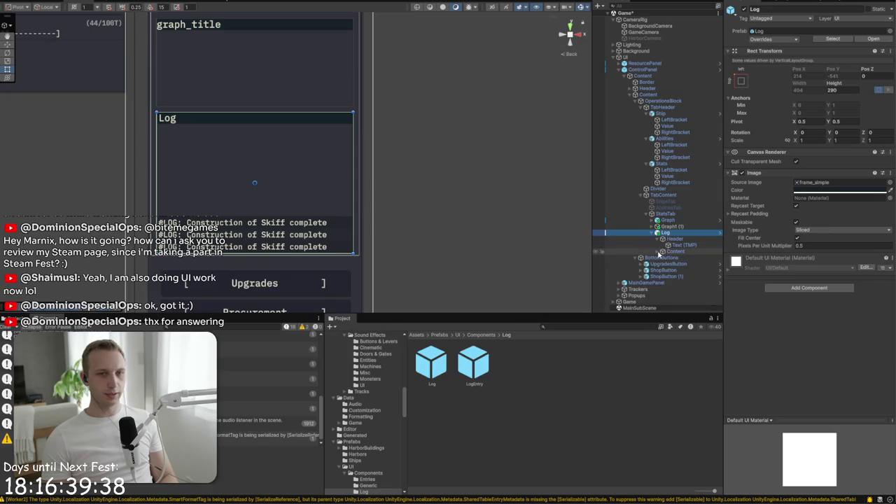
click(659, 251)
click(673, 270)
click(674, 279)
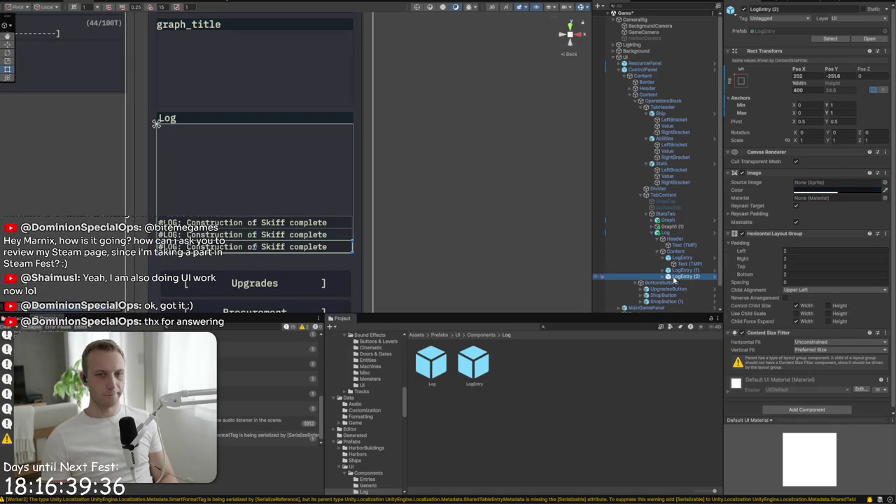
key(ctrl+d)
key(ctrl+d)
key(ctrl+d)
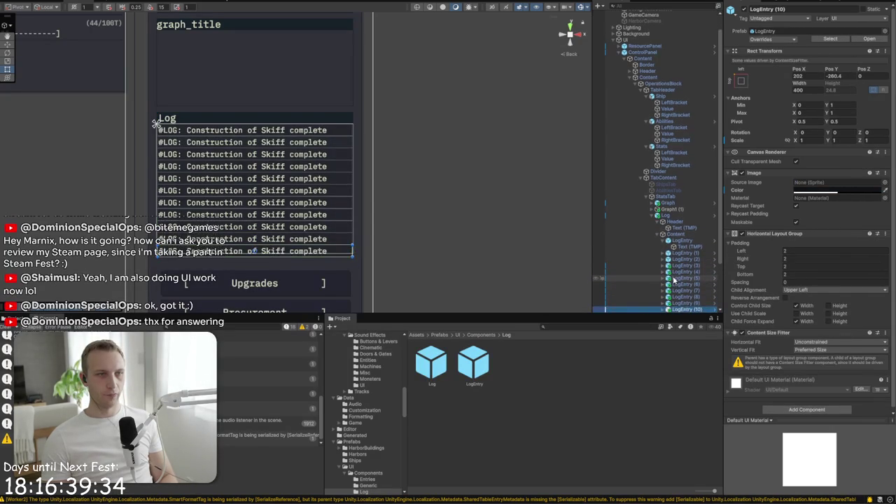
key(ctrl+d)
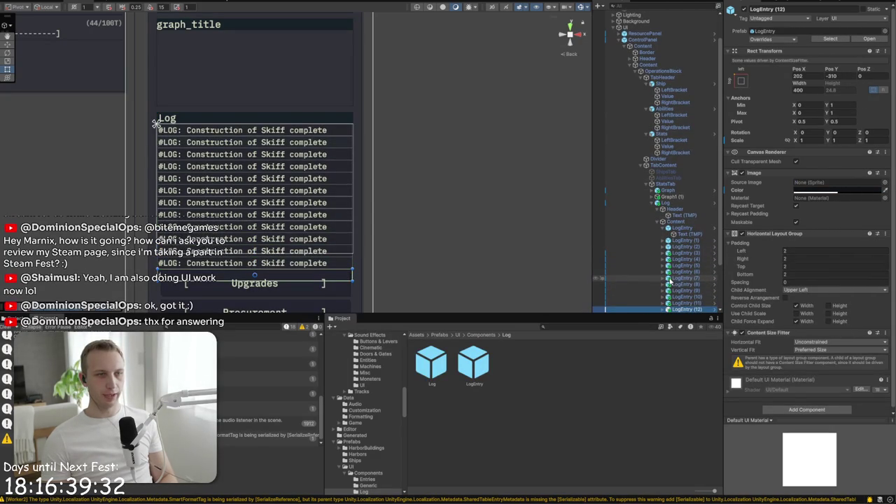
key(Delete)
key(Delete)
key(Delete)
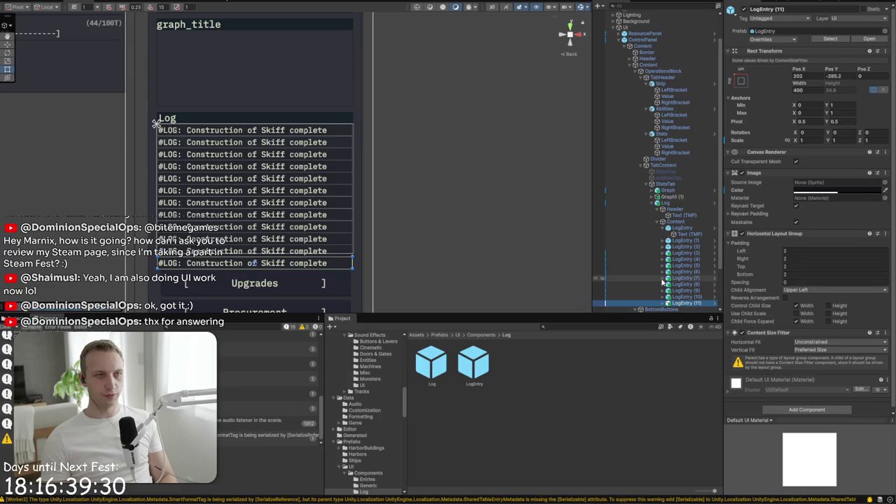
key(Delete)
key(Delete)
key(Delete)
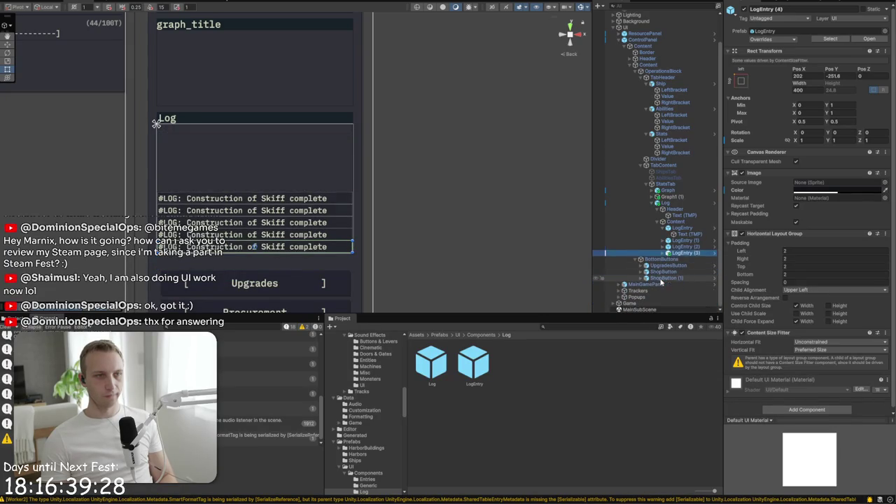
key(ctrl+d)
key(ctrl+d)
key(ctrl+d)
key(ctrl+d)
key(ctrl+d)
key(ctrl+d)
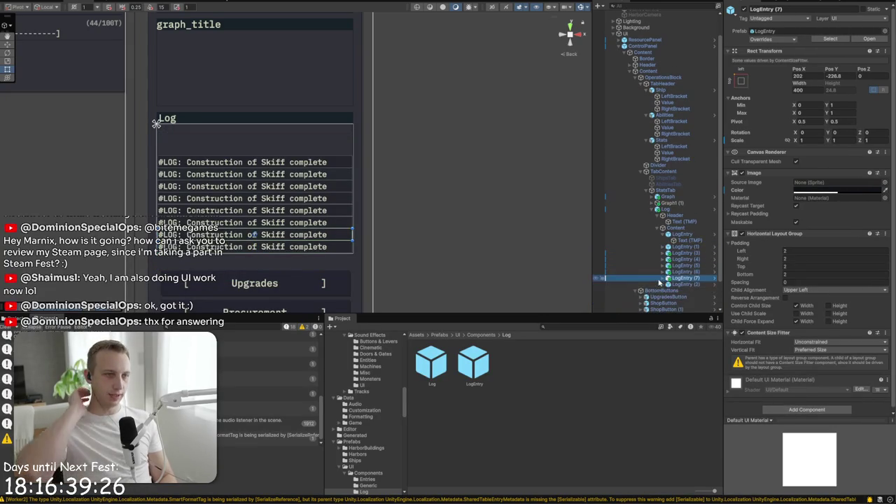
key(ctrl+d)
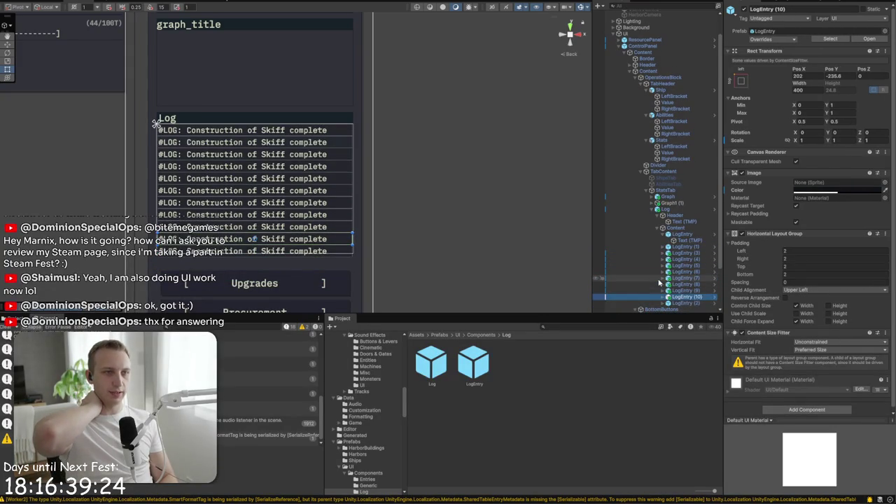
key(Delete)
key(Delete)
key(Delete)
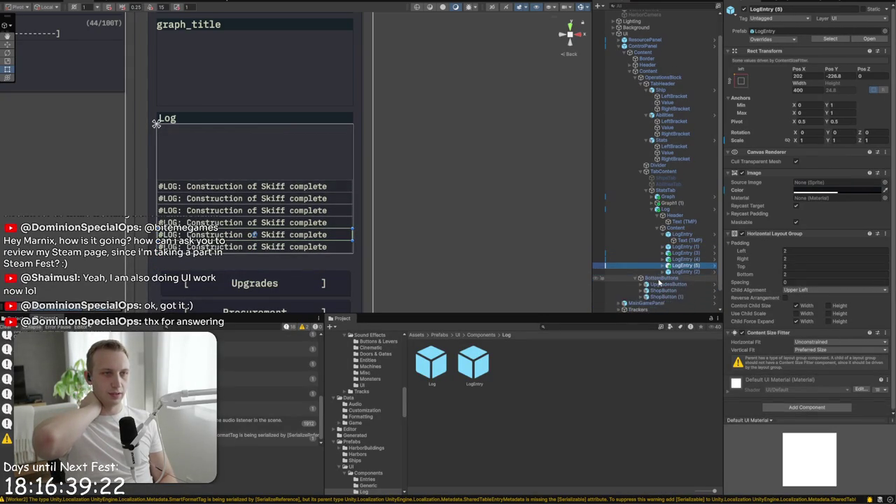
key(Delete)
click(564, 98)
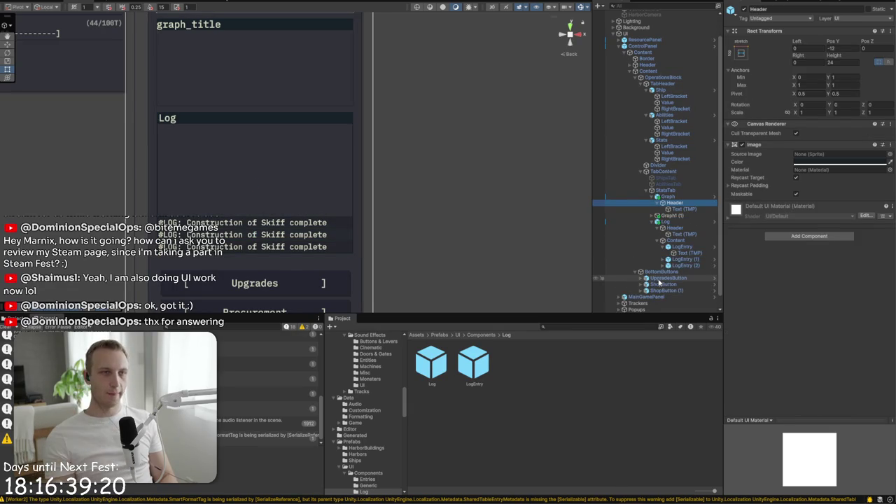
Delete the duplicate Graph1 (1) panel
drag(228, 115, 284, 163)
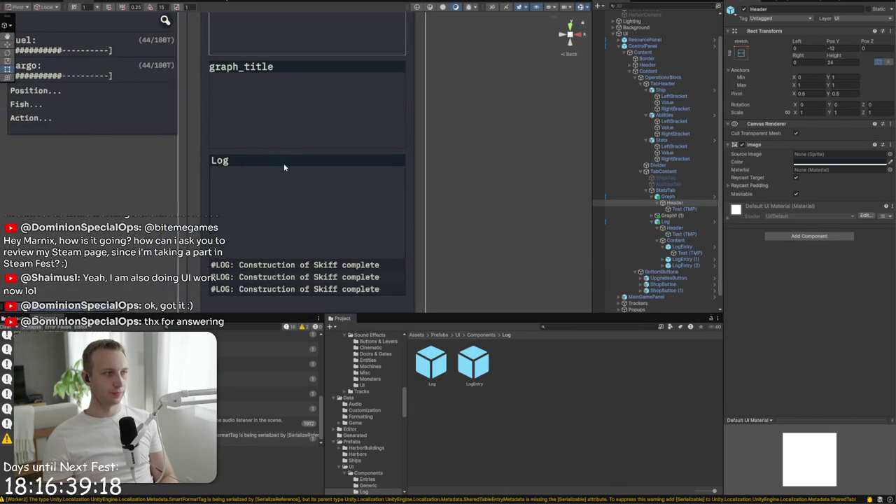
key(f)
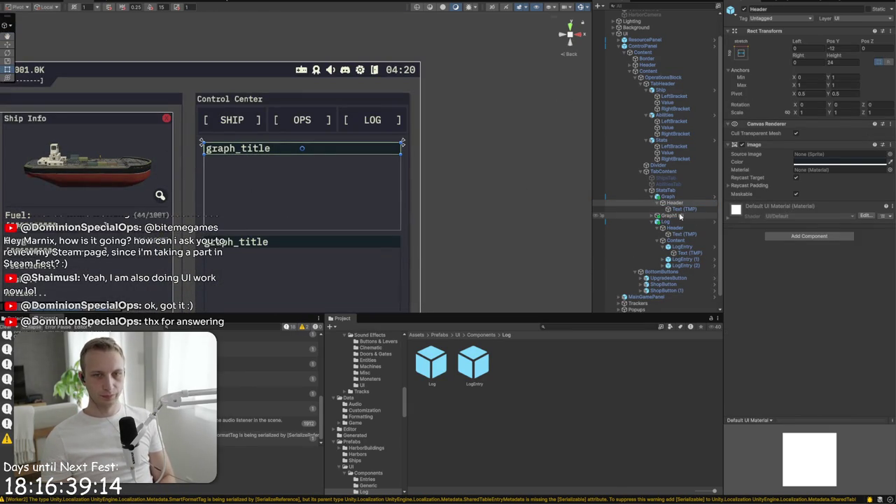
click(679, 215)
key(Delete)
Set the Graph image's Pixels Per Unit Multiplier to 0.5
mouse_move(293, 252)
mouse_down()
mouse_move(306, 78)
mouse_move(307, 256)
mouse_up()
scroll(224, 254, up, 3)
scroll(202, 256, up, 5)
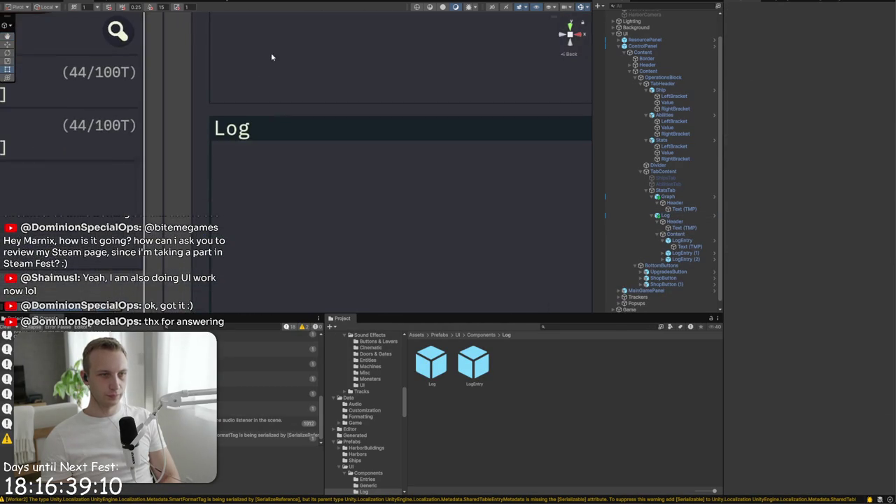
drag(196, 98, 196, 193)
key(t)
click(201, 182)
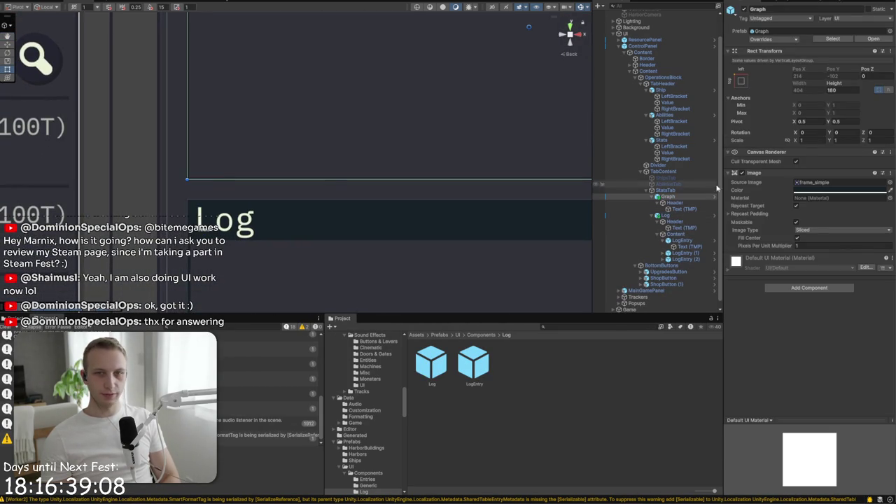
click(805, 244)
text(0.5)
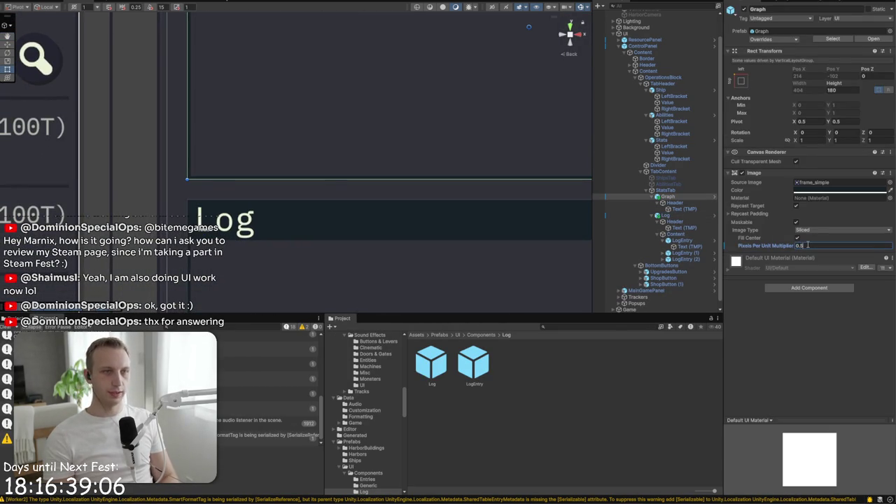
click(659, 198)
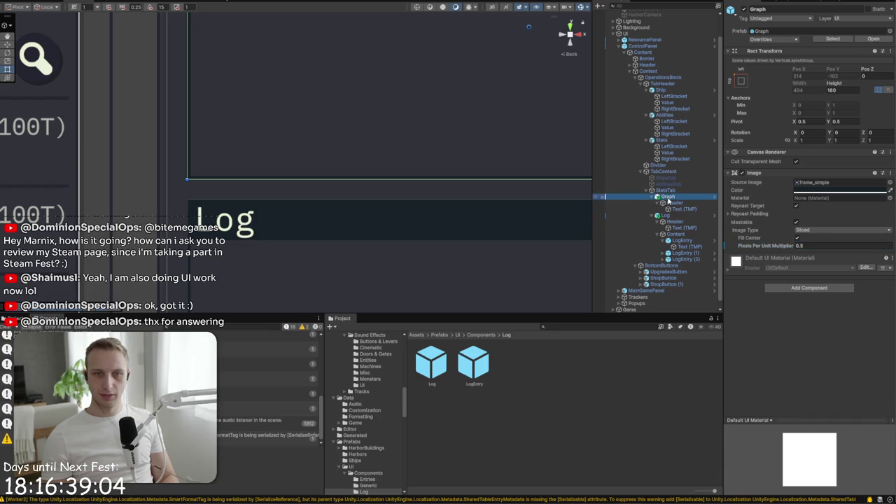
Collapse Graph's Header, then switch to a new Firefox tab
click(659, 203)
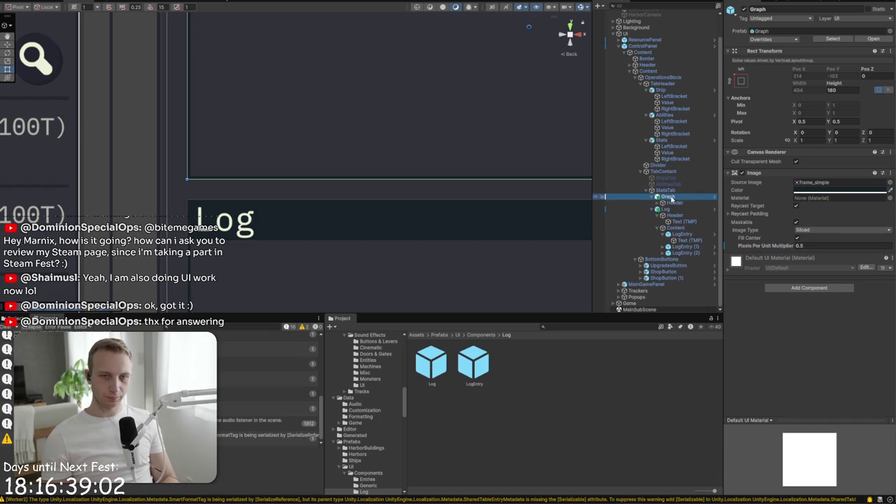
click(668, 197)
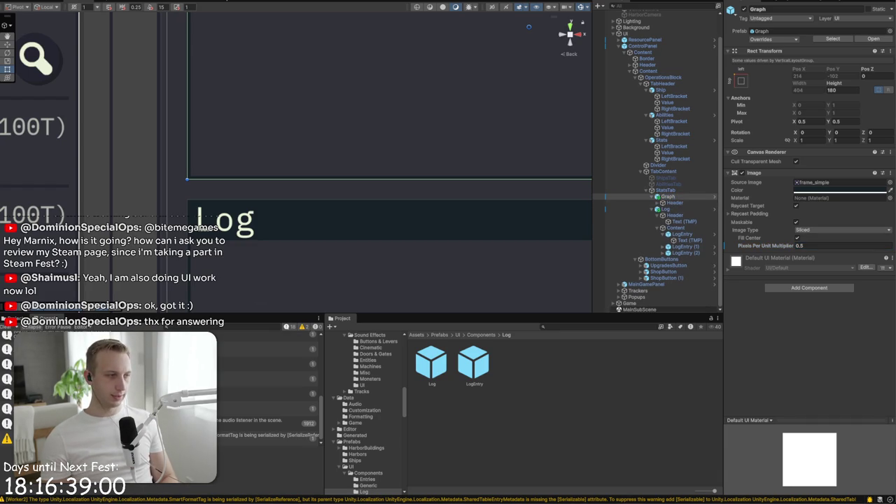
key(alt+Tab)
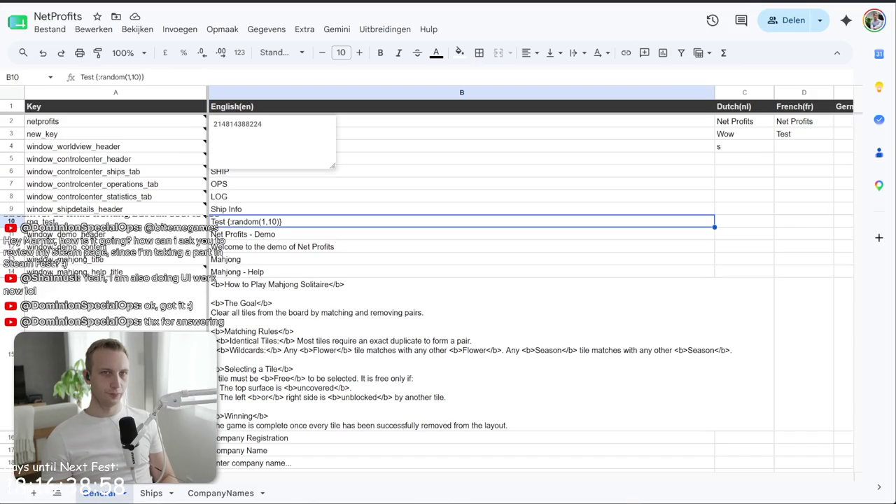
key(alt+Tab)
Search Google Images for 'linux gui graph' and preview the Task Managers result
text(linux grep)
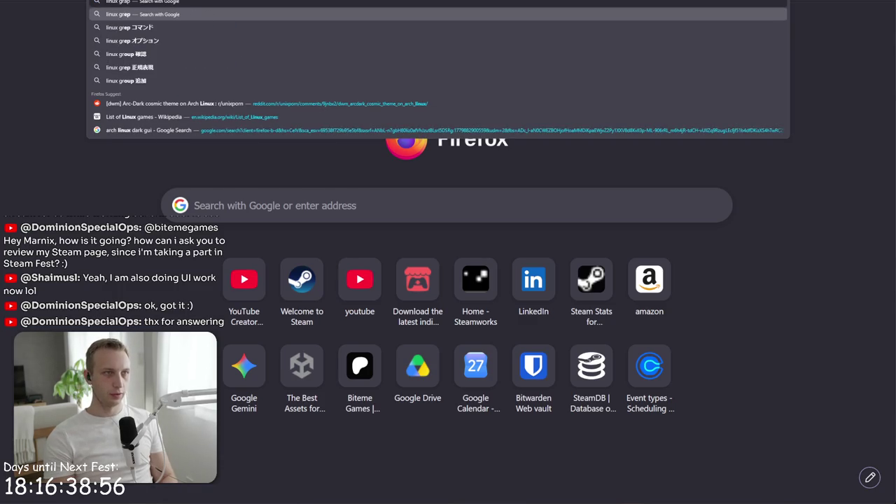
text(h)
key(Return)
click(266, 38)
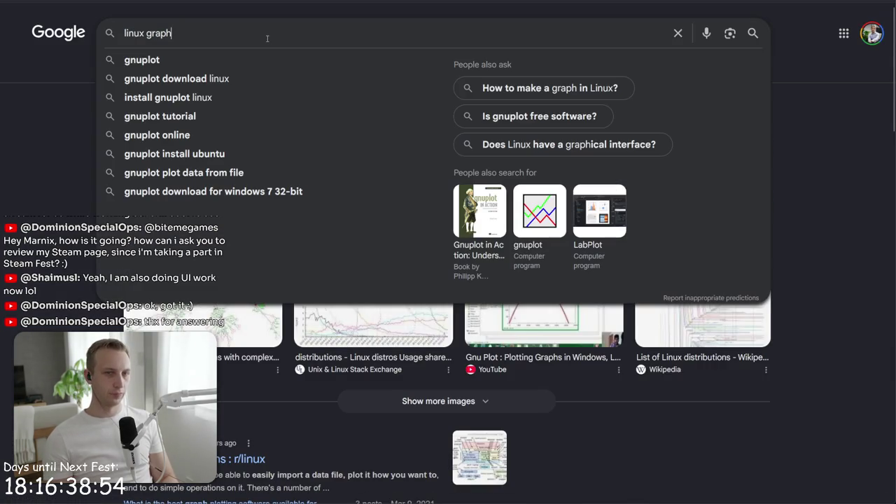
text(gui)
key(Return)
click(214, 68)
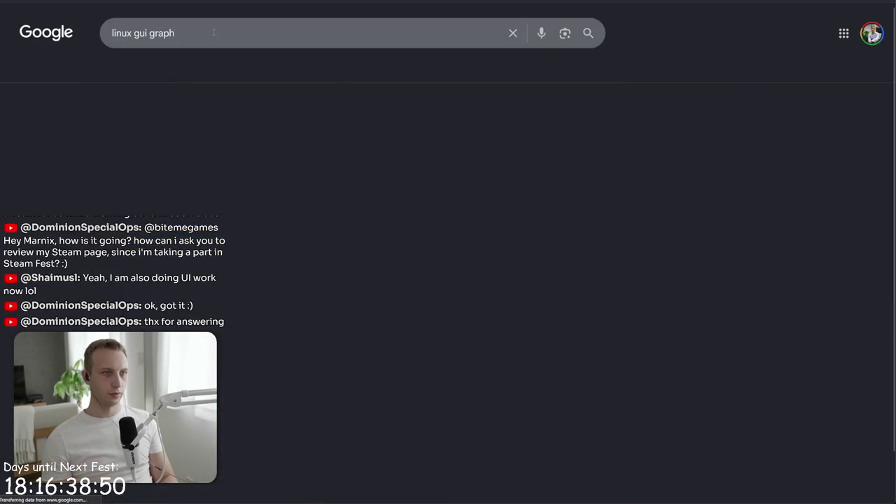
click(460, 189)
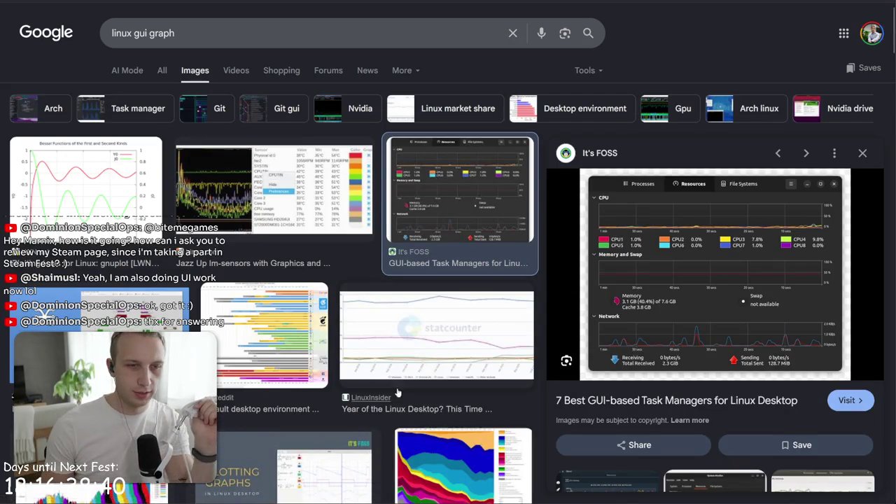
Preview further terminal chart images, including CoolThings and YouPlot examples
scroll(469, 369, down, 5)
scroll(468, 369, down, 5)
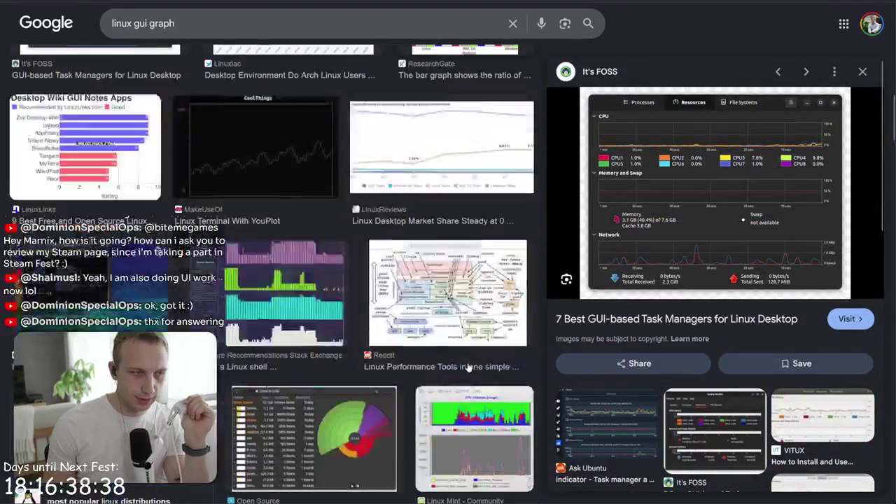
click(98, 294)
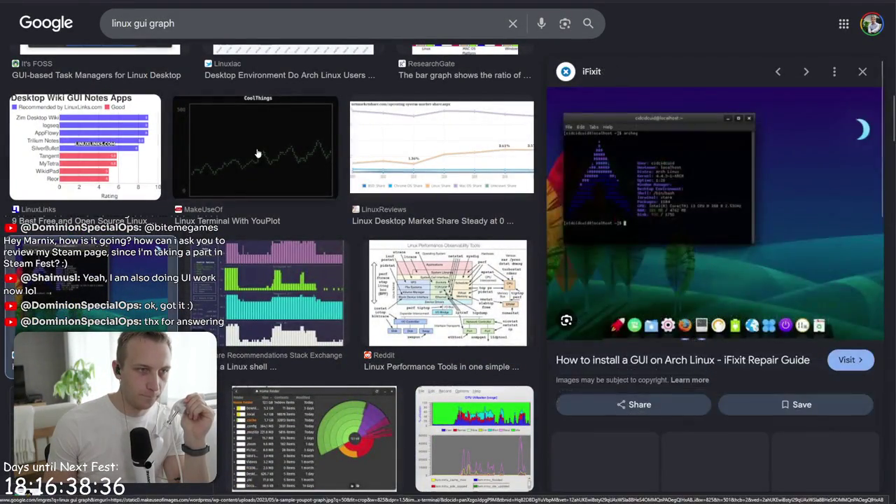
click(257, 148)
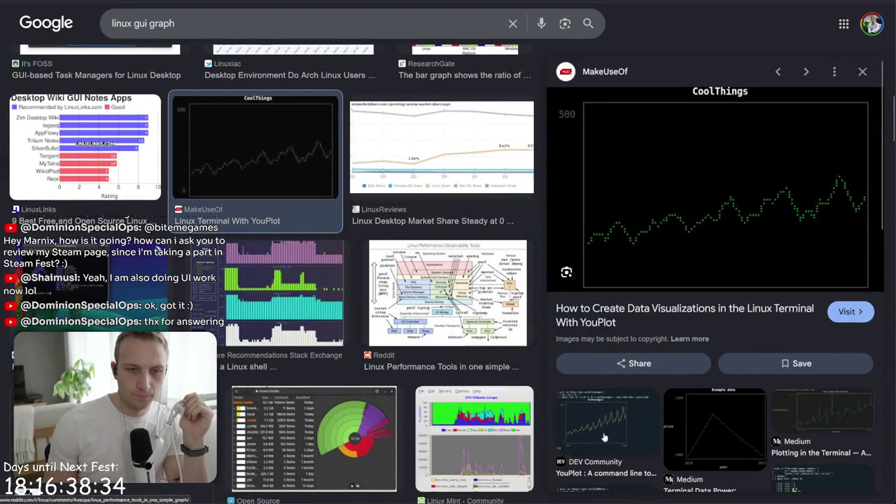
click(587, 425)
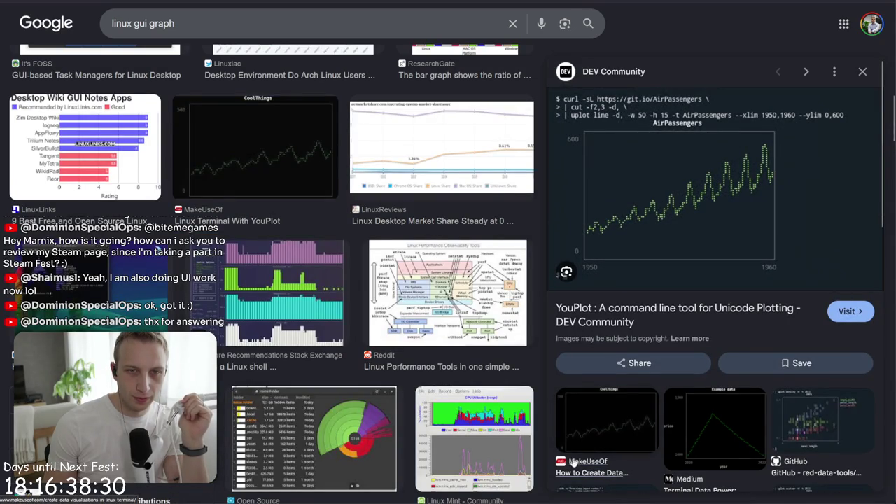
Change the search to 'linux uplot' and preview a uPlot chart image
click(371, 14)
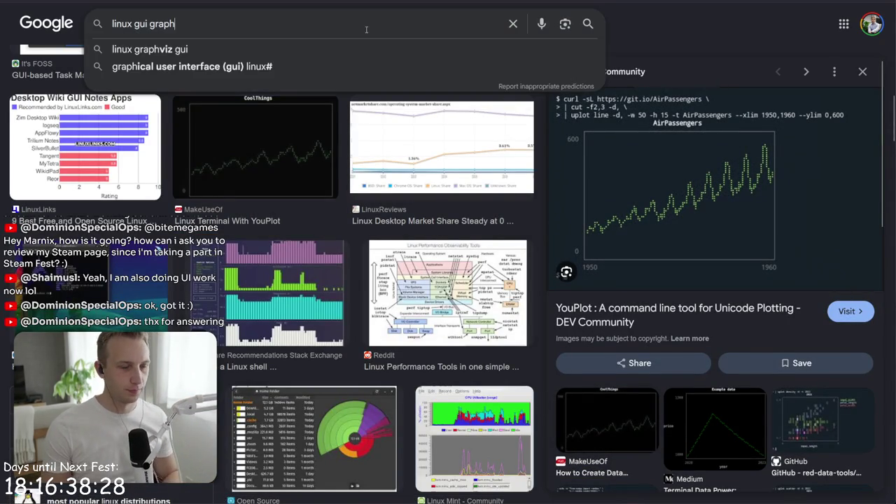
key(BackSpace)
key(BackSpace)
key(BackSpace)
text(uplot)
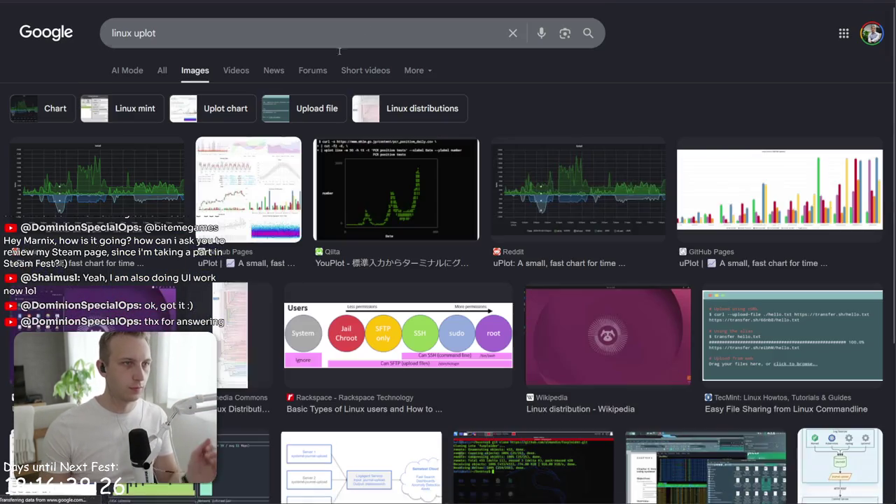
click(573, 199)
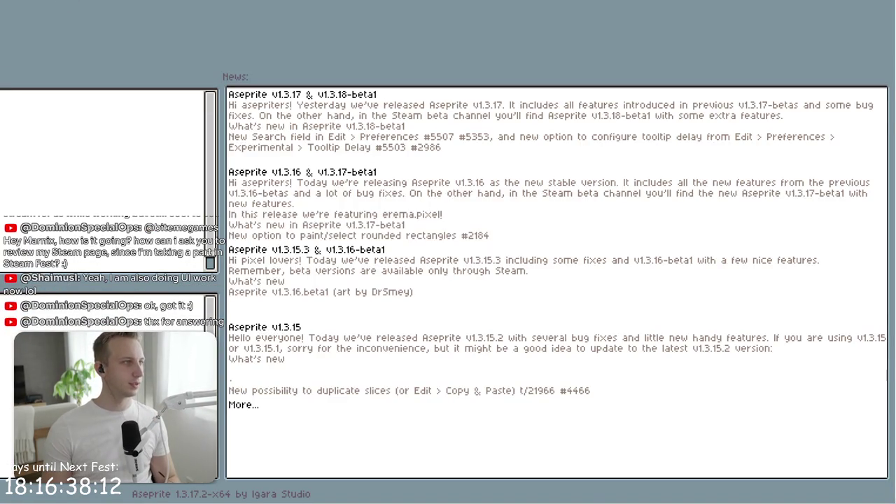
Create a new 32x16 sprite and zoom in on it
key(ctrl+n)
text(32)
click(215, 342)
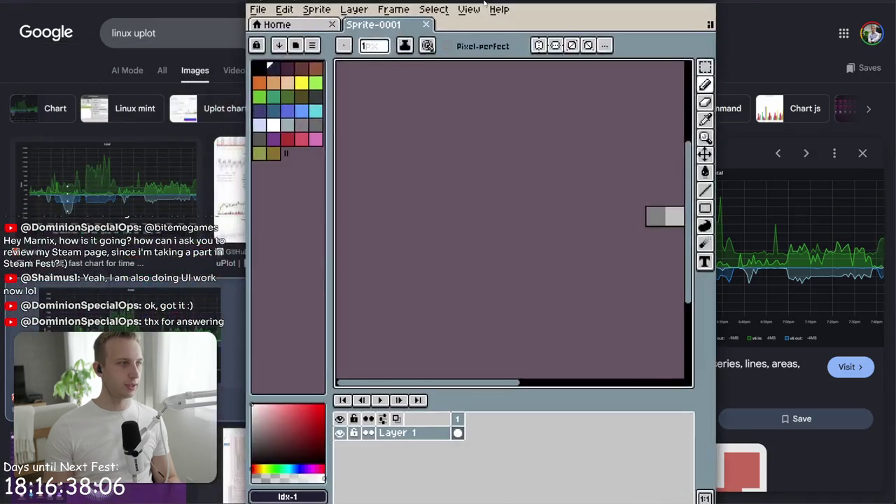
scroll(486, 234, up, 5)
drag(486, 234, 436, 256)
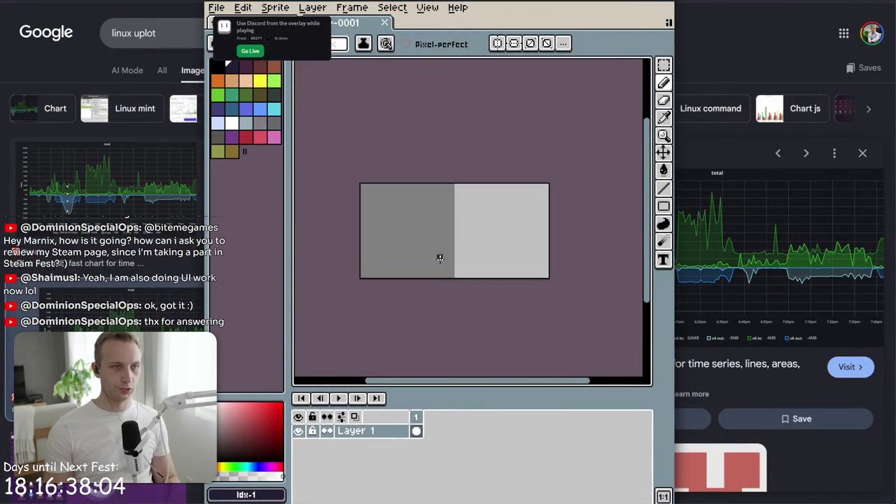
Draw white lines along the sprite's top and right edges
click(235, 126)
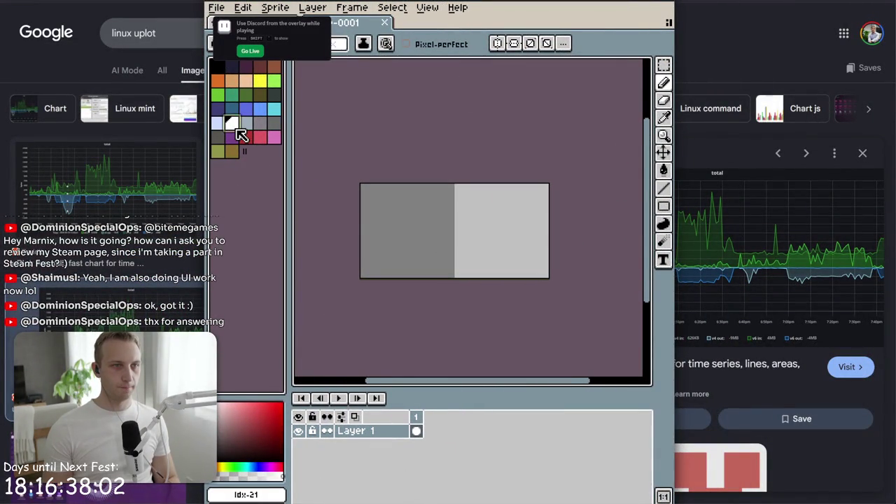
drag(363, 187, 508, 188)
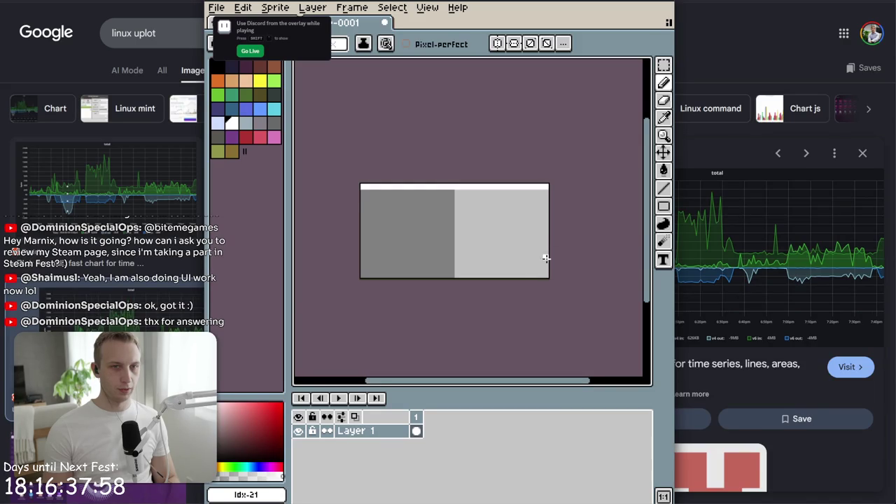
drag(545, 270, 546, 199)
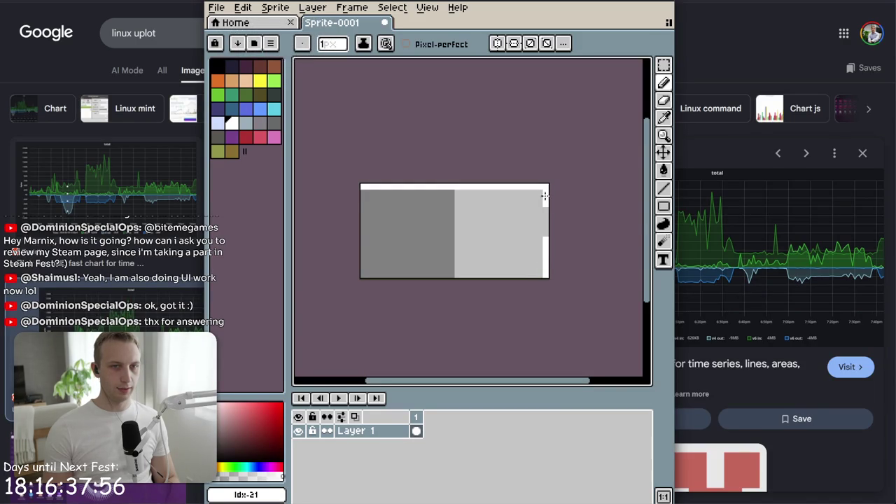
key(l)
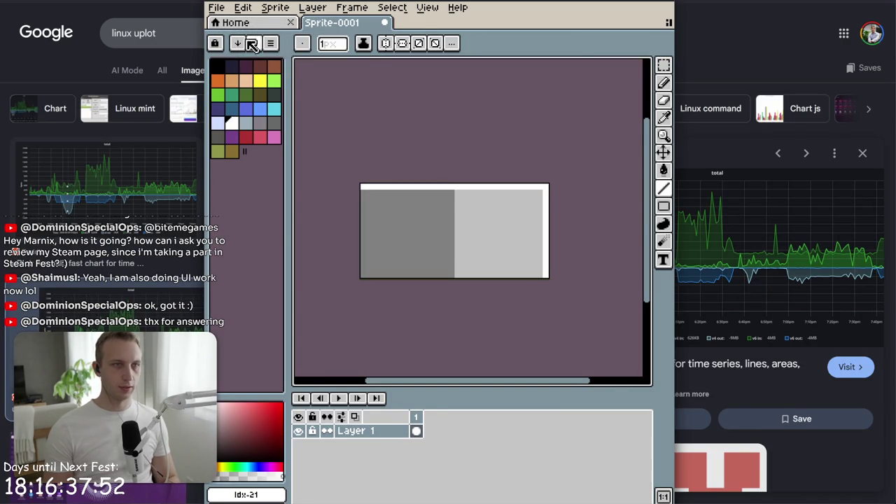
Open the Export File dialog via File > Export > Export As
click(217, 8)
mouse_move(296, 124)
click(366, 121)
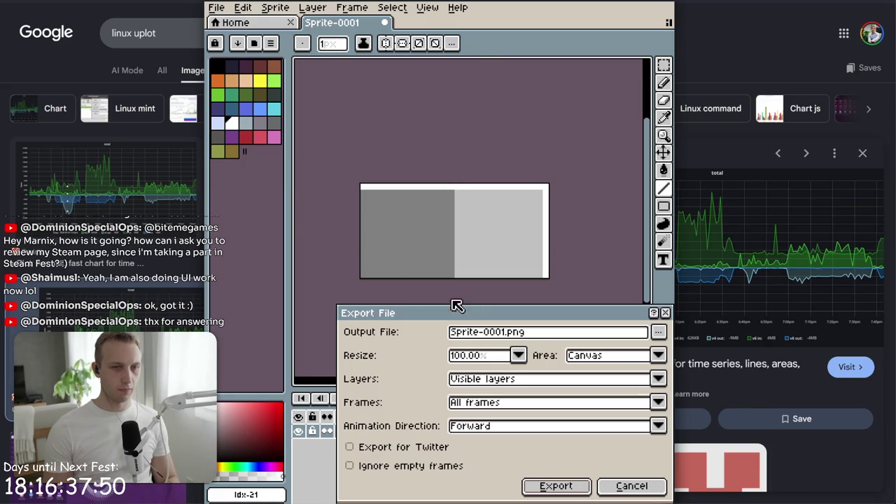
Rename the export file to chart_bg.png
drag(507, 334, 364, 344)
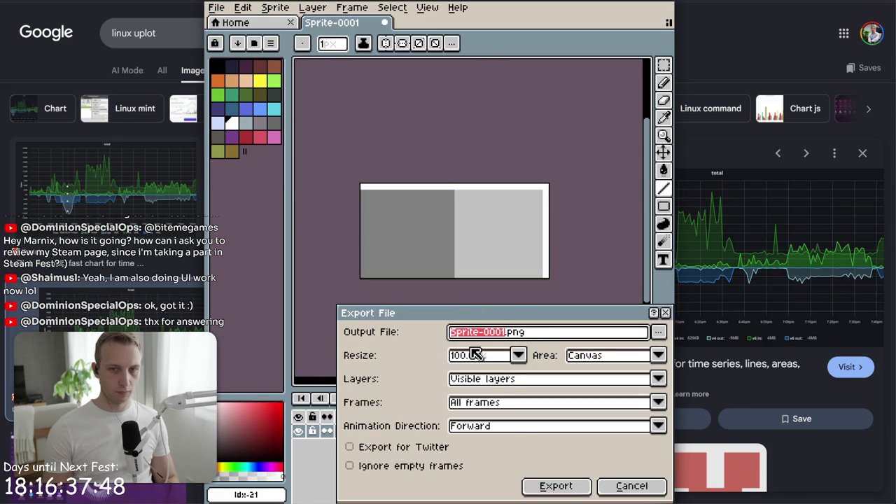
text(gra)
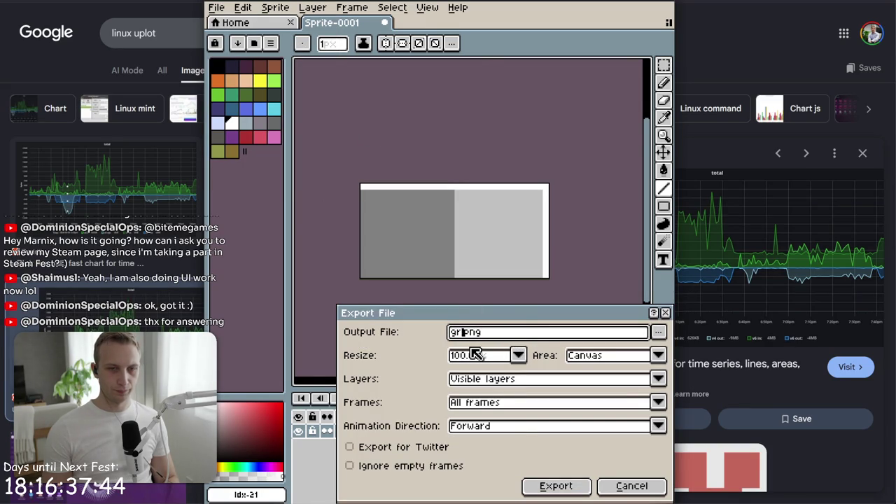
text(ph)
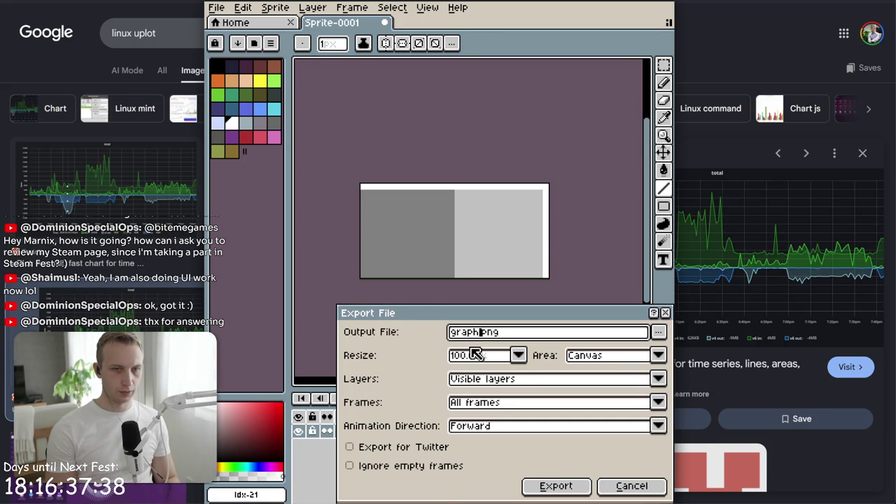
key(BackSpace)
key(BackSpace)
key(BackSpace)
text(_bg)
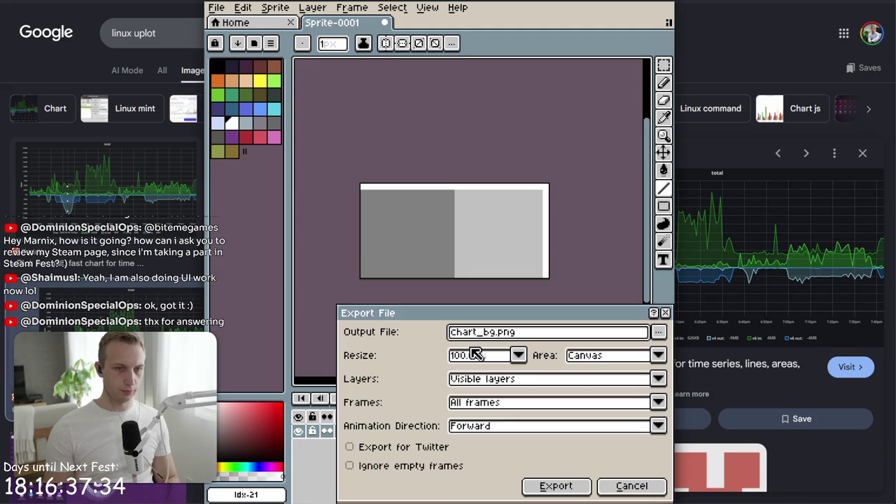
Export chart_bg.png to the Desktop folder and minimize Aseprite
click(658, 332)
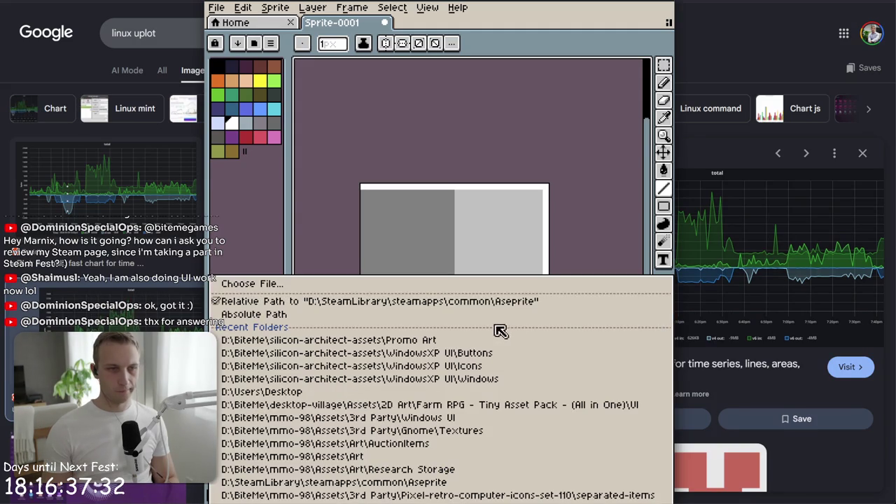
click(498, 395)
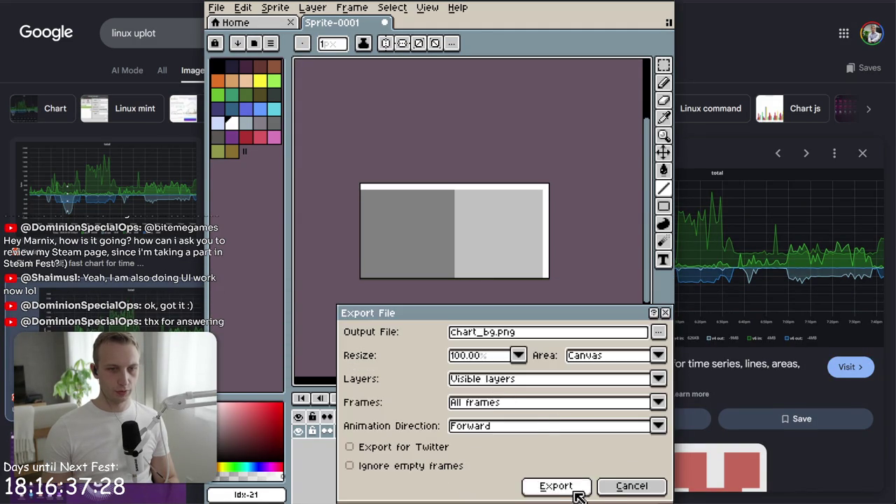
click(557, 486)
click(645, 14)
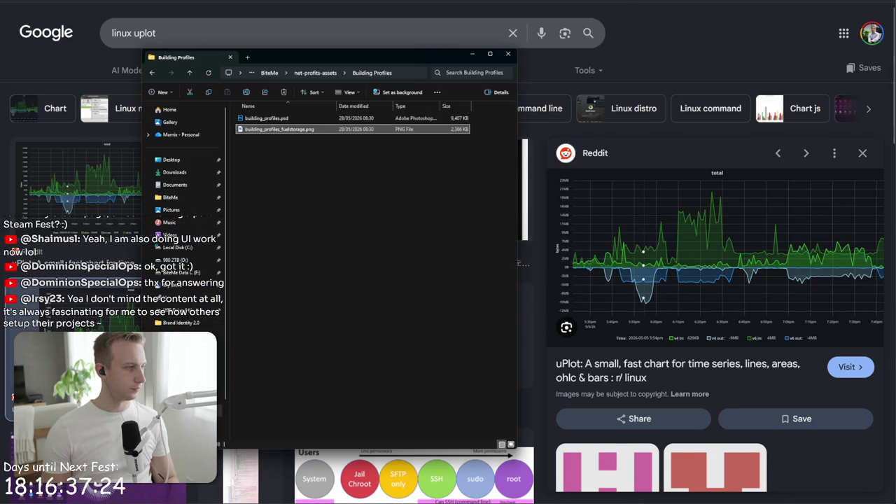
Open the Desktop folder holding chart_bg.png, then switch back to the Unity project
click(367, 167)
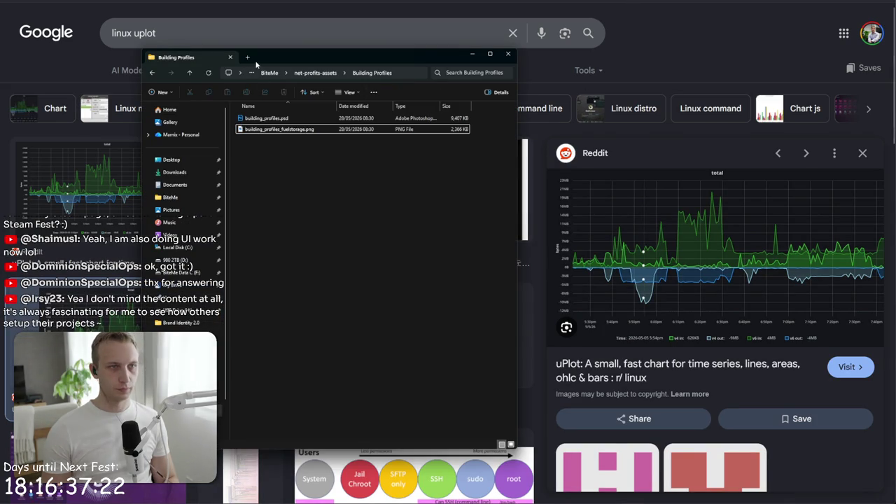
click(172, 160)
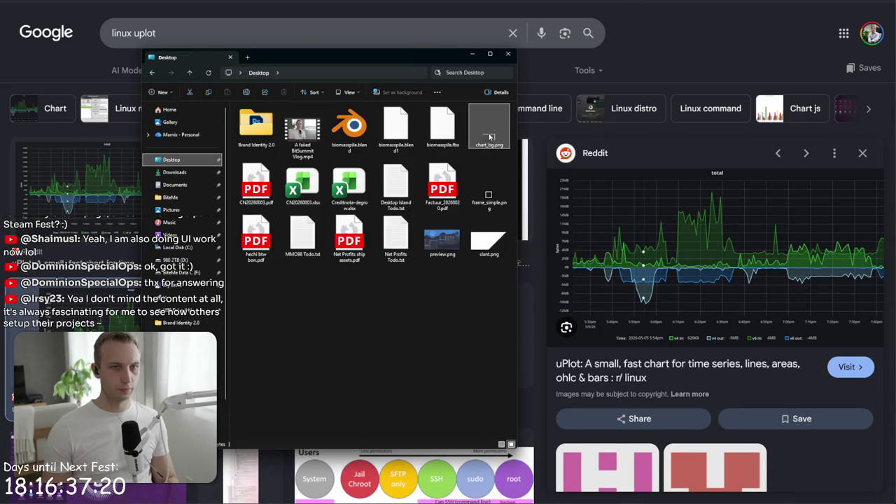
key(alt+Tab)
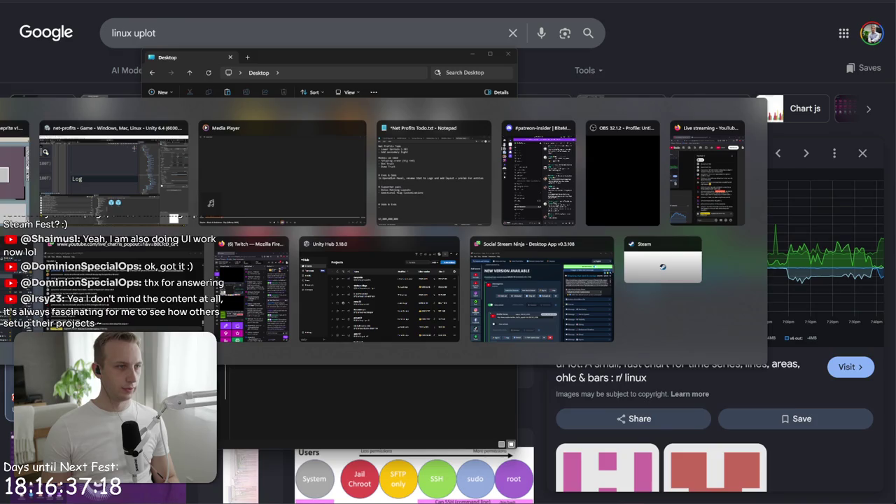
click(92, 184)
click(416, 335)
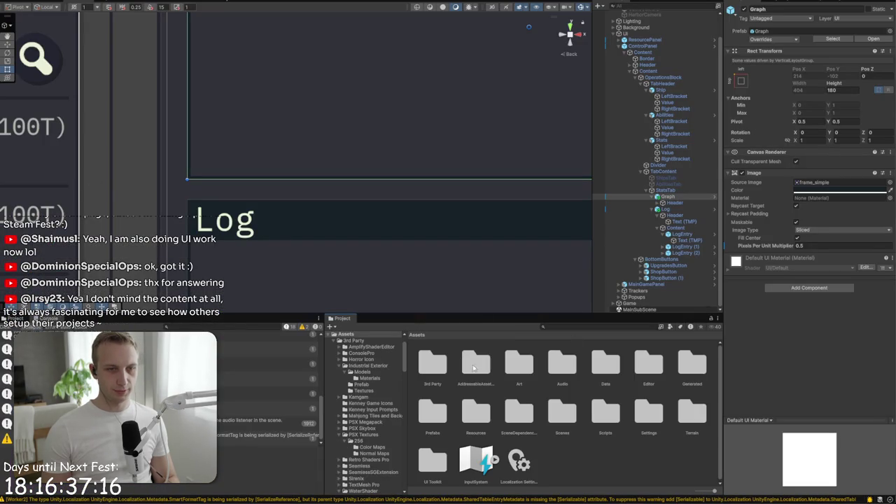
Drag chart_bg.png from the Desktop into the Assets/Art folder
double_click(521, 361)
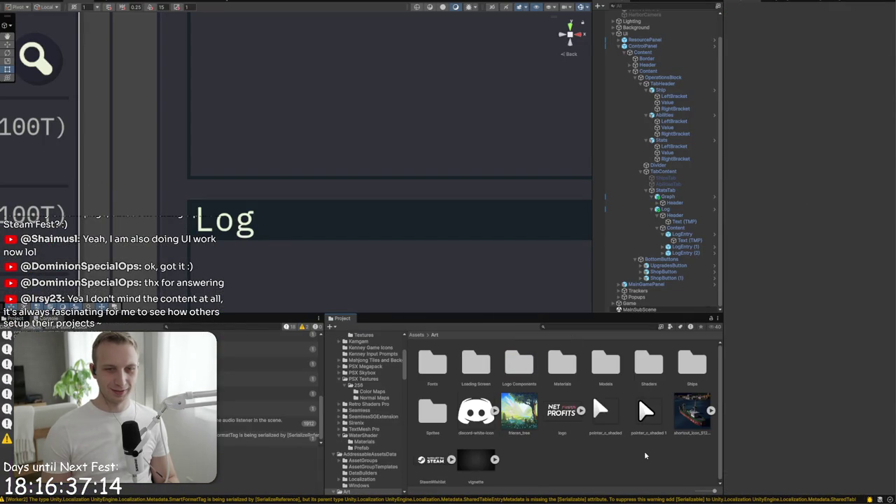
key(super+e)
click(484, 135)
drag(556, 454, 561, 456)
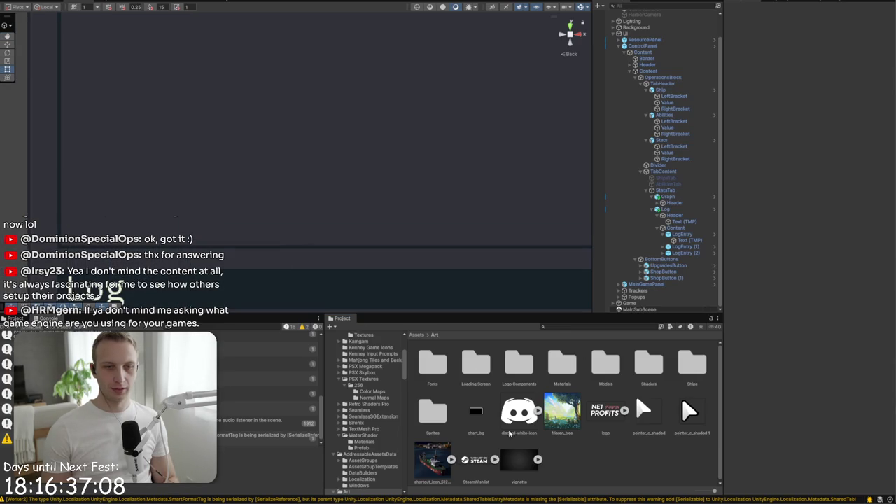
Import chart_bg as a Single sprite, 32 pixels per unit, Point filter, no compression
click(482, 409)
click(817, 39)
click(818, 70)
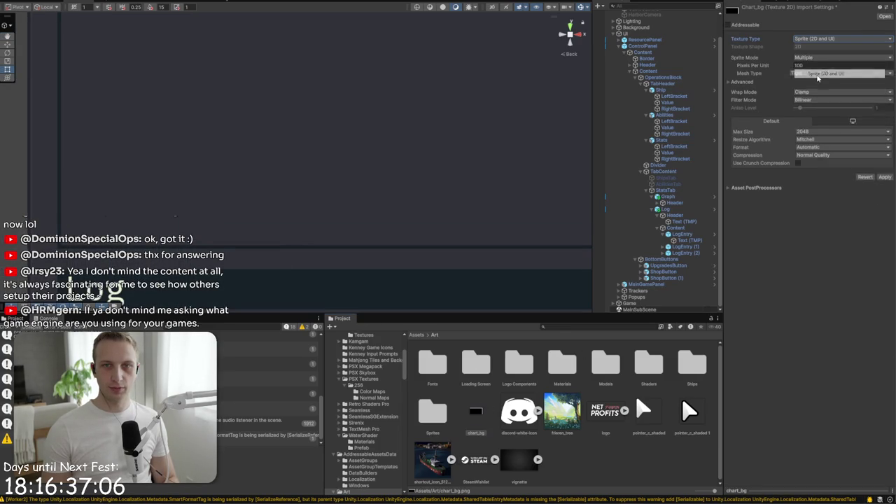
click(809, 57)
click(812, 66)
click(816, 66)
text(32)
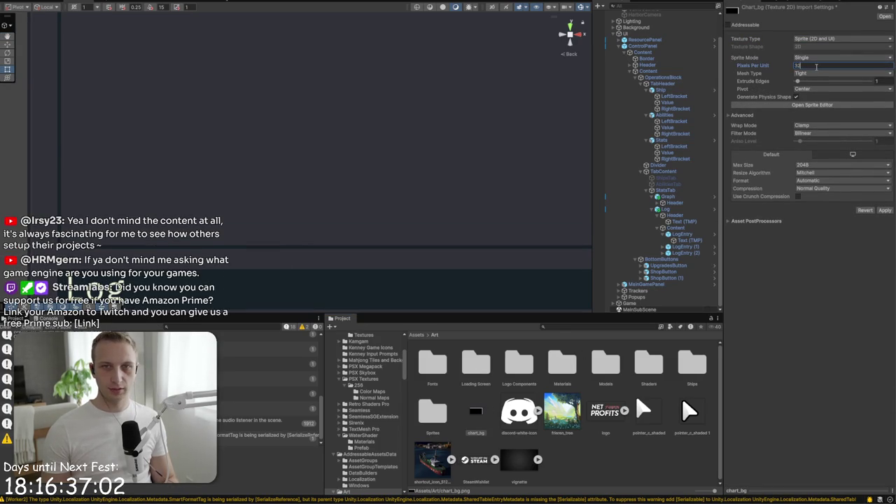
click(818, 133)
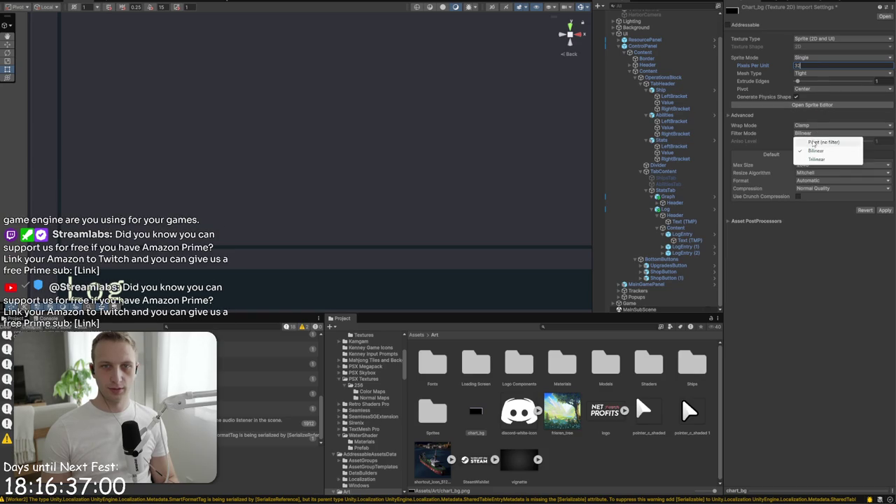
click(813, 143)
click(812, 189)
click(882, 202)
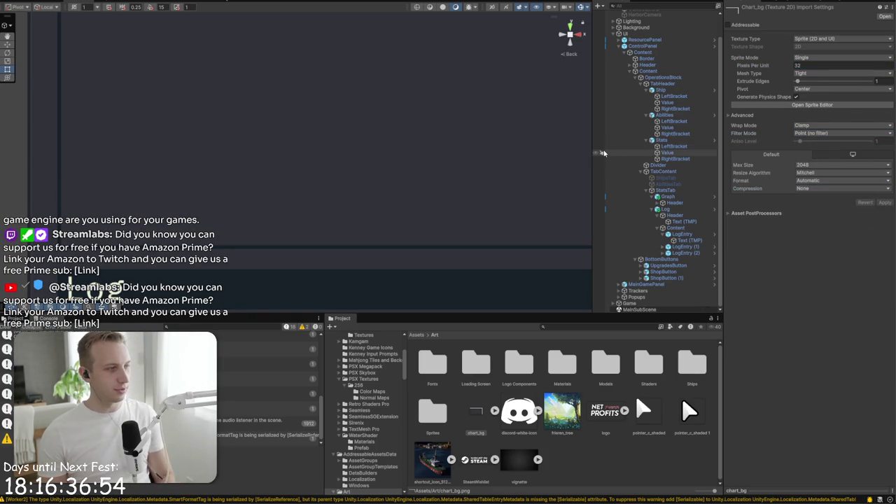
scroll(396, 198, up, 5)
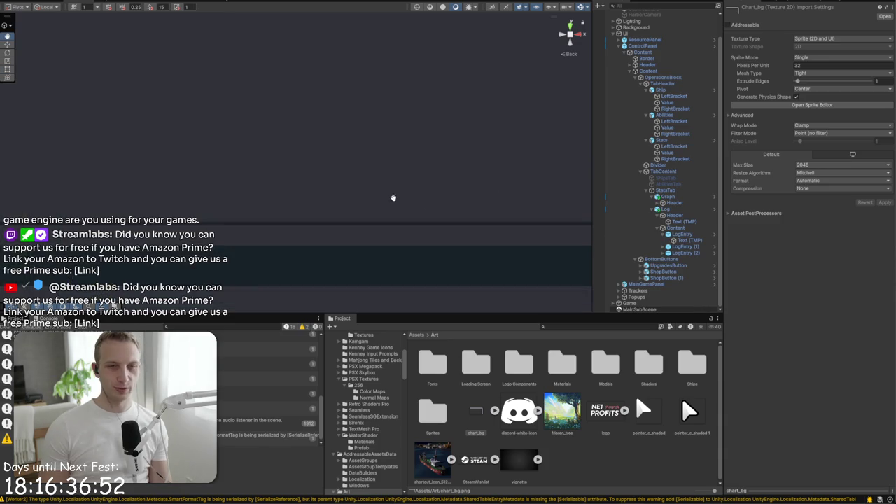
Add a UI Image child named Content under Graph
drag(400, 204, 407, 224)
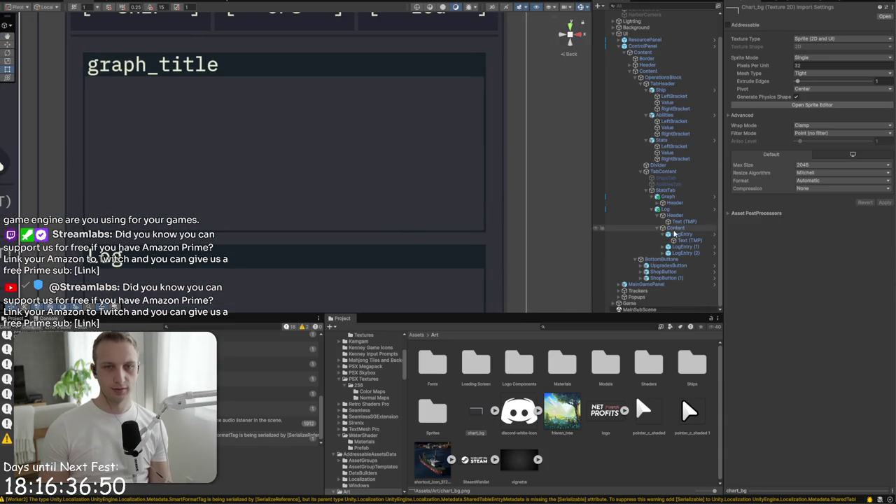
click(670, 197)
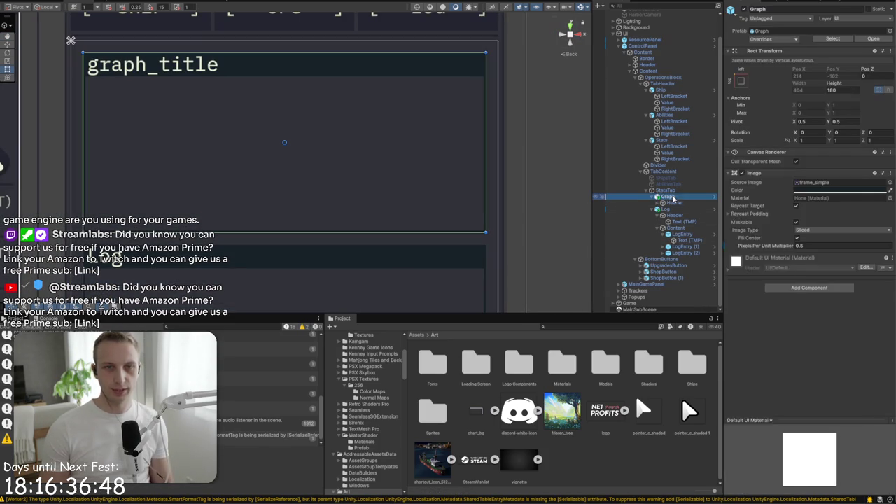
right_click(674, 197)
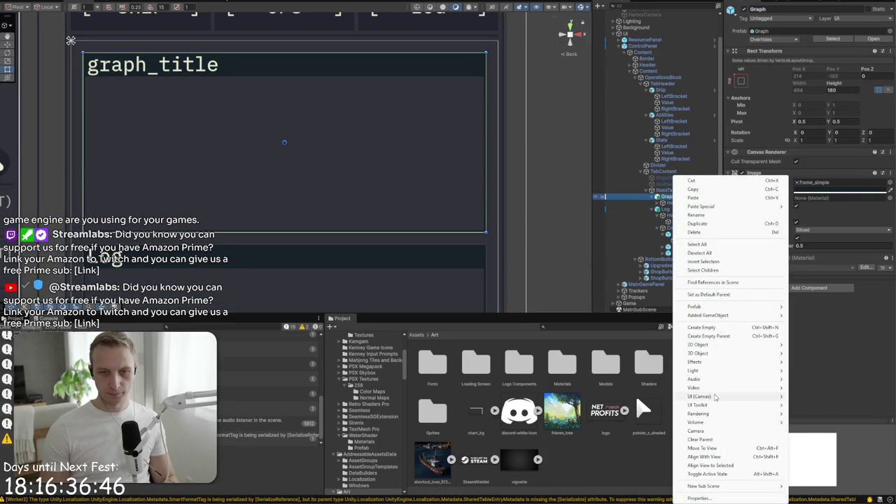
mouse_move(727, 397)
click(826, 274)
text(C)
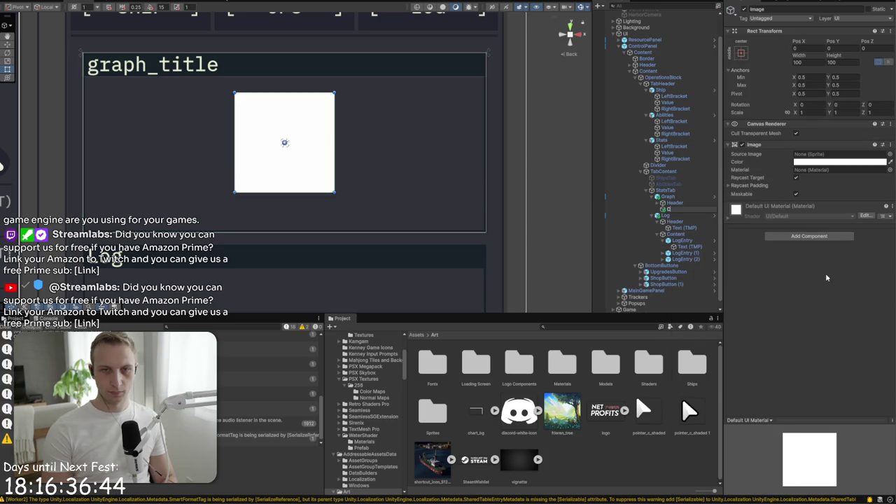
text(ont)
key(Return)
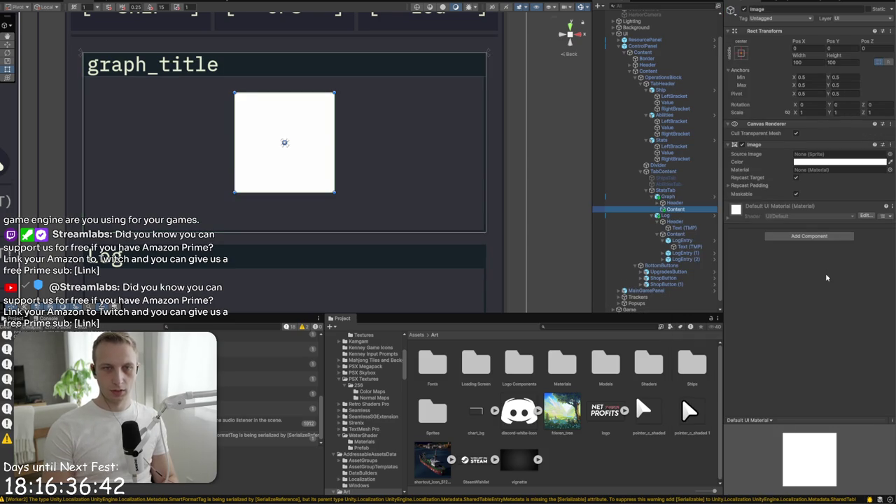
Give Content the chart_bg sprite with Tiled image type
mouse_move(475, 414)
mouse_down()
mouse_move(694, 210)
mouse_move(815, 157)
mouse_up()
click(800, 203)
click(814, 236)
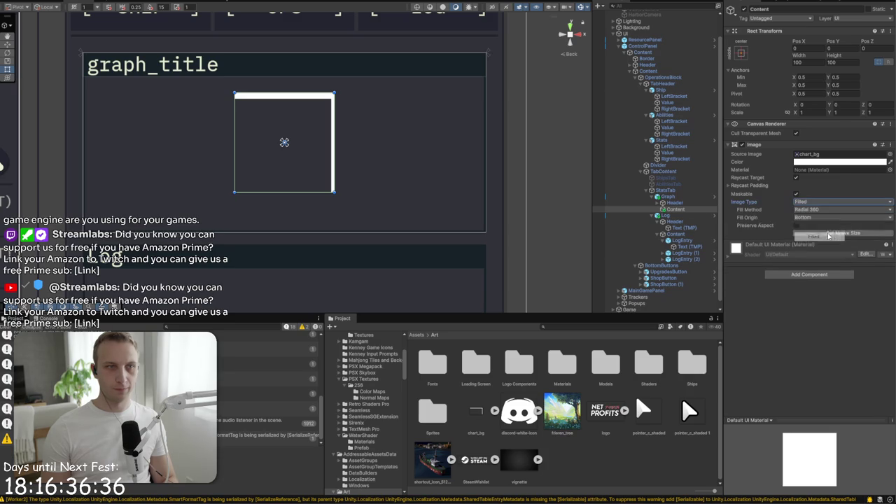
click(819, 202)
click(820, 229)
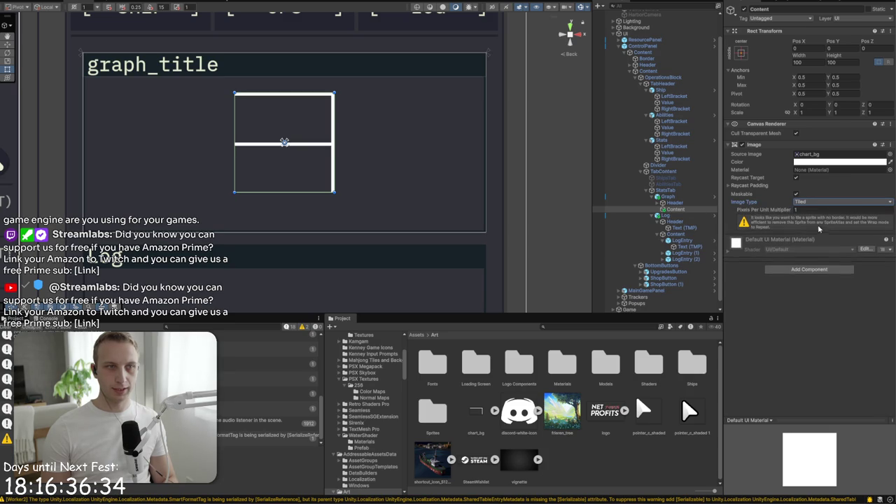
Stretch the grid across the panel, enlarge its tiles, and colour it grey
drag(238, 198, 86, 236)
drag(335, 92, 484, 77)
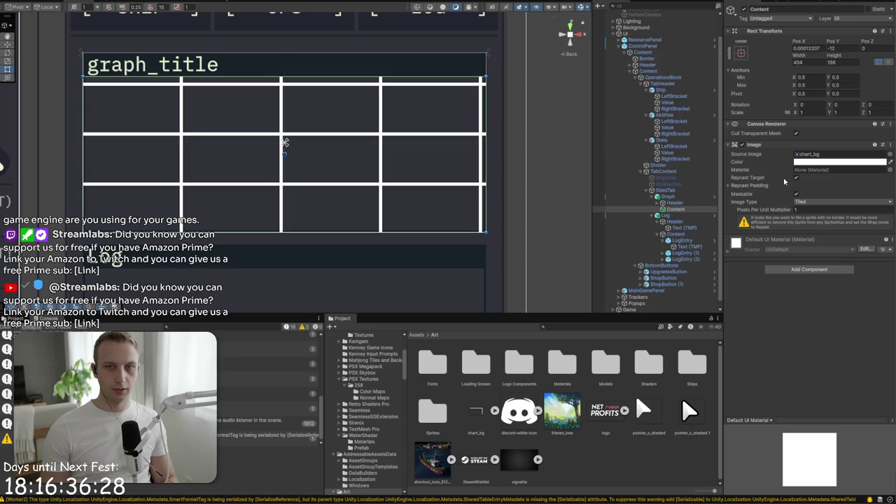
mouse_move(785, 211)
mouse_down()
mouse_move(764, 215)
mouse_move(797, 212)
mouse_up()
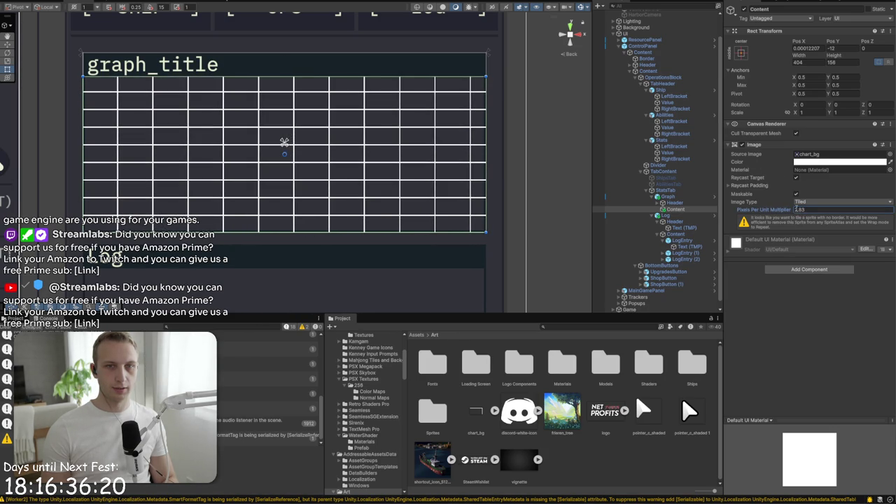
click(840, 162)
click(831, 352)
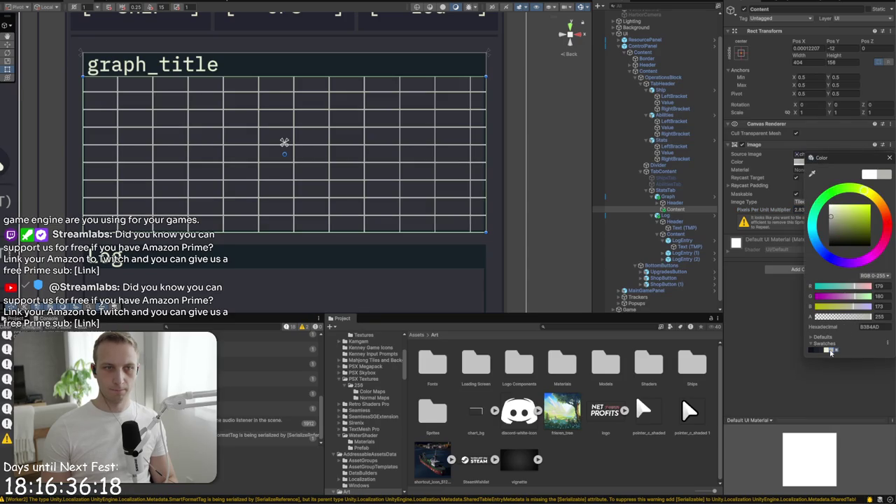
click(536, 234)
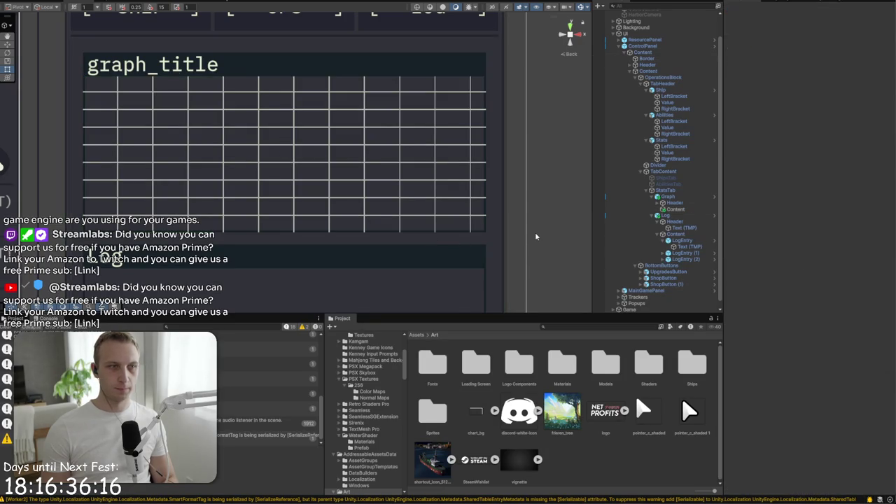
Anchor Content to stretch with Left 2, Right 2, Top 24, then enter Play mode
scroll(535, 232, down, 2)
click(685, 210)
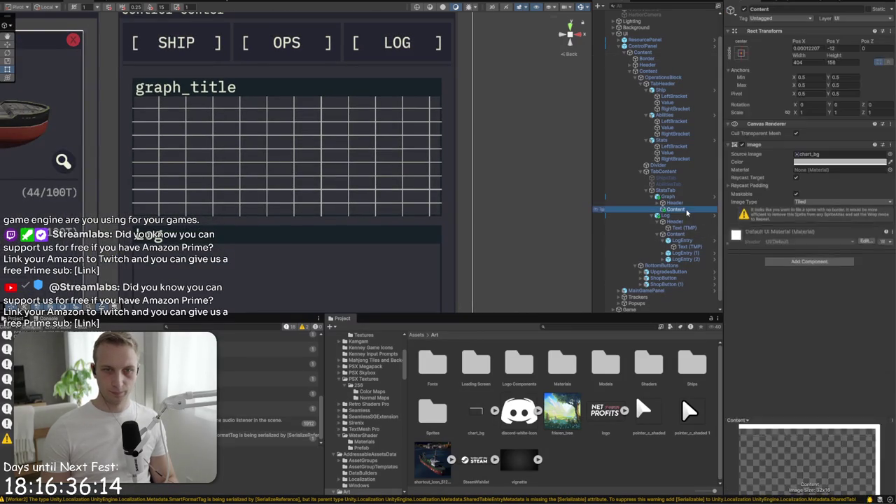
click(741, 53)
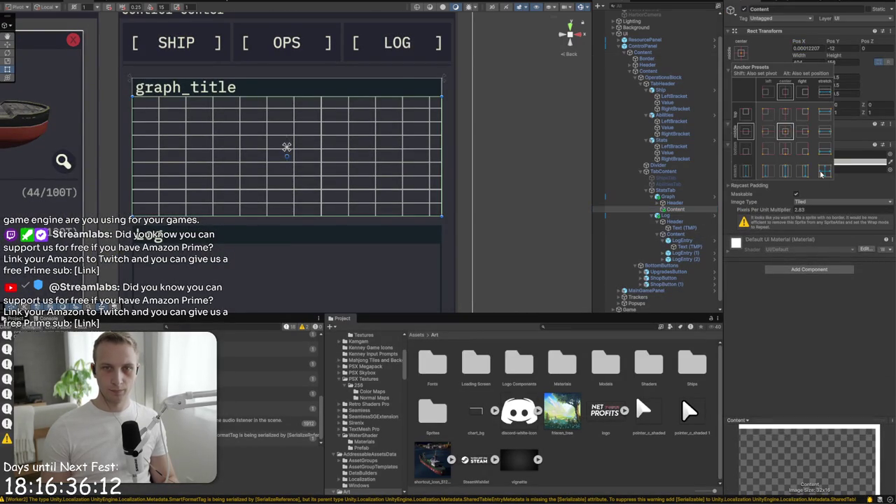
click(826, 170)
click(808, 48)
text(2)
click(811, 63)
text(2)
click(838, 49)
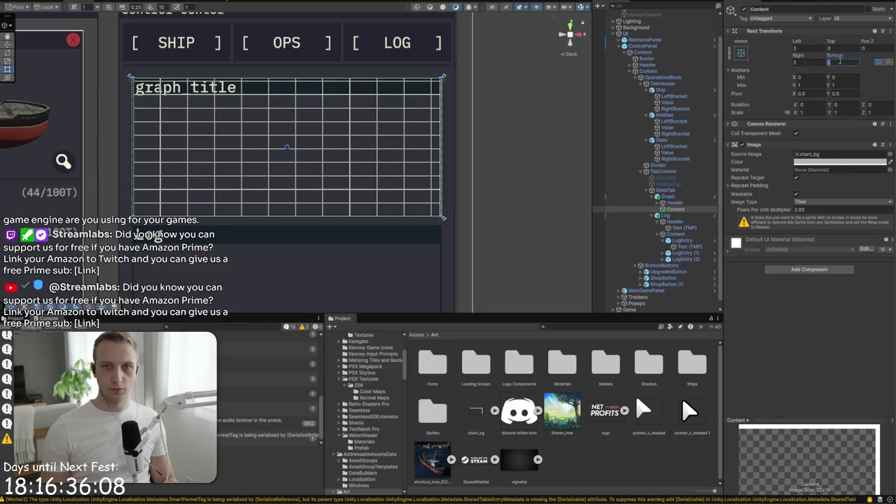
text(24)
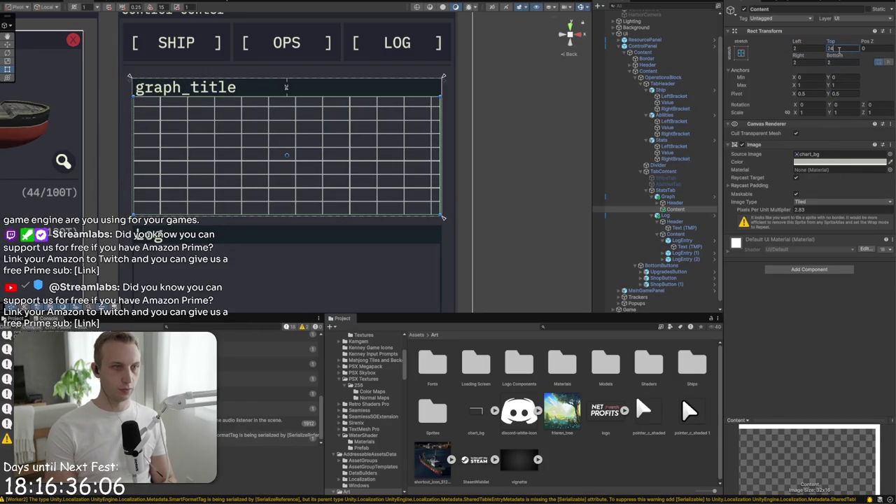
click(530, 126)
key(ctrl+p)
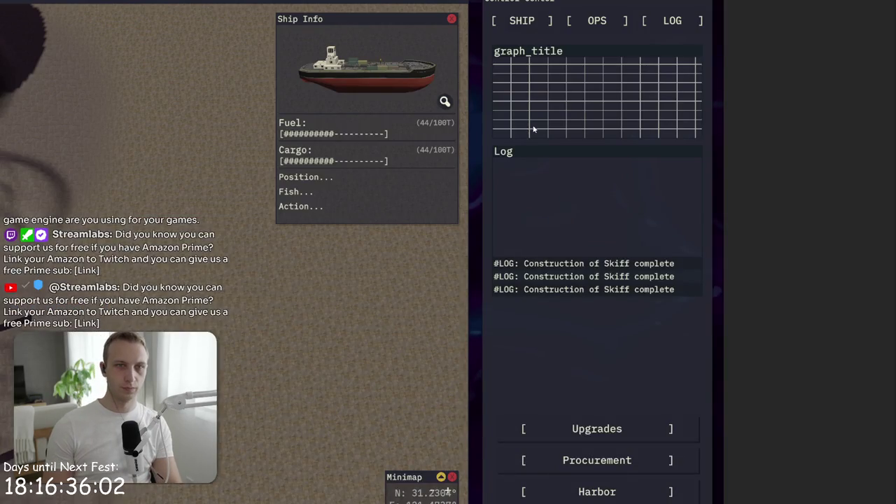
Exit Play mode and try Content multipliers 3, 2, 1.7, 1, 1.6, settling near 1.73
key(ctrl+p)
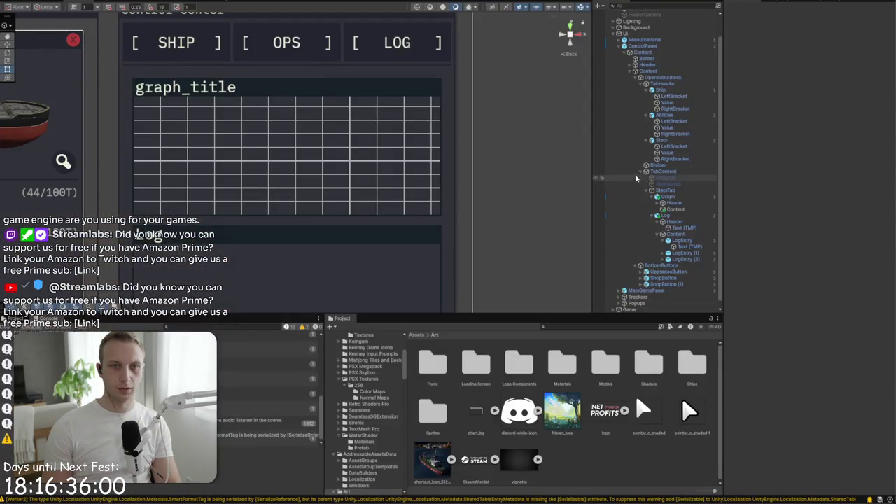
click(399, 183)
double_click(814, 208)
text(1)
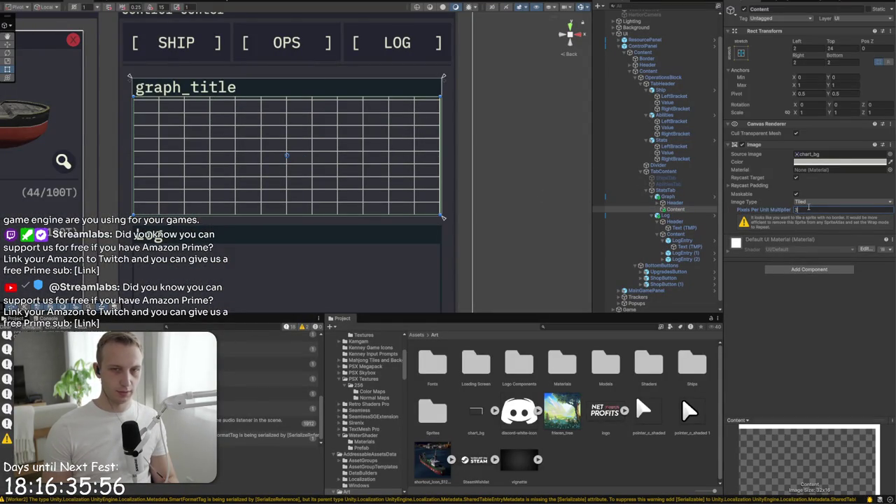
key(Return)
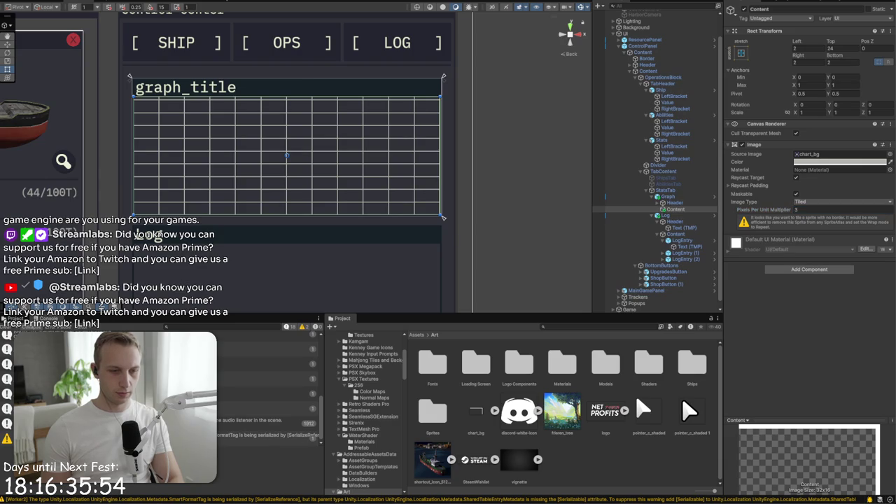
double_click(815, 209)
text(2)
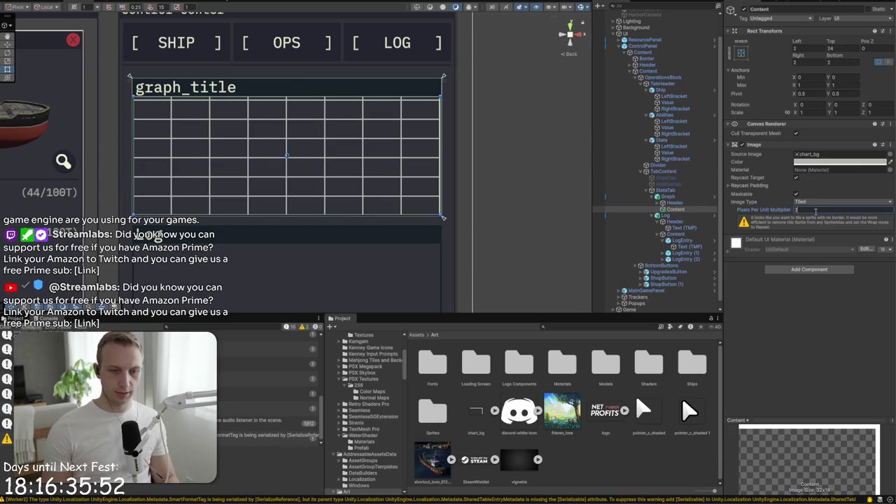
key(BackSpace)
text(1.7)
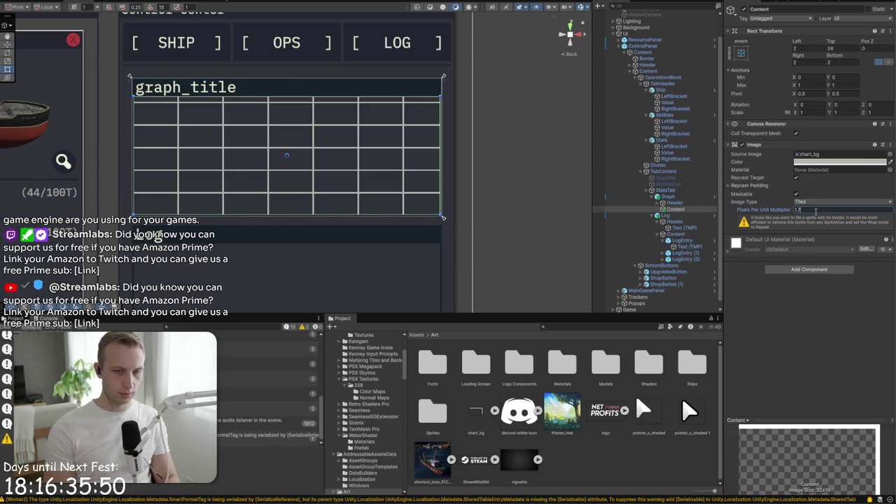
key(BackSpace)
key(BackSpace)
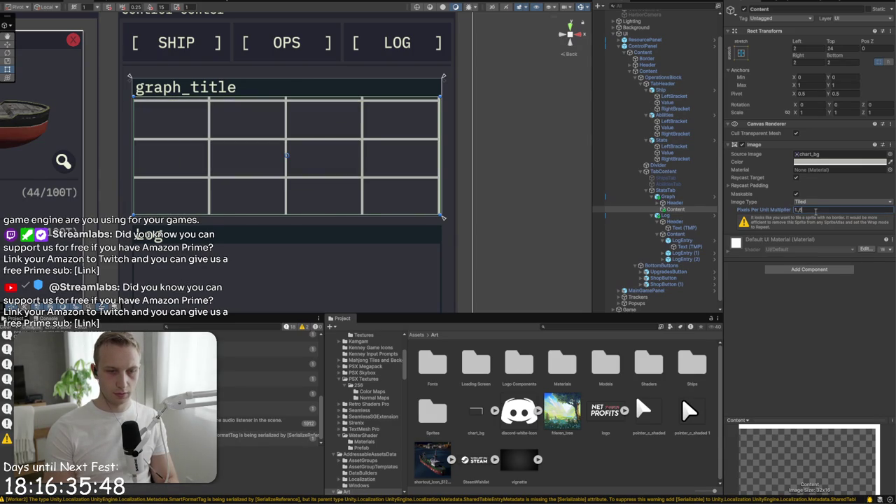
text(.6)
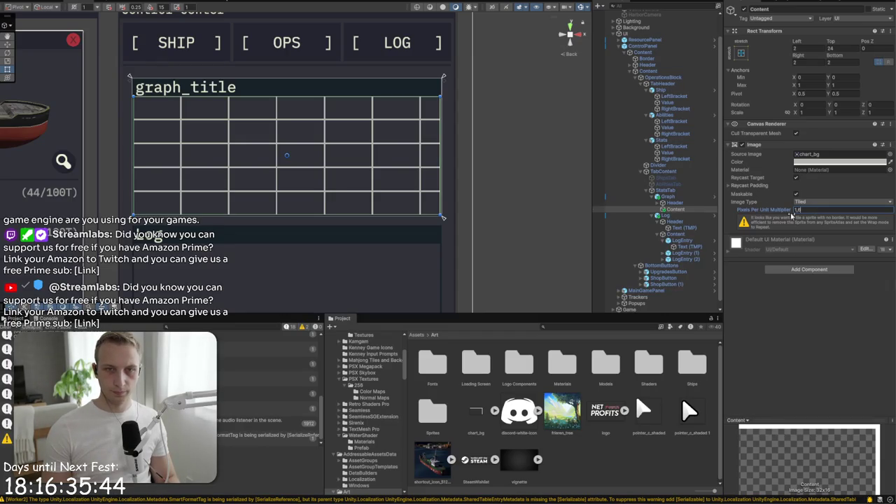
drag(784, 213, 788, 214)
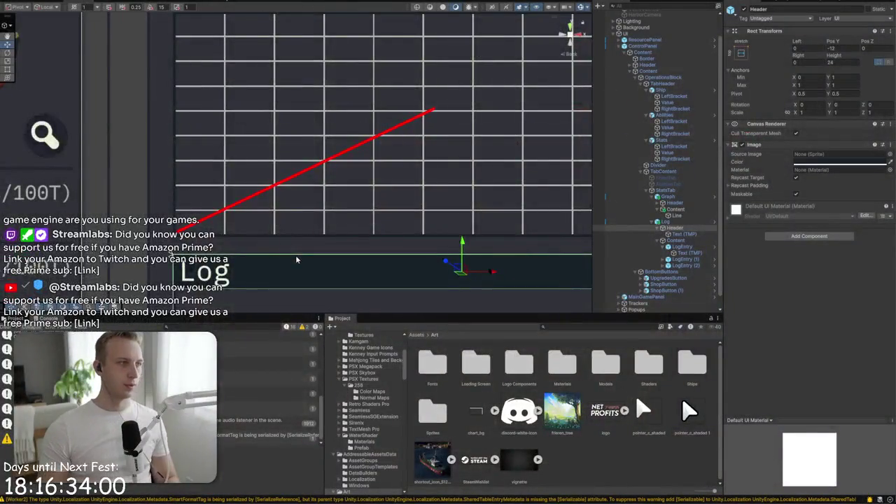
Scroll the view to show the red Line running diagonally across the grid
scroll(296, 255, down, 3)
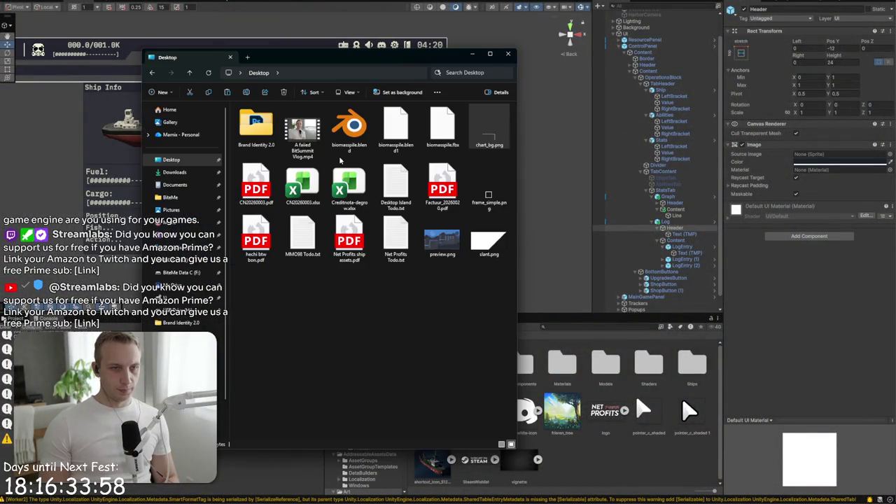
Search Google in Firefox for 'unity line renderer 2d'
key(alt+Tab)
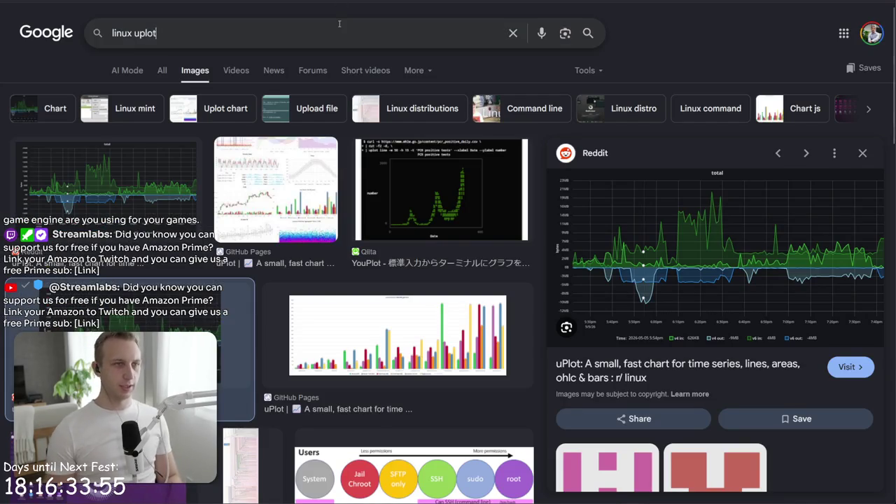
click(140, 33)
text(unity line renderer)
key(Return)
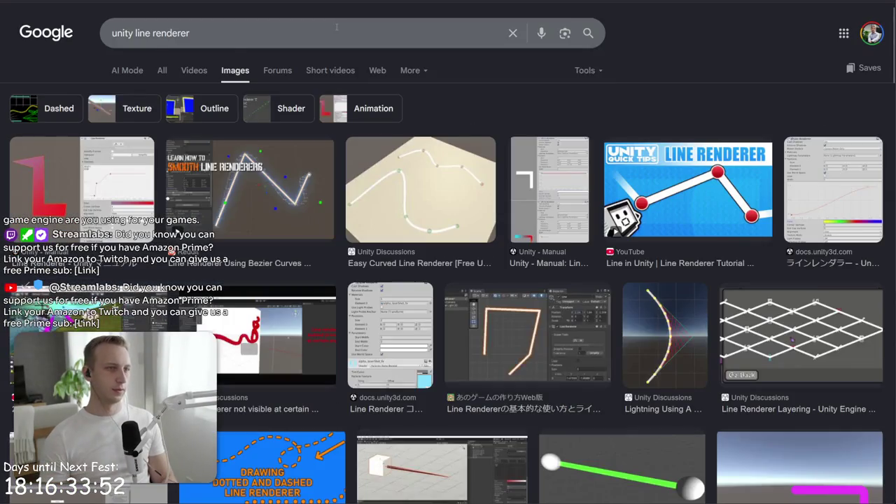
text( 2d)
key(Return)
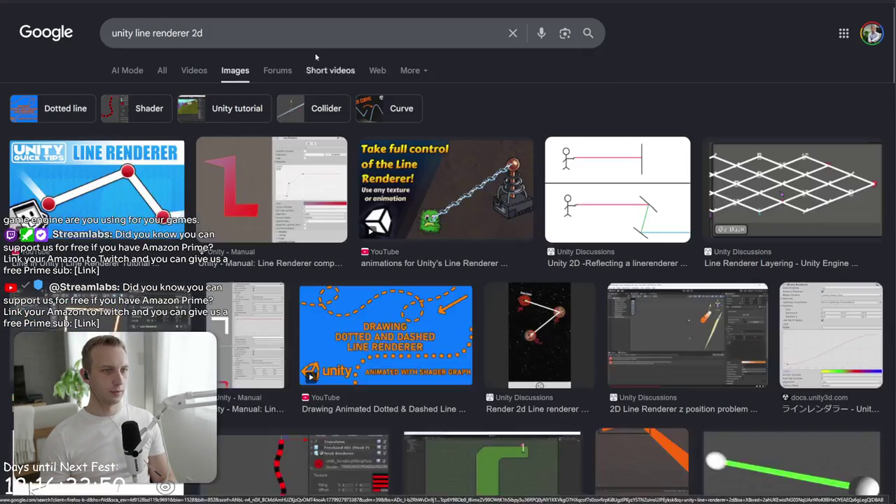
Preview several line renderer image results, including the Line Renderer manual page, then return to Unity
click(98, 185)
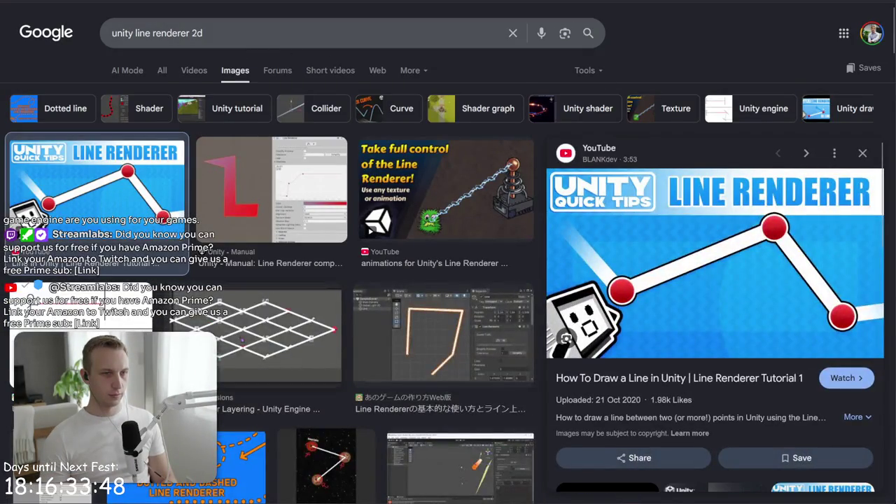
click(189, 350)
click(84, 364)
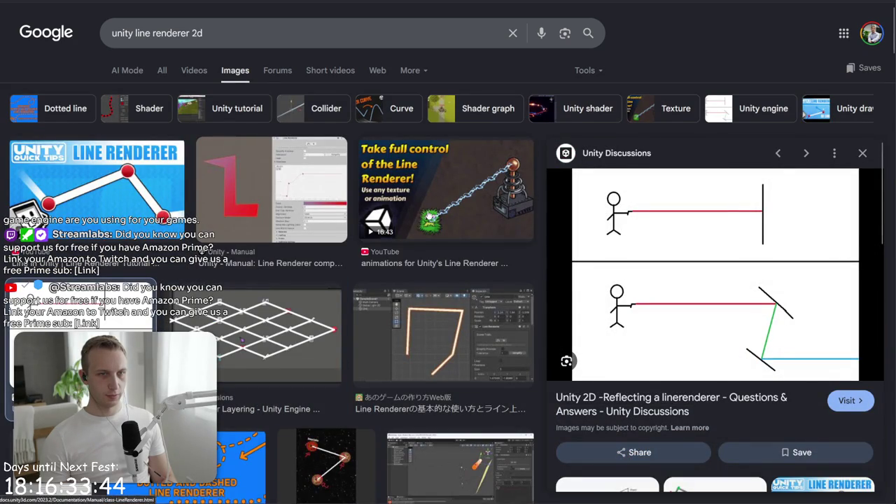
click(447, 196)
click(245, 225)
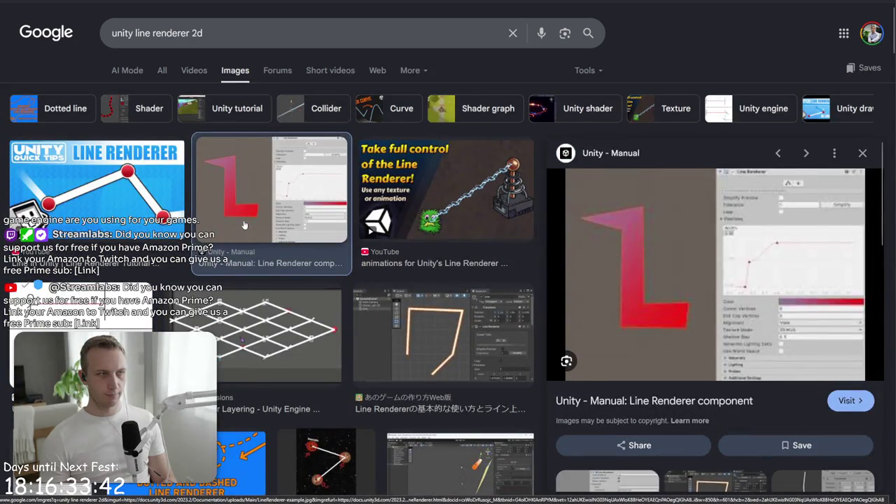
key(alt+Tab)
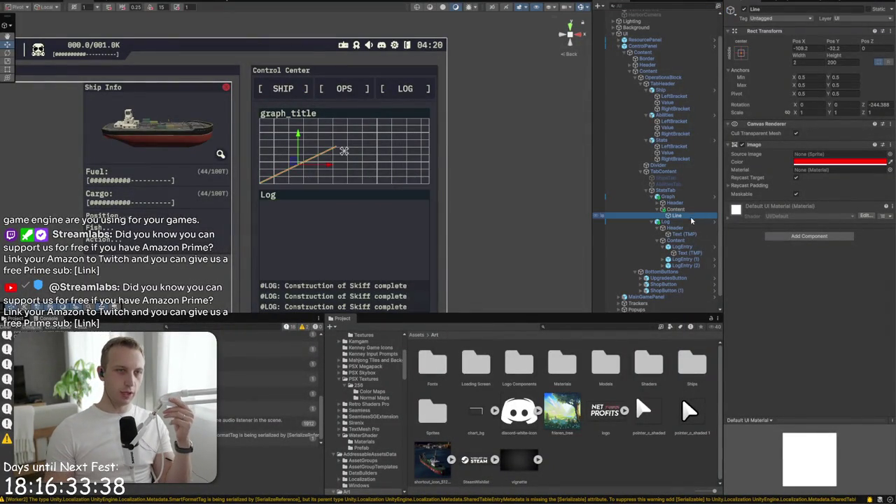
Delete the red Line object from the graph
key(Delete)
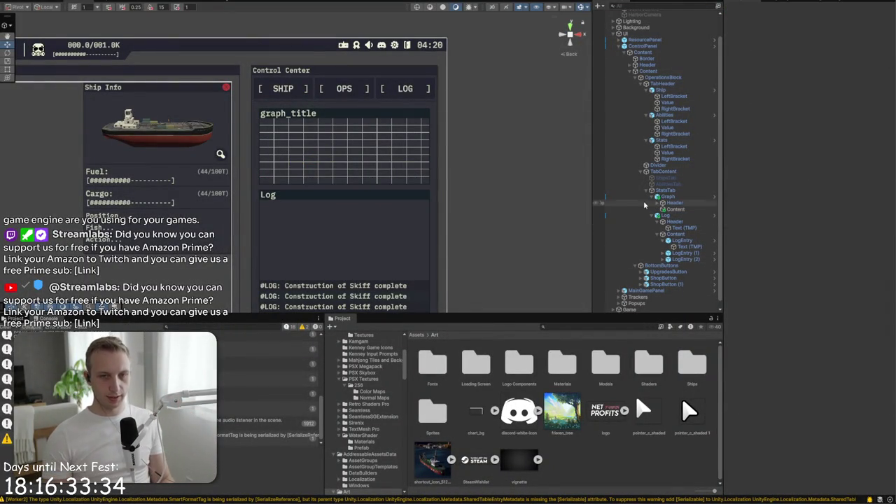
click(673, 209)
click(674, 202)
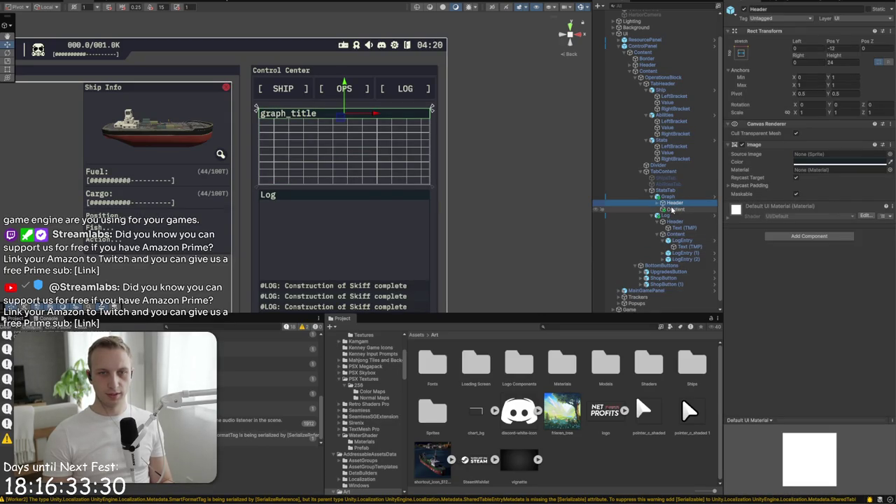
Set both the graph_title and Log header texts to font size 18
click(680, 228)
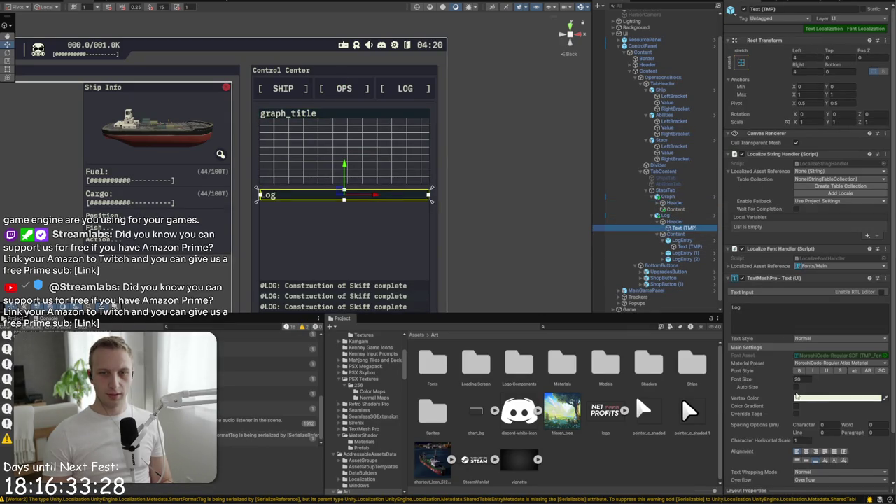
click(659, 203)
ctrl+click(669, 209)
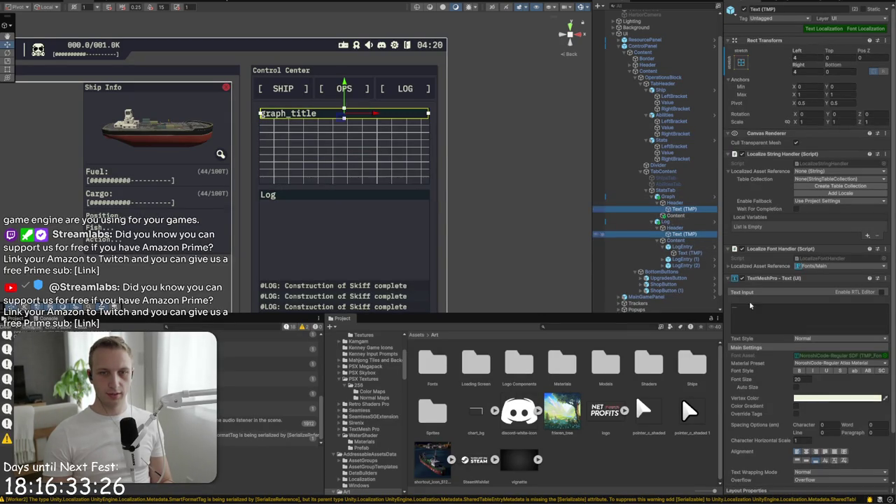
click(807, 379)
text(18)
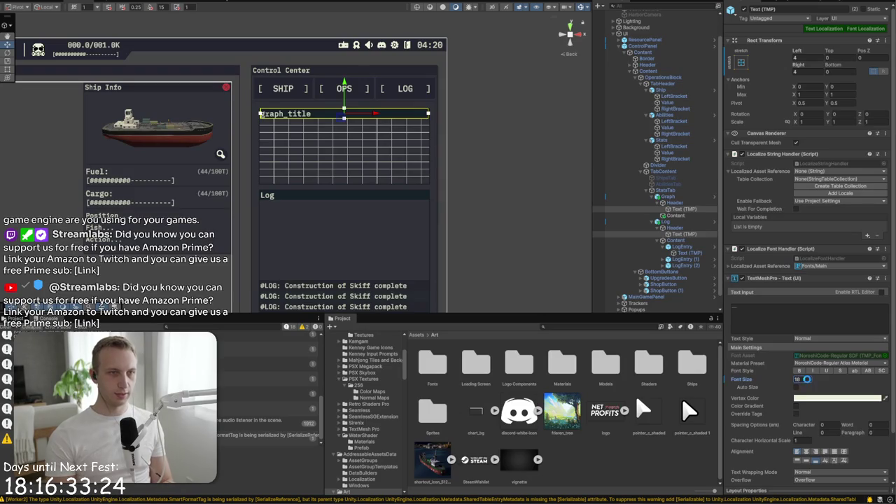
click(665, 221)
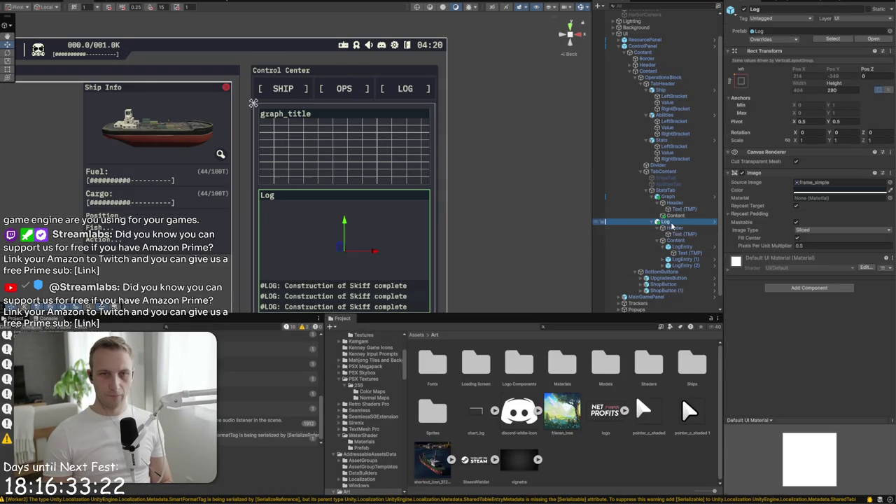
Apply all prefab overrides for the Log and Graph prefabs
click(771, 39)
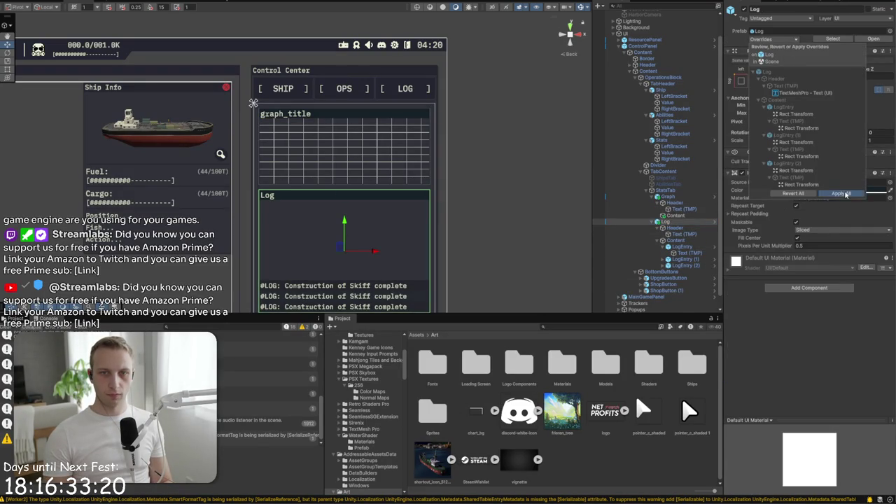
click(843, 194)
click(668, 197)
click(774, 39)
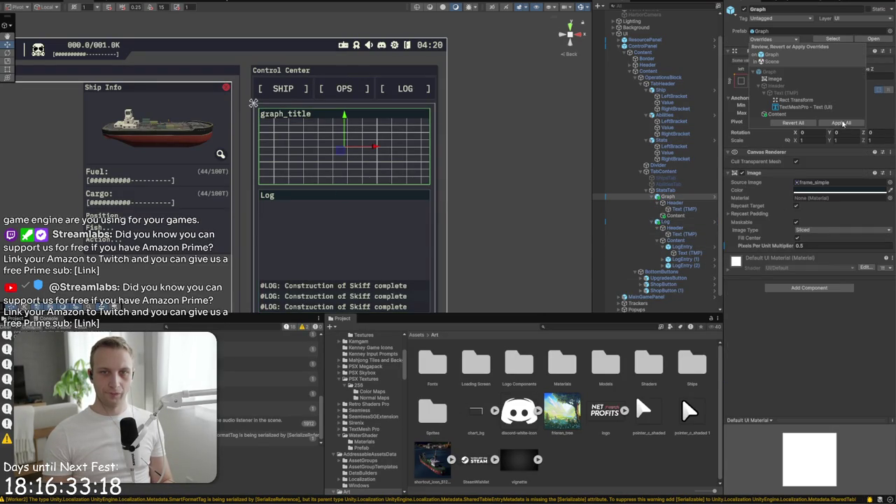
click(843, 124)
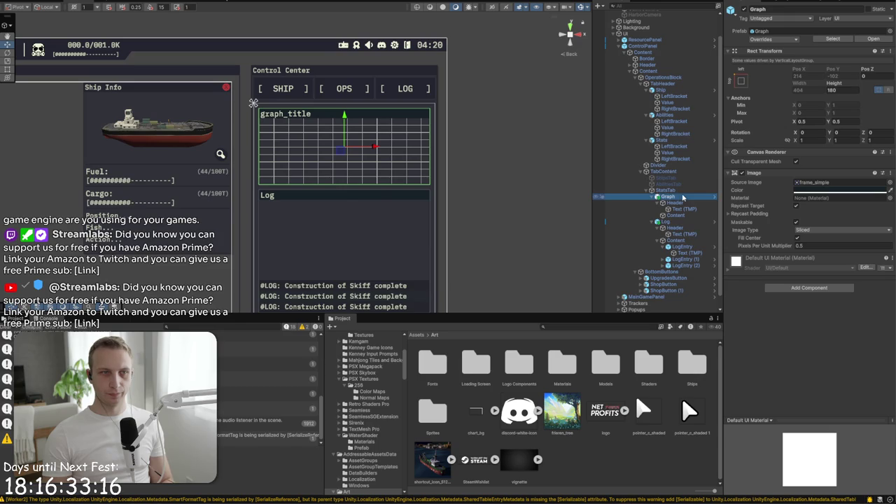
Duplicate Graph into Graph (1) to add a second chart, and check it in the game view
key(ctrl+d)
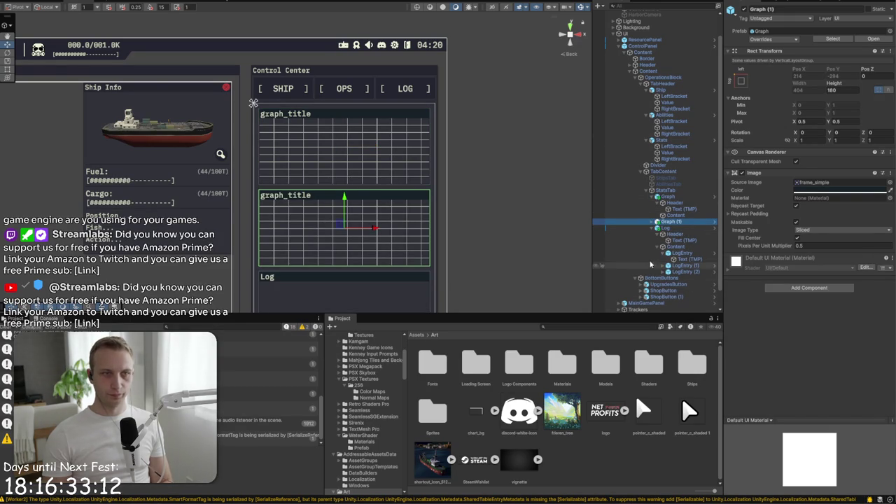
click(542, 218)
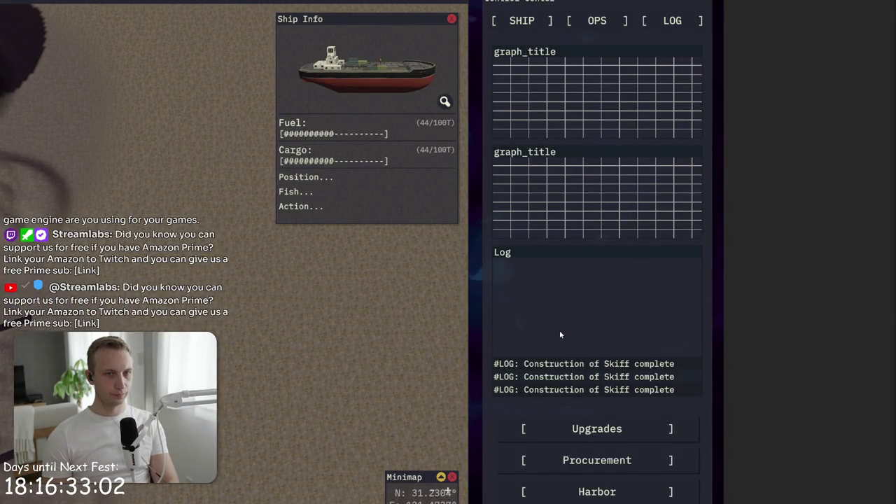
key(shift+space)
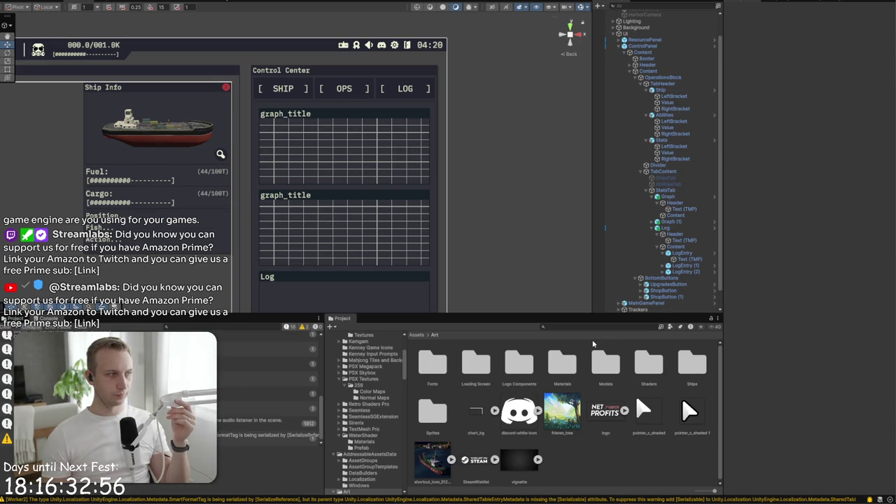
key(alt+Tab)
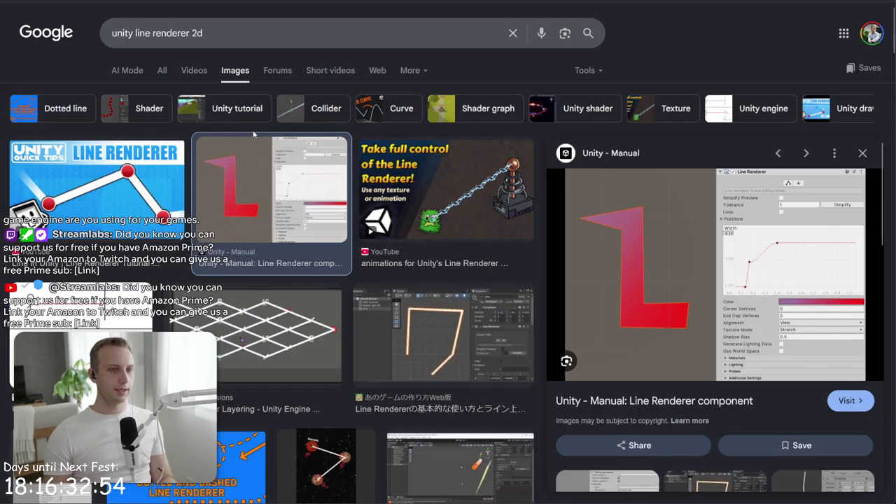
key(alt+Tab)
key(alt+Tab)
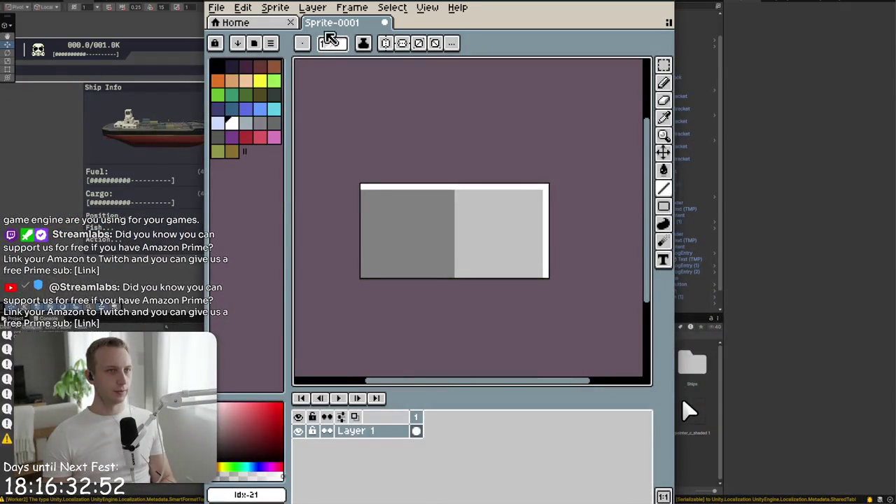
Create a new 48×24 sprite in Aseprite
click(219, 13)
click(220, 14)
click(220, 14)
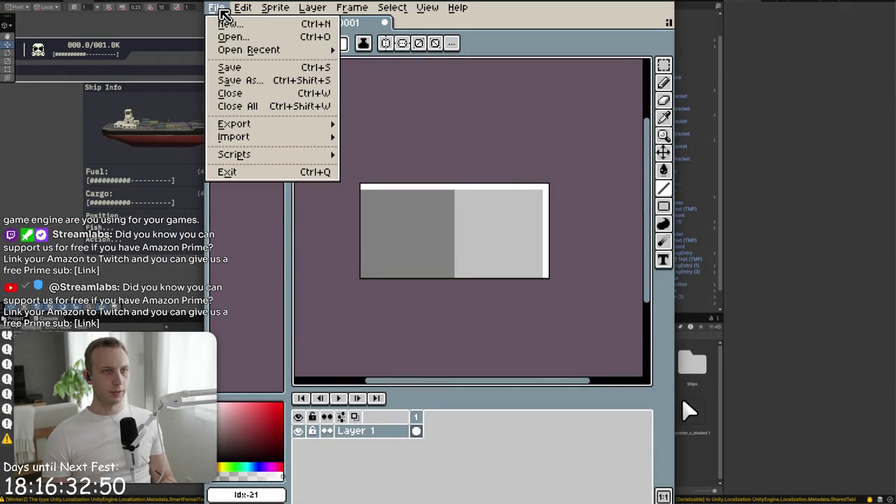
click(229, 25)
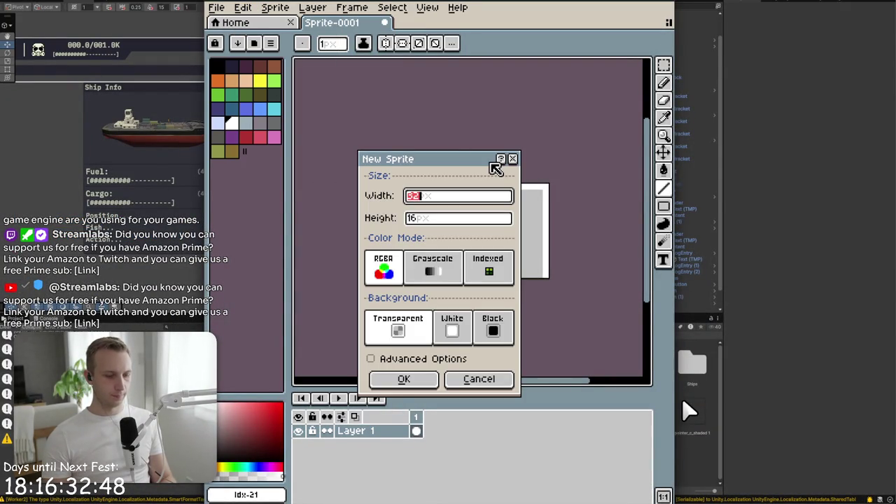
text(64)
key(Tab)
text(32)
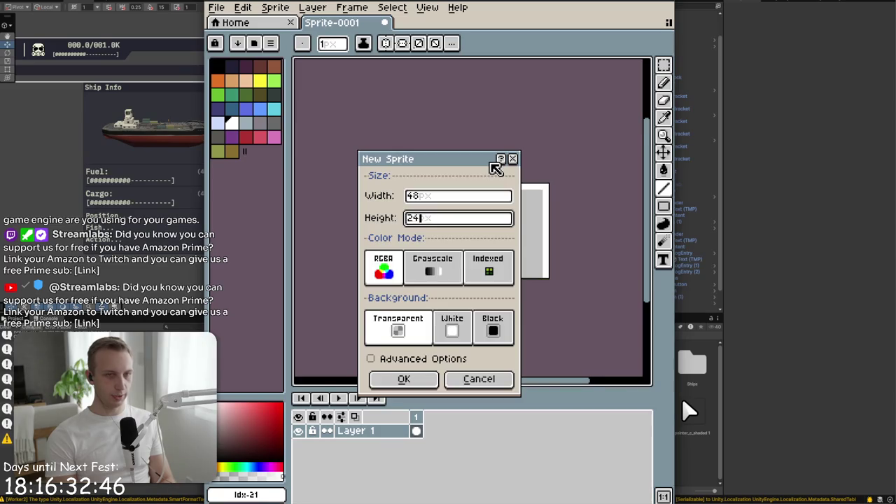
key(Return)
Draw a white line along the sprite's top and right edges
scroll(484, 183, up, 3)
scroll(473, 207, down, 1)
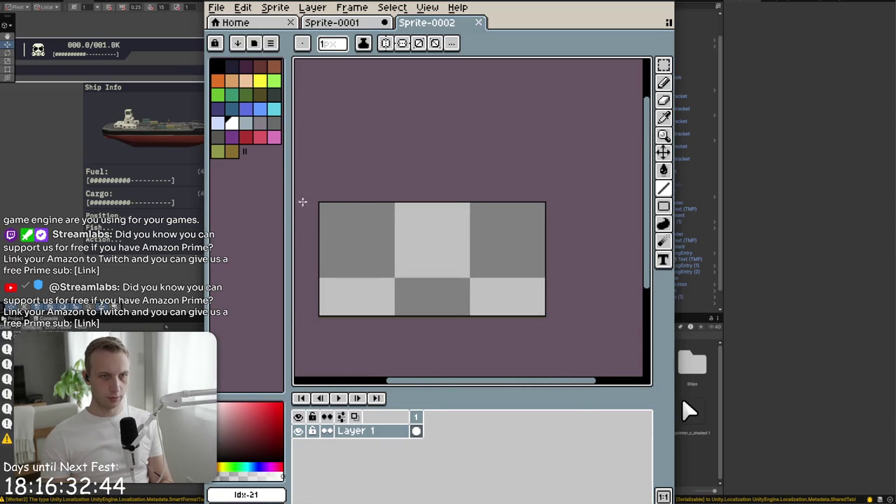
mouse_move(323, 206)
mouse_down()
mouse_move(543, 205)
mouse_move(542, 303)
mouse_up()
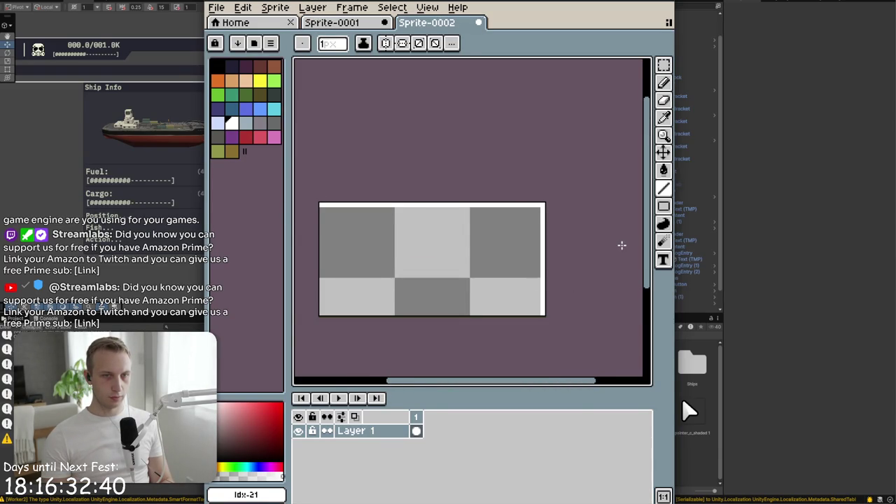
key(v)
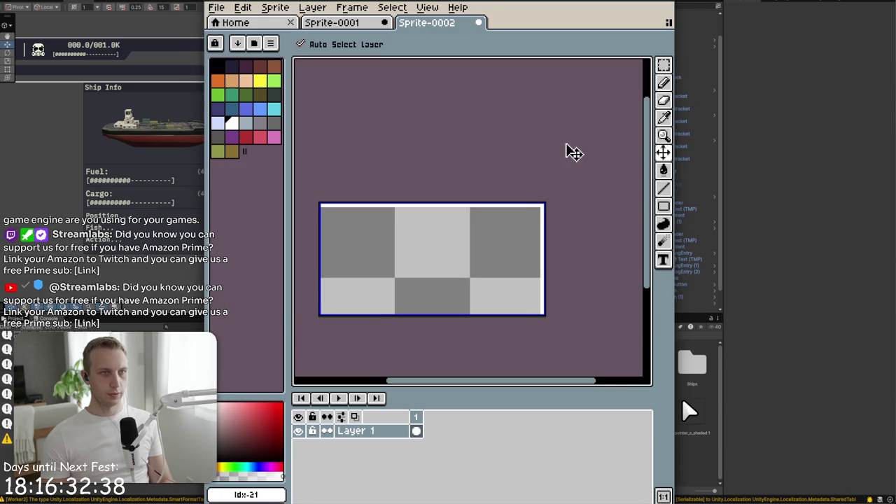
Export Sprite-0002 as a PNG named graph_bg to the Desktop
key(b)
click(221, 7)
mouse_move(294, 129)
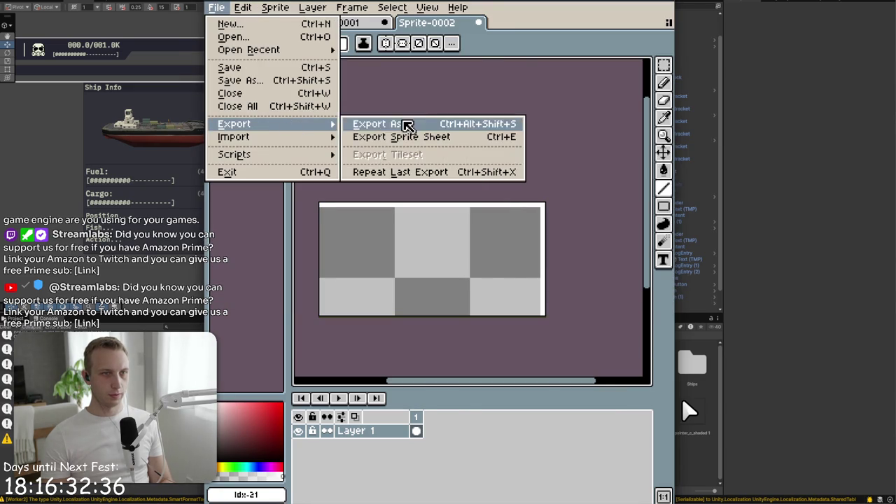
click(404, 123)
click(657, 339)
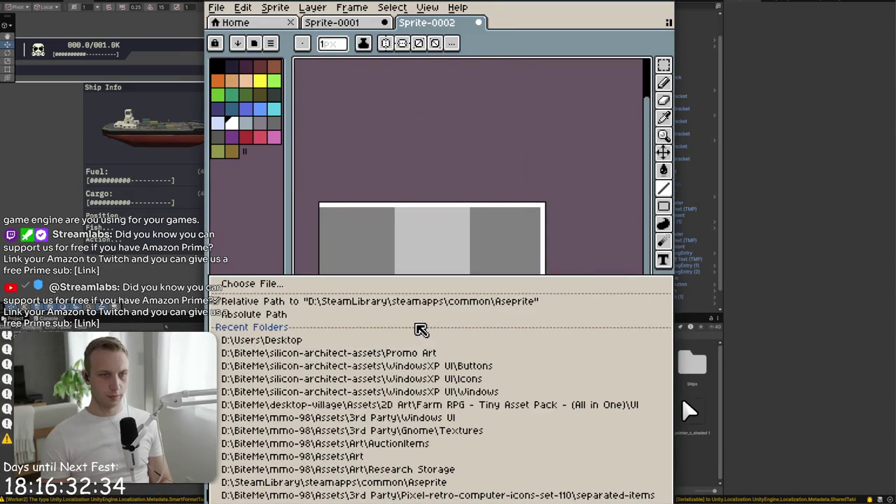
click(448, 342)
drag(516, 342, 378, 347)
key(BackSpace)
key(BackSpace)
key(BackSpace)
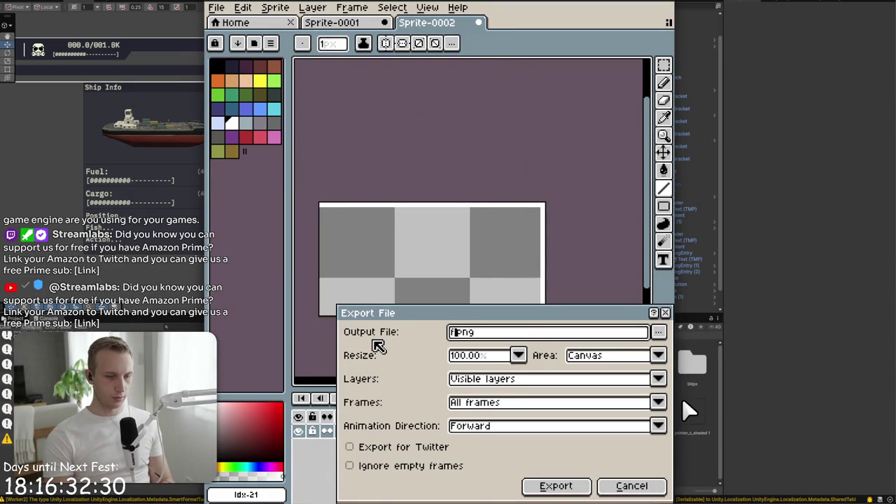
text(aph_bg)
key(Return)
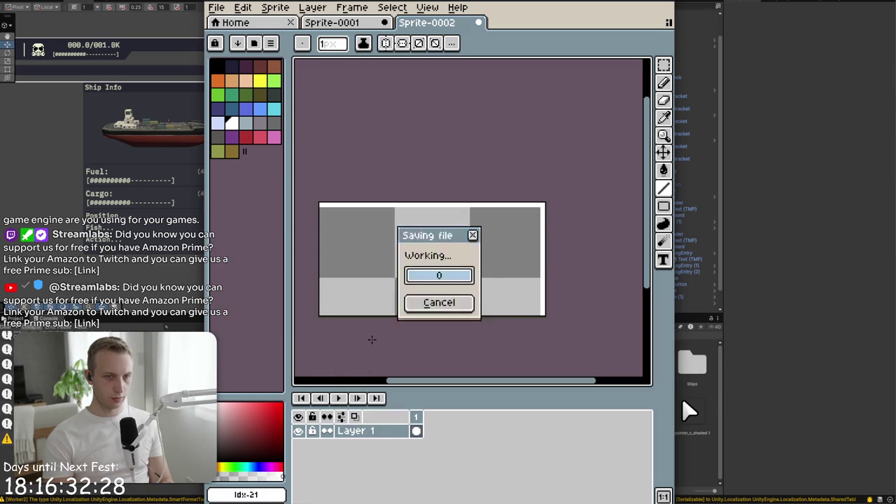
key(alt+Tab)
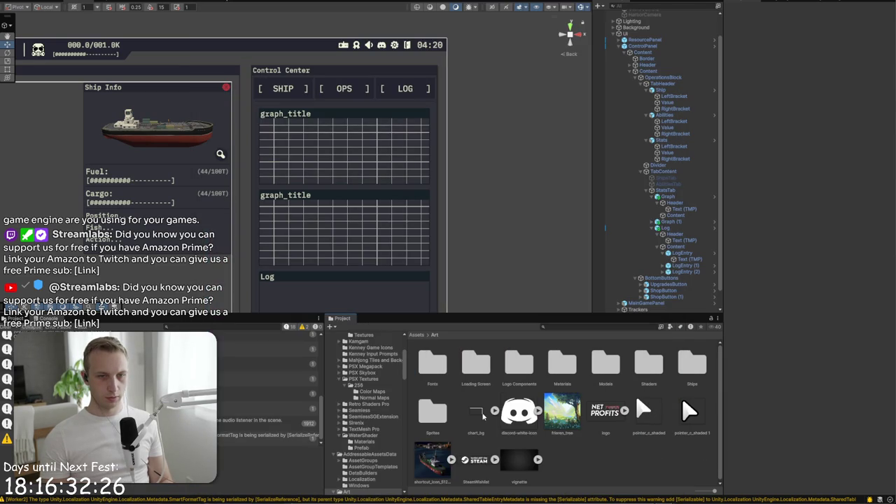
Delete the old chart_bg asset from Unity's Project window
click(484, 418)
key(Delete)
click(454, 251)
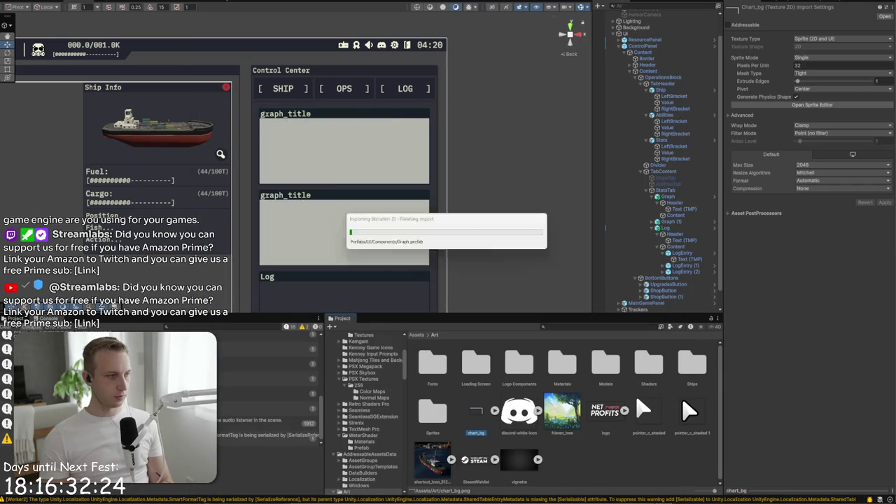
key(alt+Tab)
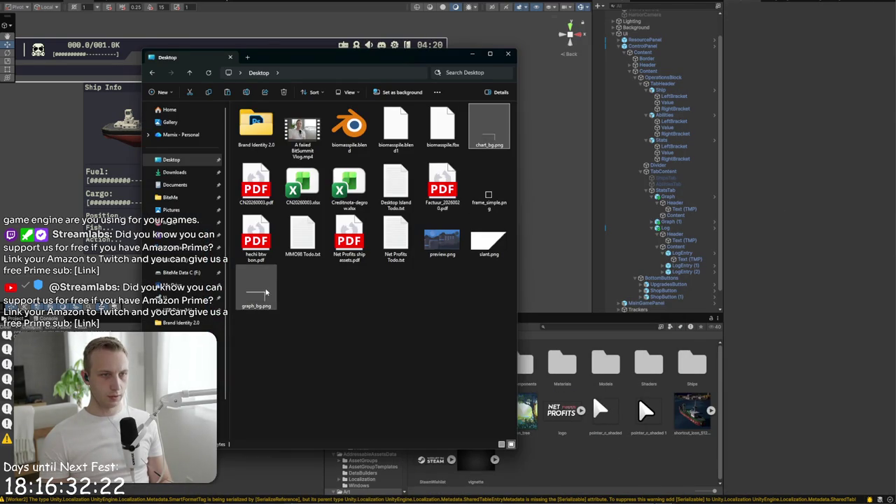
Rename graph_bg.png on the Desktop to chart_bg.png and select the imported texture in Unity
click(261, 297)
right_click(261, 297)
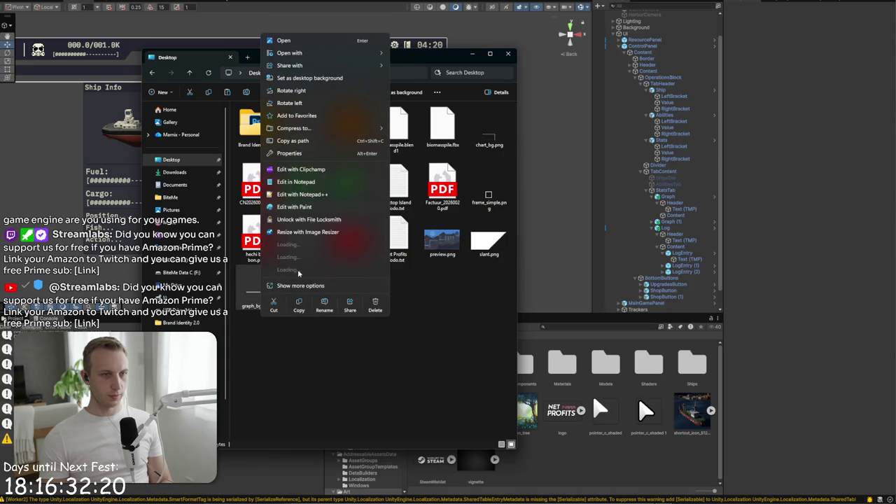
click(323, 313)
text(char)
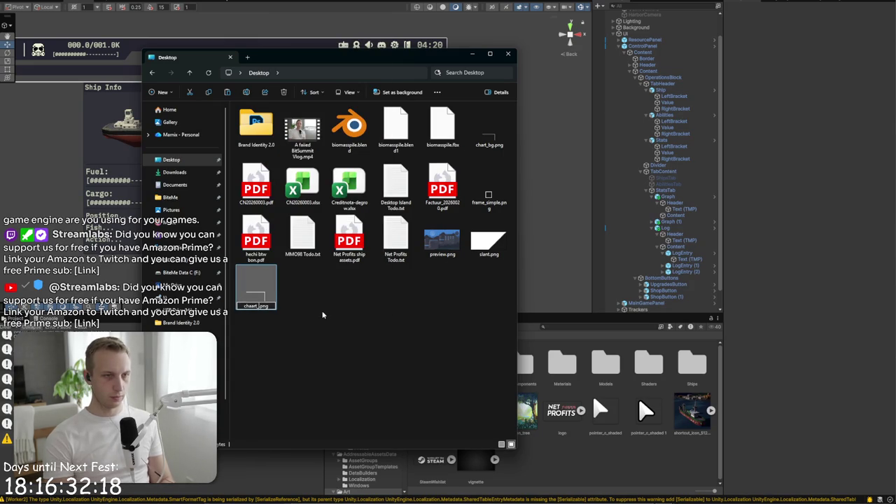
key(Escape)
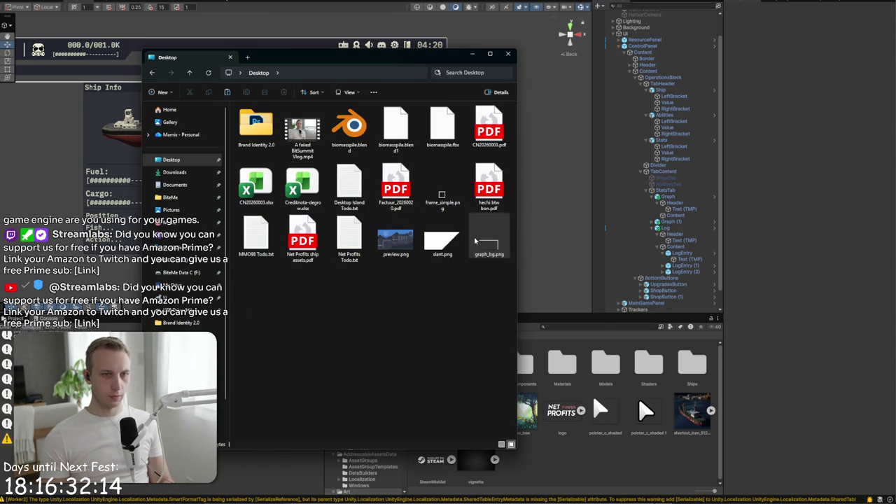
right_click(477, 241)
key(Escape)
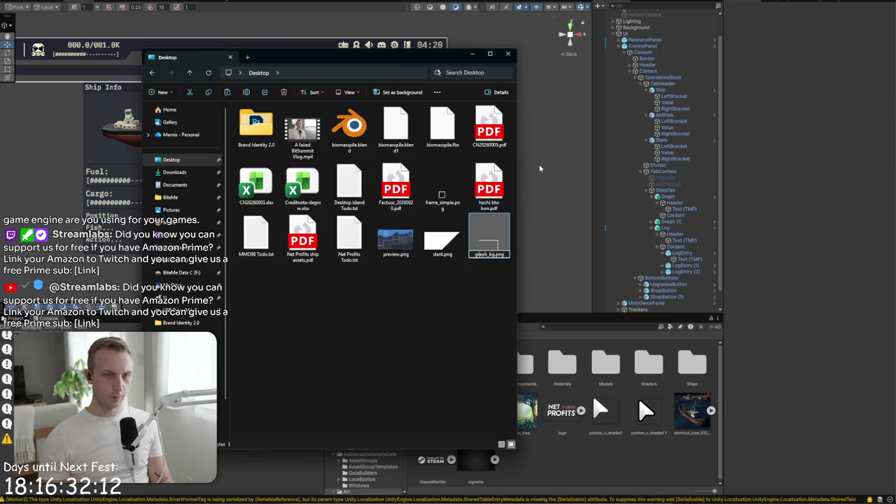
key(BackSpace)
key(BackSpace)
key(BackSpace)
text(chart_)
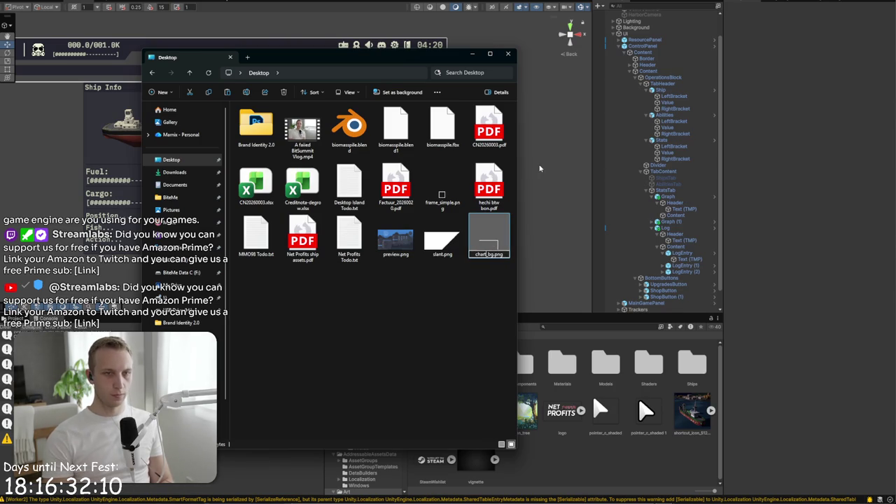
key(Return)
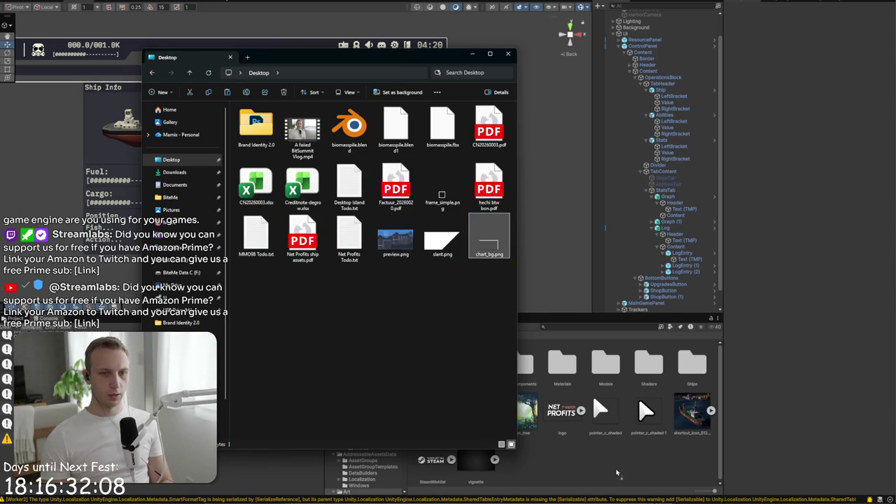
click(616, 468)
click(477, 410)
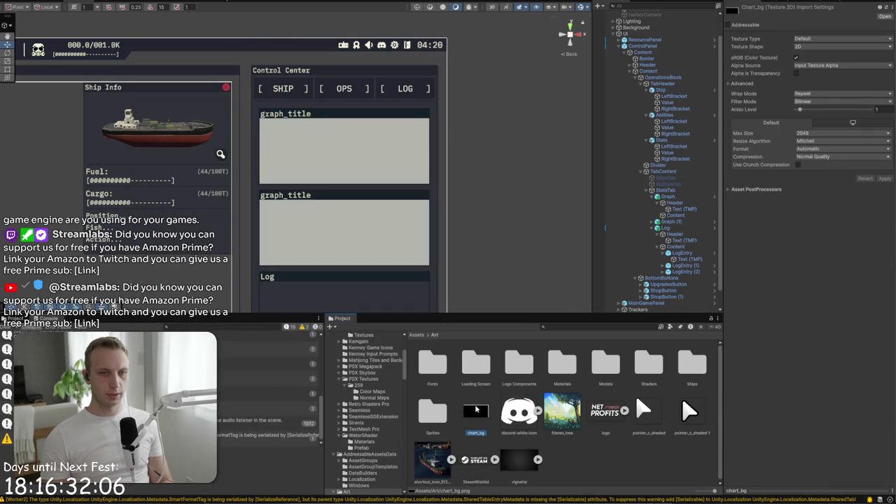
Import chart_bg as a Sprite (2D and UI) in Single sprite mode
click(812, 39)
click(812, 70)
click(812, 57)
click(811, 68)
text(48)
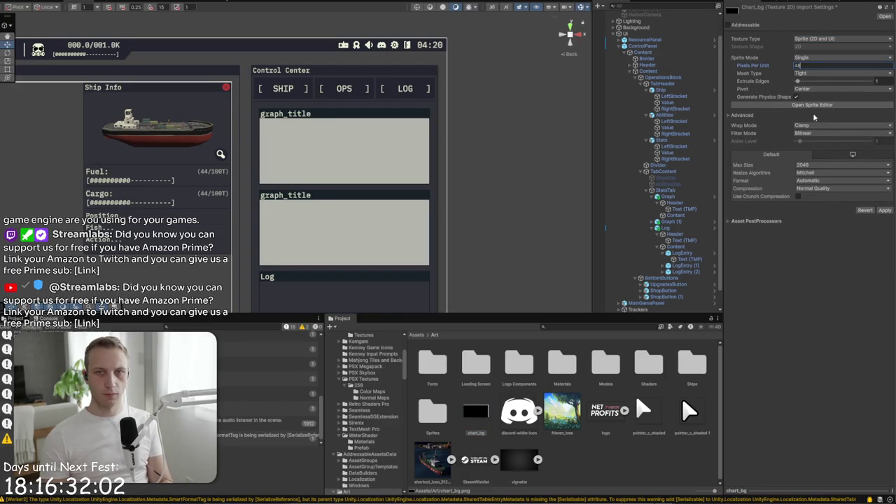
Set chart_bg's Filter Mode to Point and Compression to None
click(813, 133)
click(810, 141)
click(814, 189)
click(815, 198)
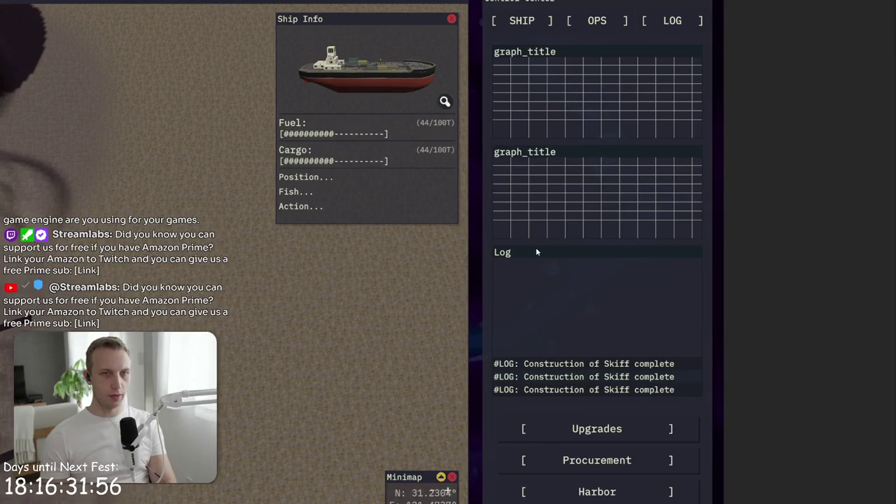
key(shift+space)
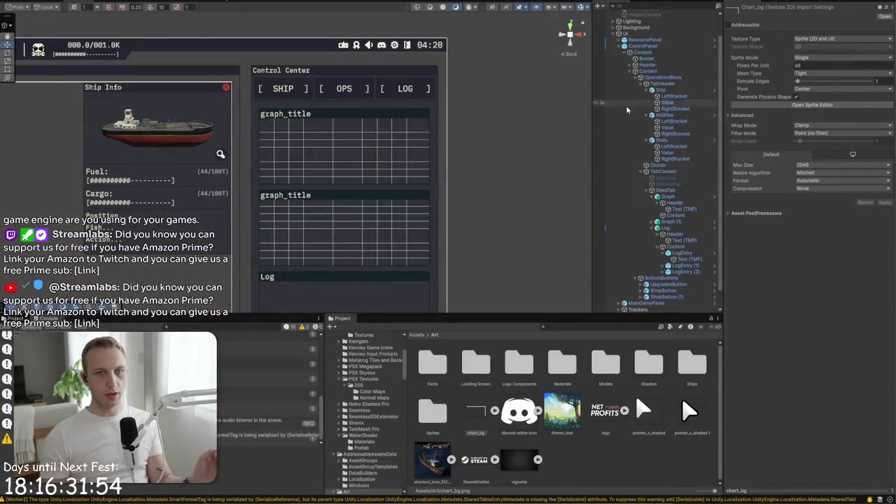
click(677, 215)
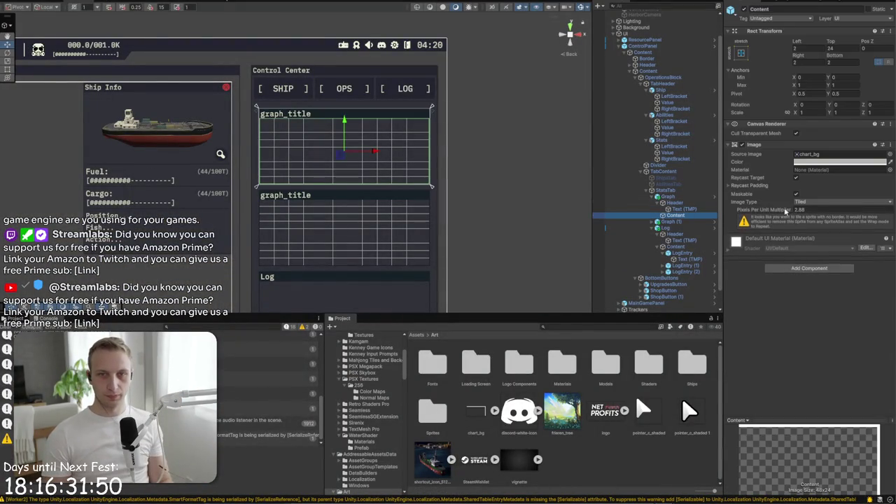
Try Pixels Per Unit Multiplier values 2.1 and 1.9 on the top graph's Content image
click(840, 210)
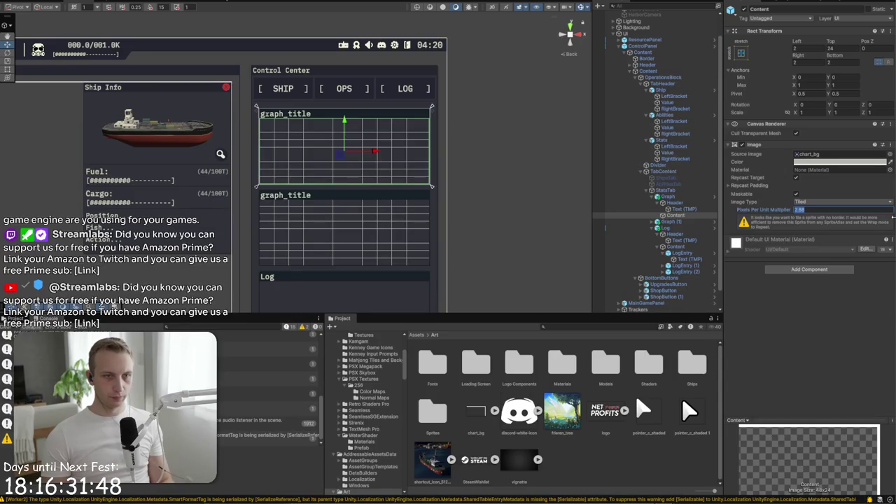
text(2)
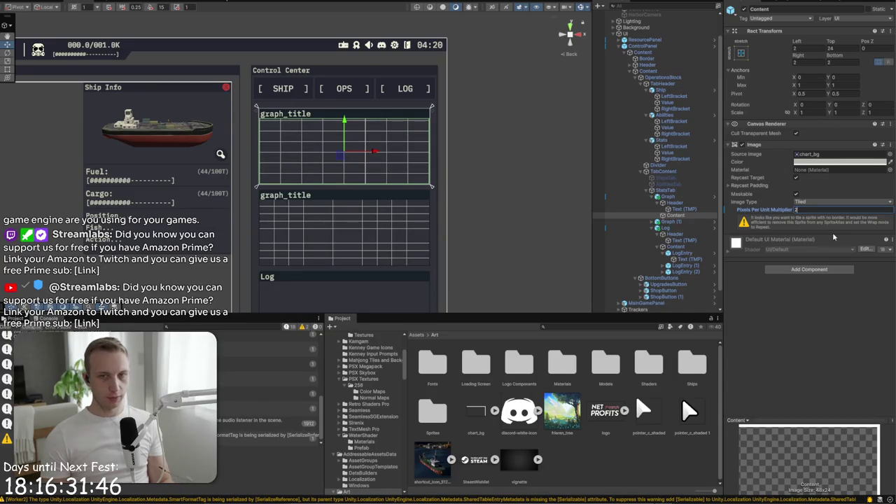
text(.1)
key(BackSpace)
key(BackSpace)
key(BackSpace)
text(1.9)
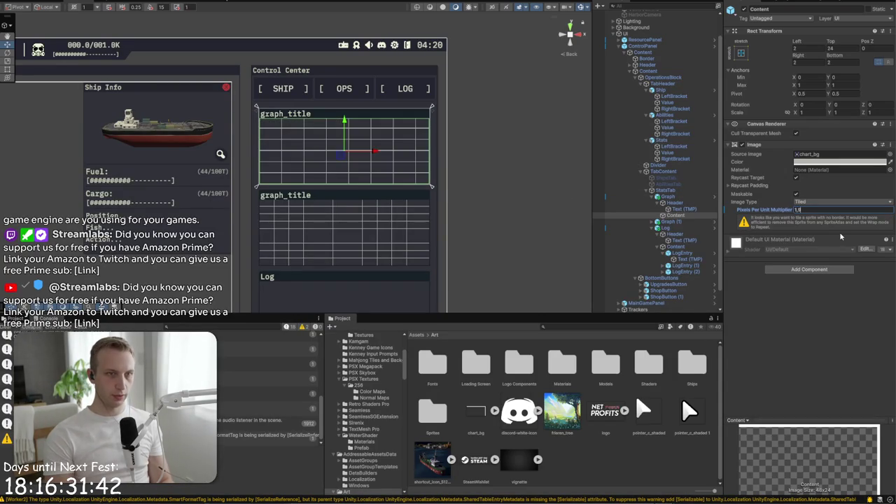
key(F9)
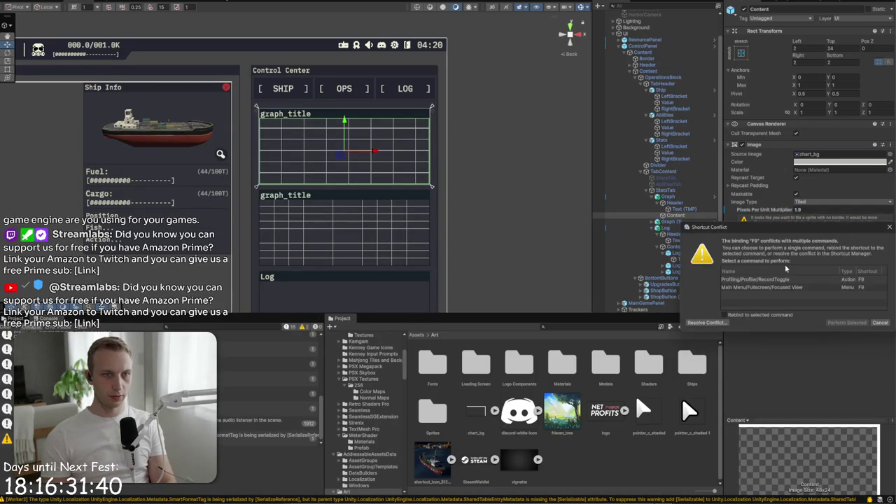
click(882, 323)
Set the multiplier to 2 and compare the grid in the maximized Game view
key(alt+Tab)
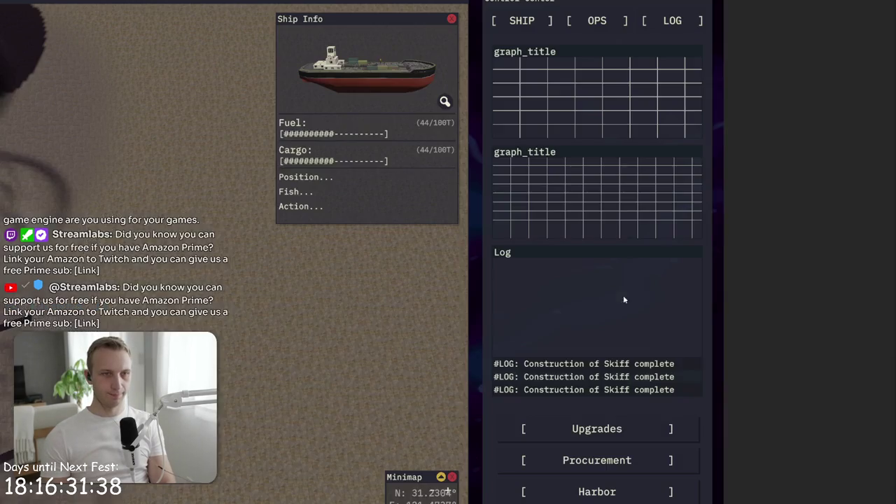
key(alt+Tab)
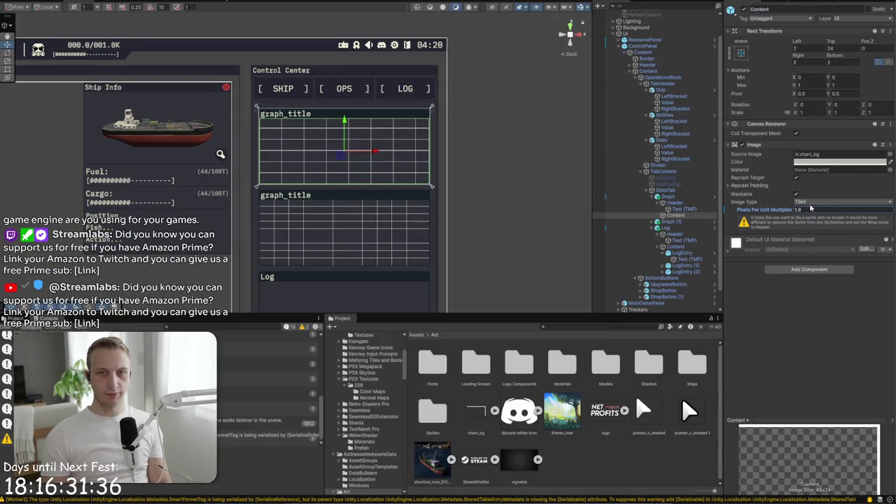
click(874, 210)
text(2)
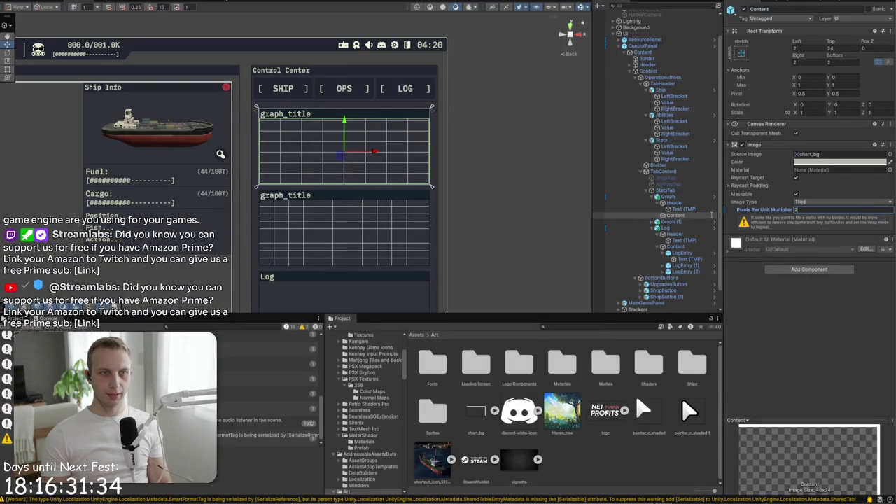
key(alt+Tab)
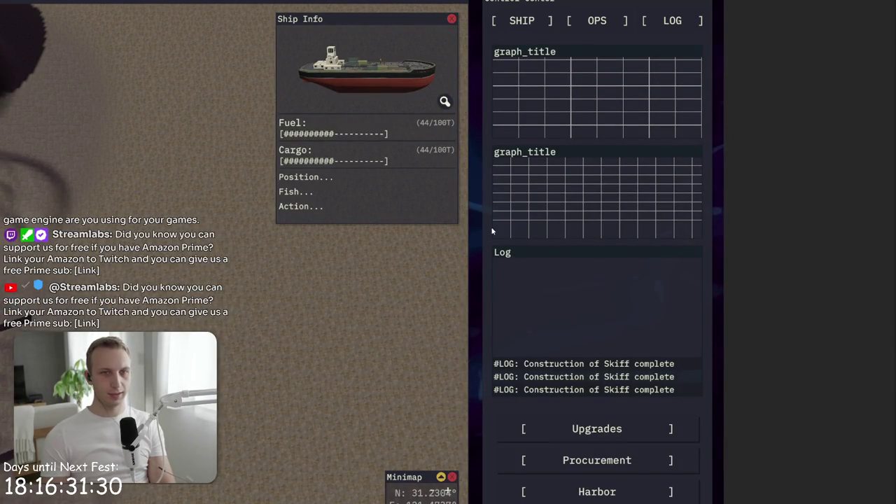
key(alt+Tab)
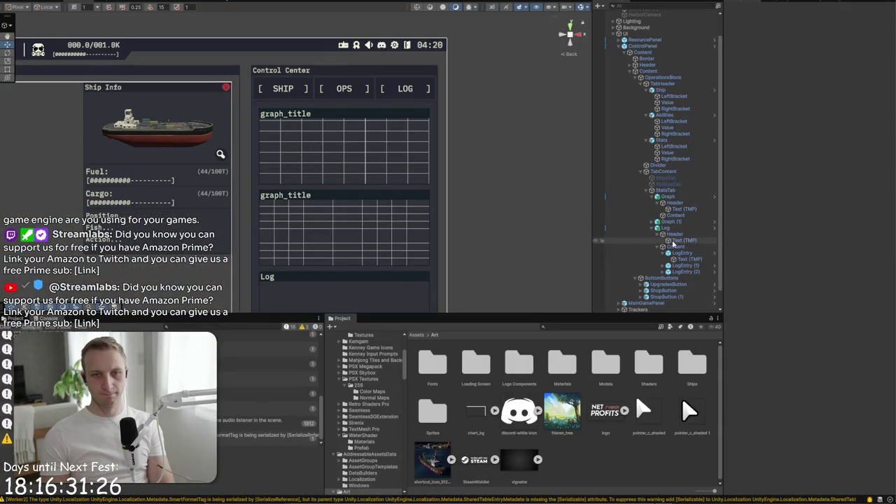
Set the top graph Content's Pixels Per Unit Multiplier to 1.99 and check the redrawn grid
click(681, 209)
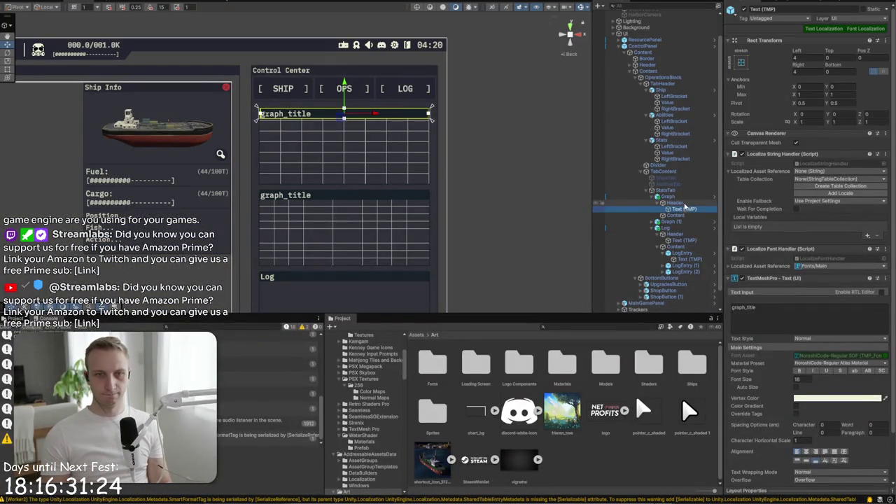
click(676, 215)
click(841, 209)
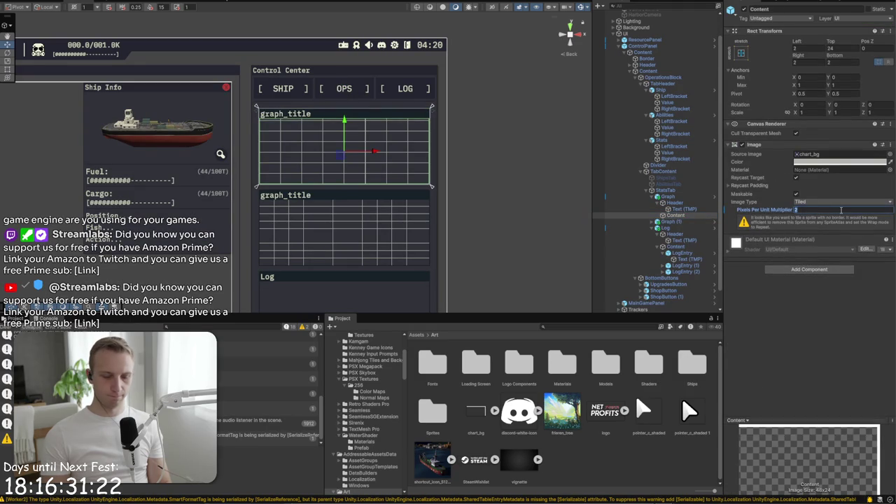
text(.1)
key(BackSpace)
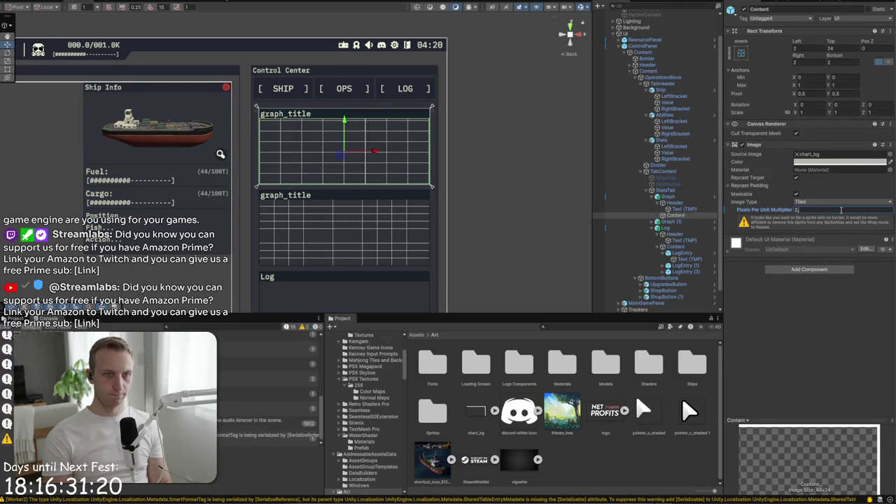
key(BackSpace)
text(1.5)
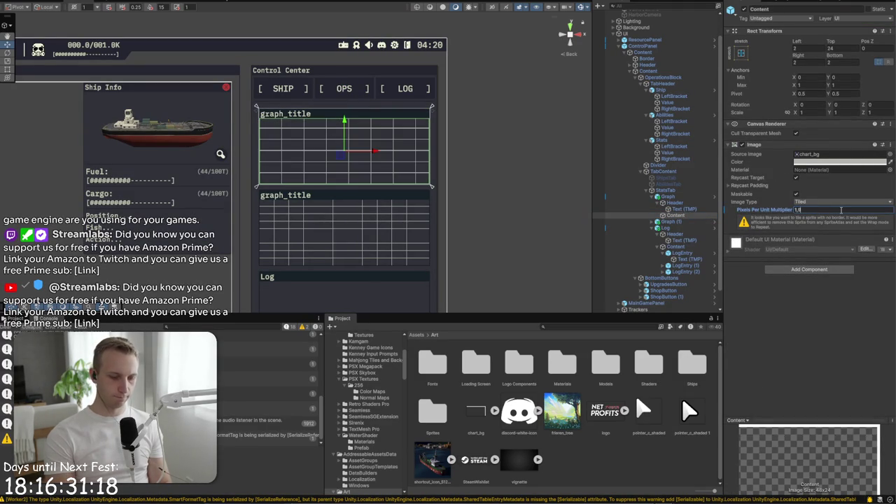
text(97)
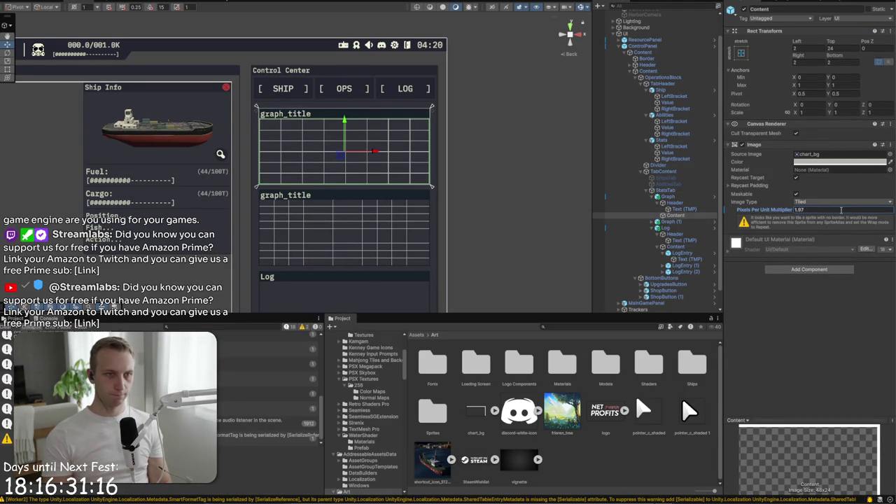
key(BackSpace)
text(9)
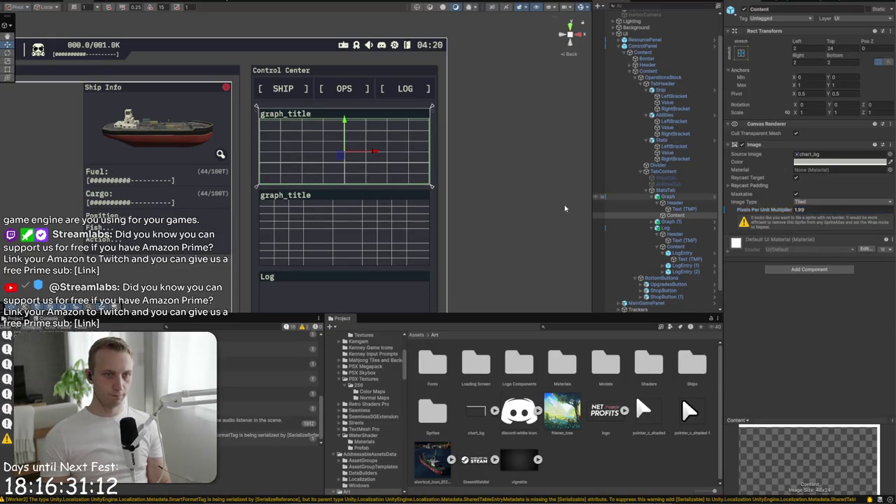
click(565, 208)
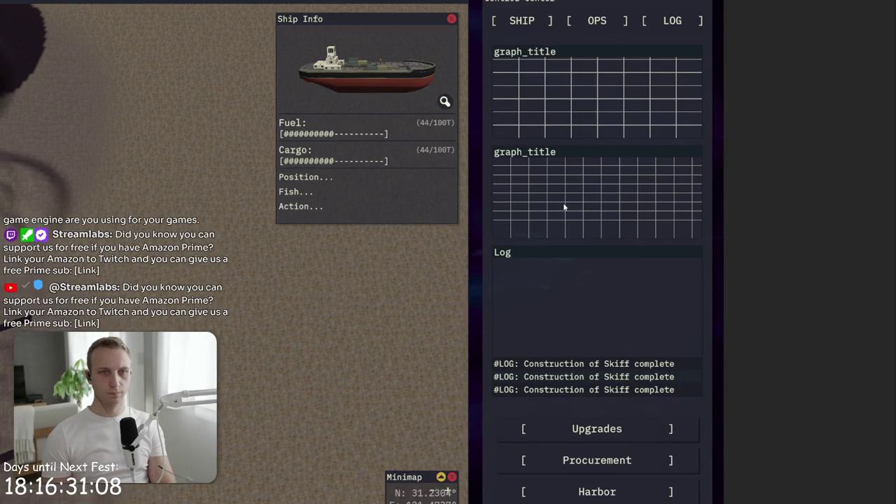
key(shift+space)
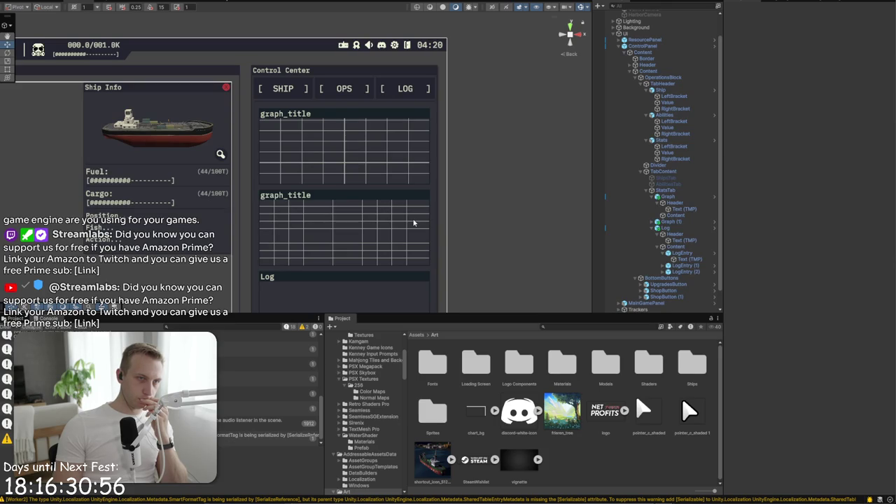
Resize the Aseprite sprite's height to 25 pixels
key(super+e)
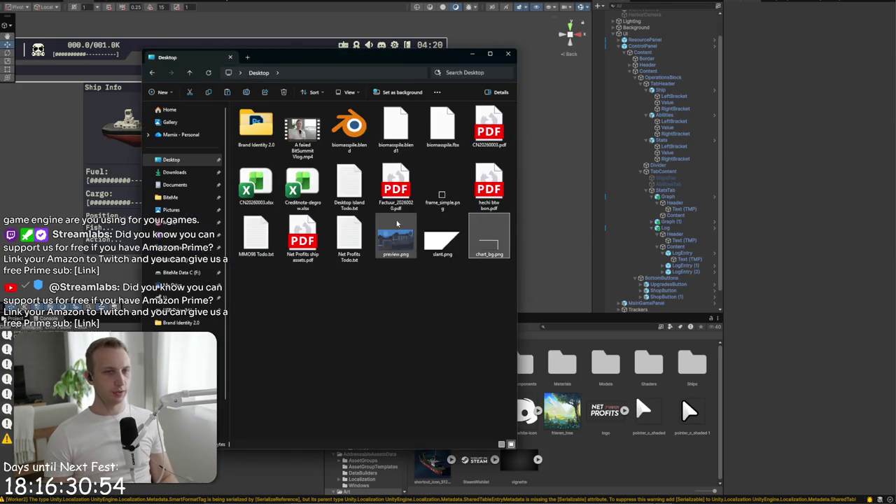
key(alt+Tab)
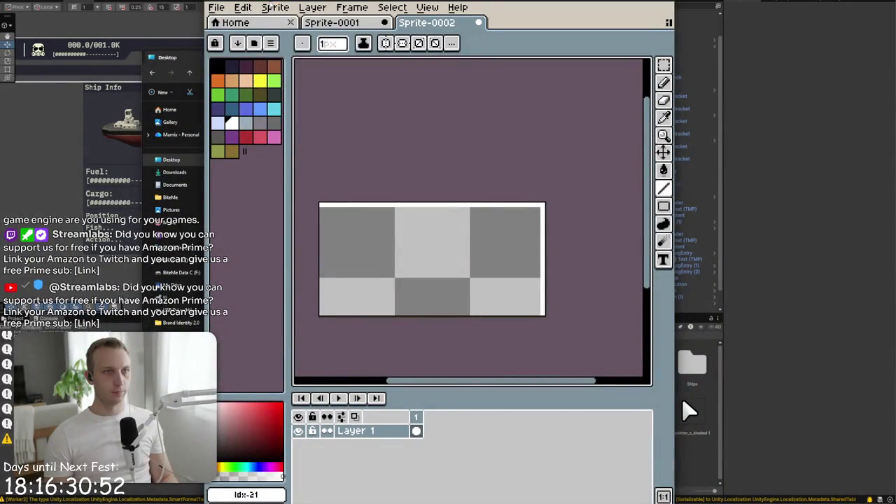
click(271, 8)
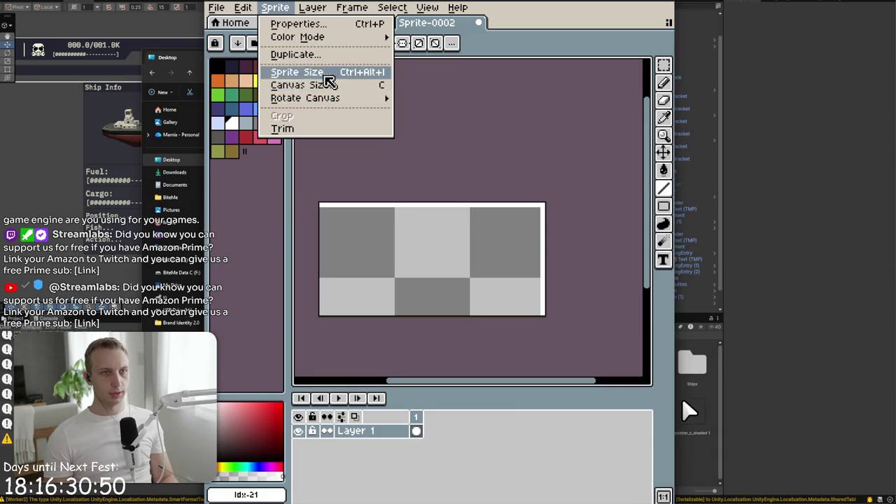
click(320, 72)
double_click(581, 367)
text(25)
click(574, 492)
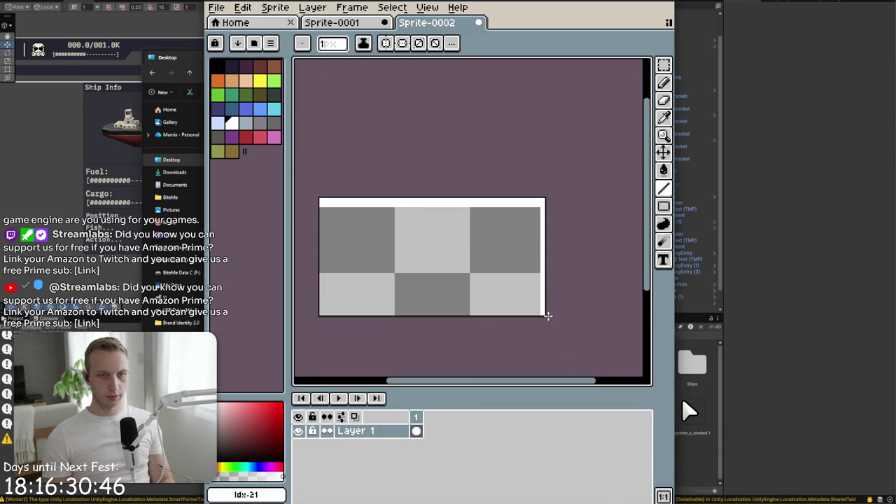
Paint the new top row gray with the pencil and set the brush size to 1px
key(b)
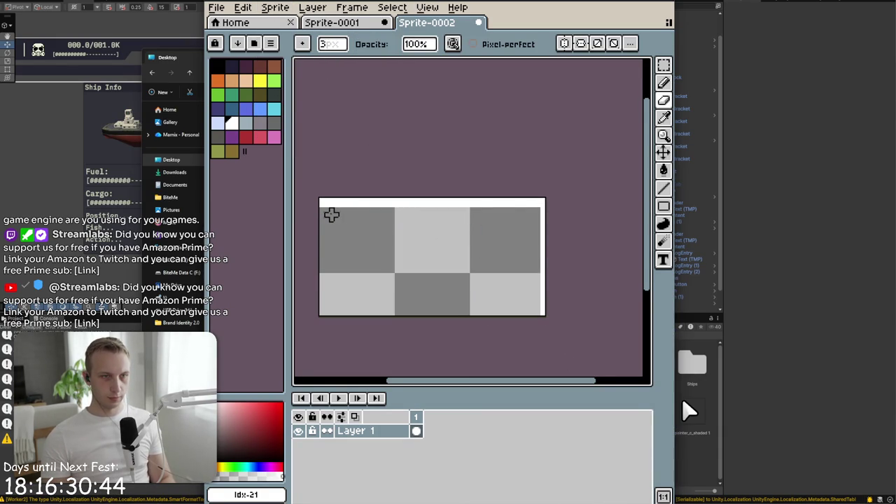
drag(320, 208, 435, 206)
key(ctrl+z)
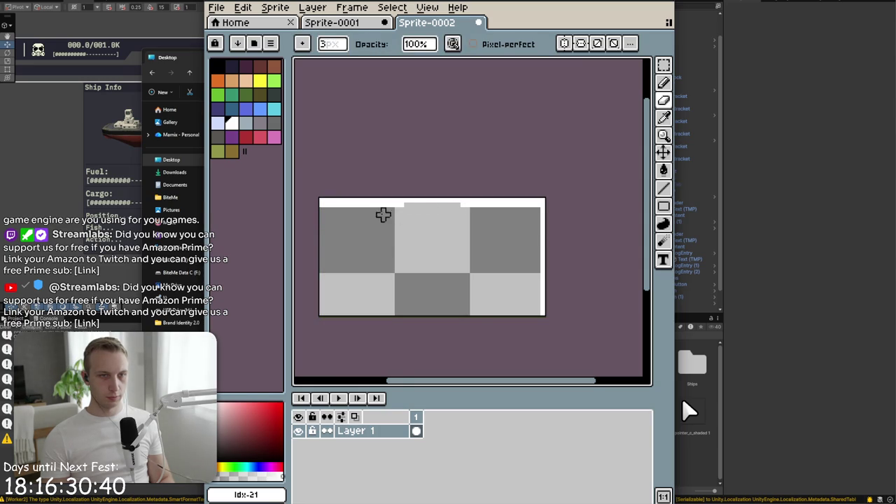
mouse_move(313, 211)
mouse_down()
mouse_move(406, 208)
mouse_move(341, 215)
mouse_up()
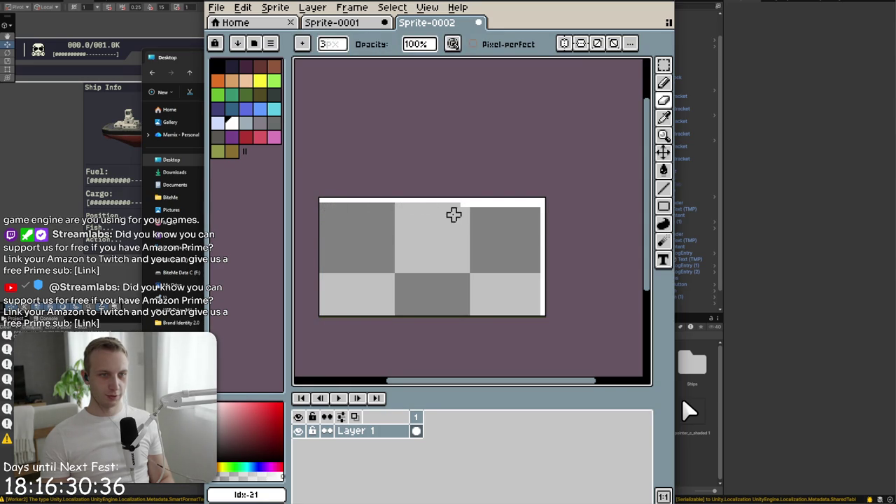
drag(458, 210, 528, 210)
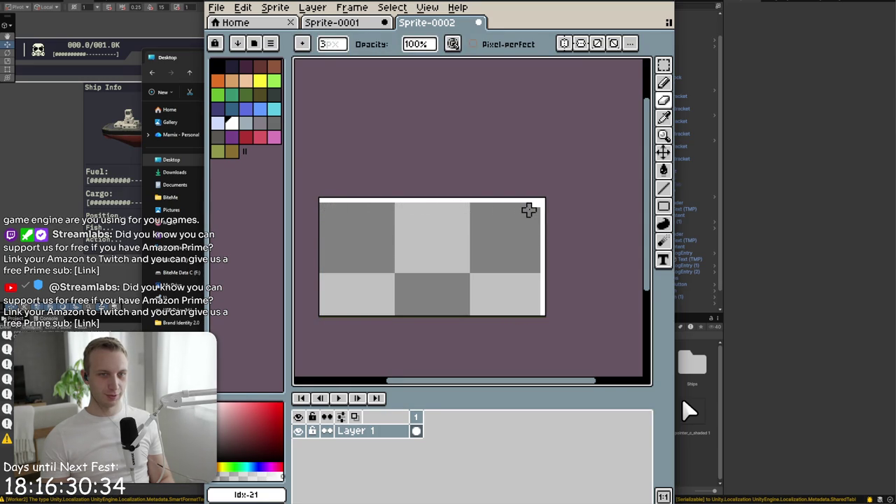
click(343, 46)
text(1)
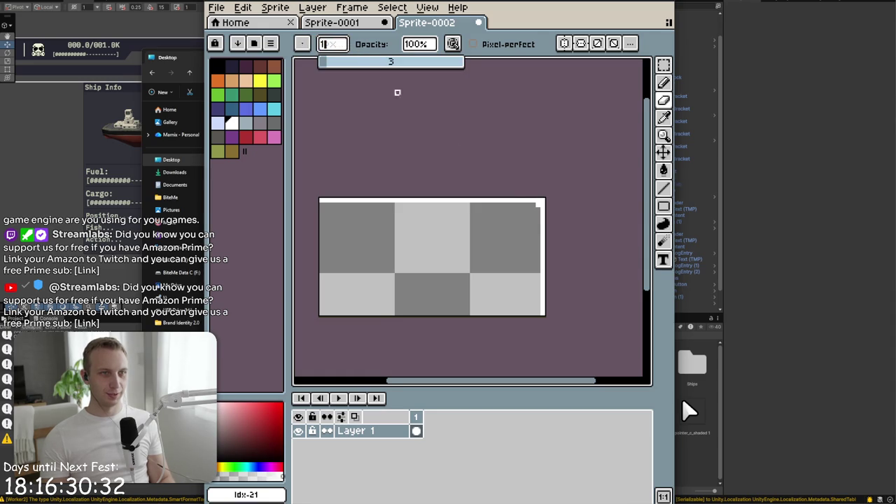
click(538, 206)
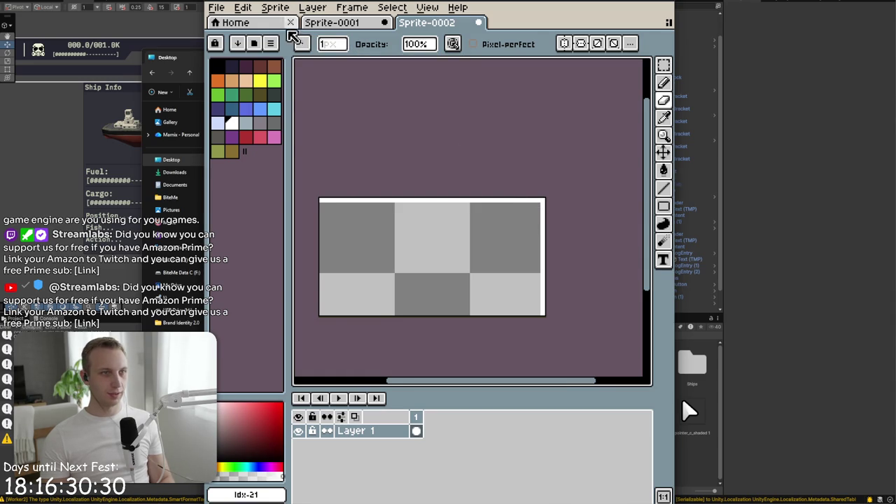
click(217, 8)
Export the sprite via Export As, replacing the start of the output file name with 'CLOUDS'
mouse_move(294, 128)
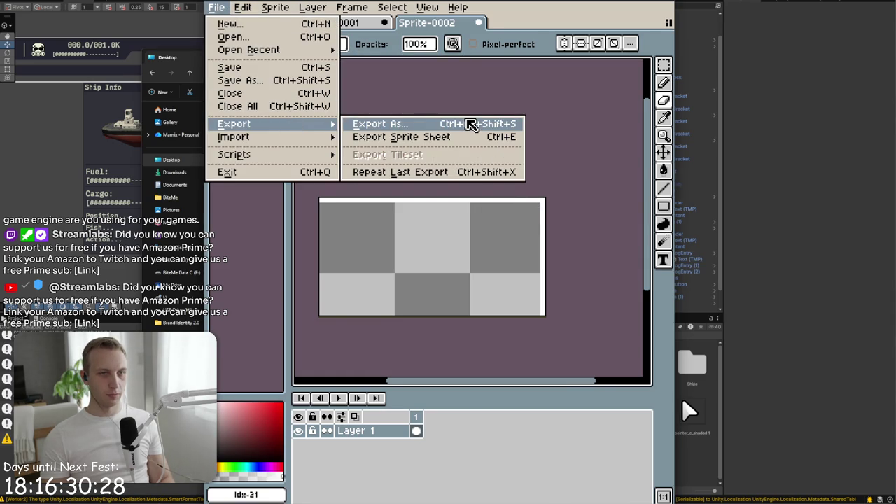
click(472, 126)
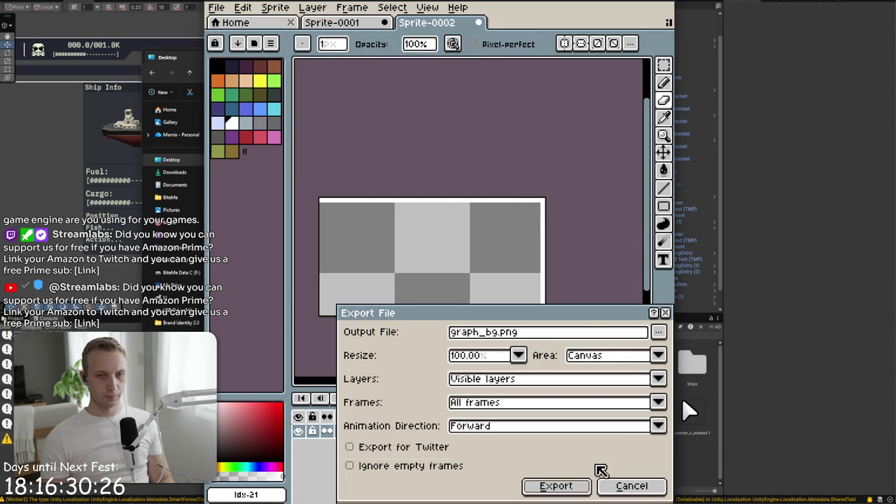
click(483, 336)
double_click(482, 334)
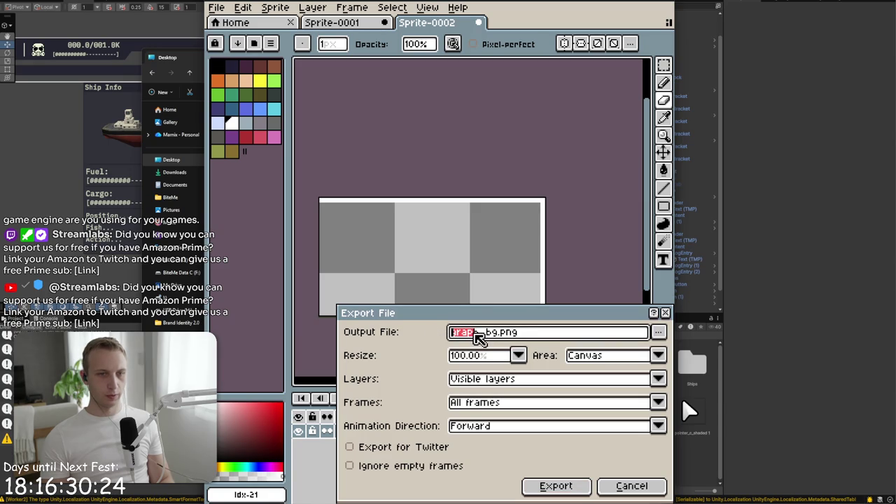
drag(480, 335, 424, 336)
text(CLOUDS)
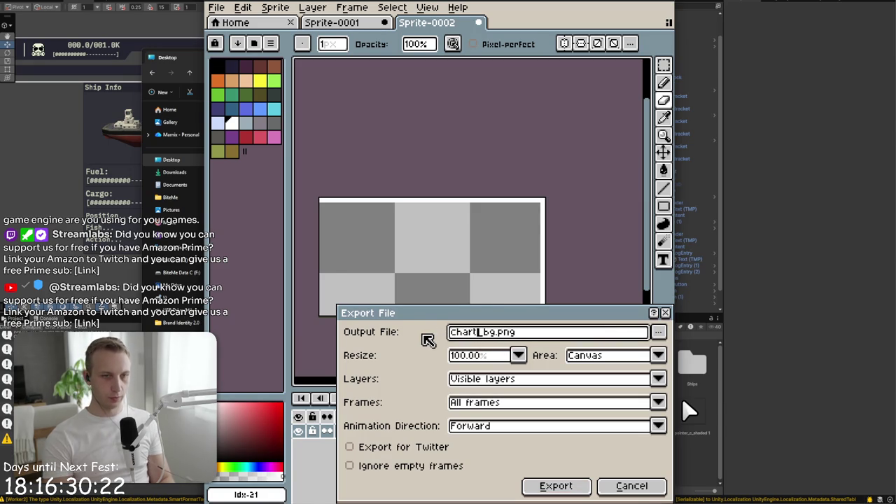
key(Return)
Delete the old chart_bg asset from Unity's Art folder and select chart_bg.png on the Desktop
click(726, 466)
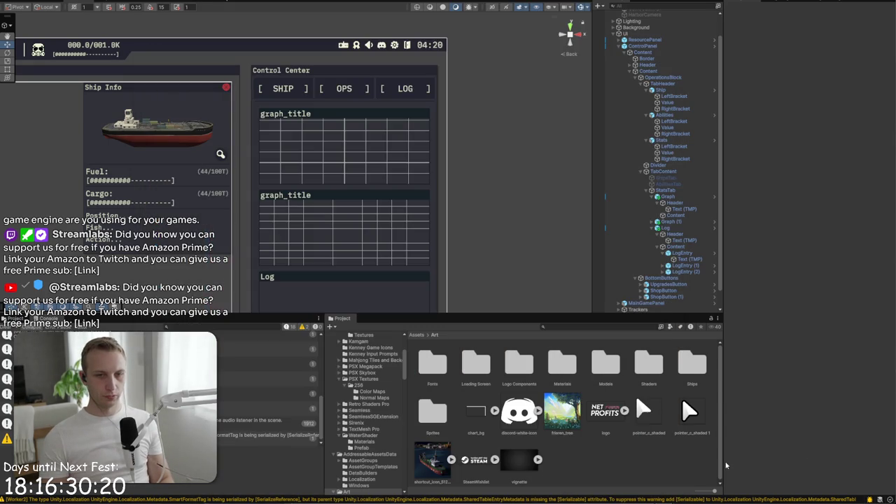
key(Delete)
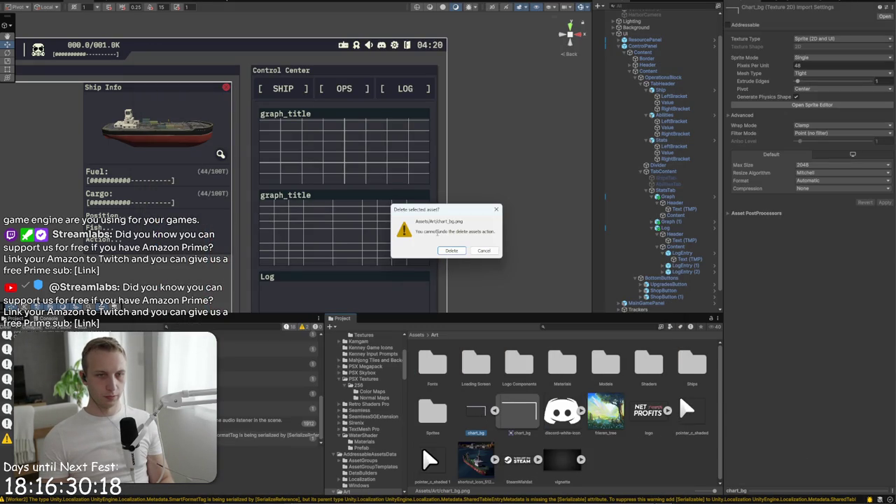
click(456, 254)
key(alt+Tab)
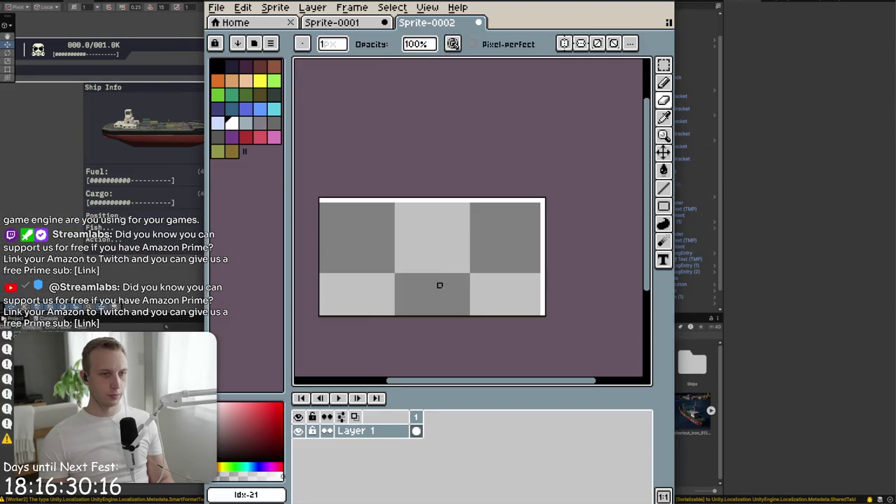
key(alt+Tab)
click(499, 250)
Re-export the grid sprite as chart_bg.png using an absolute output path
click(553, 25)
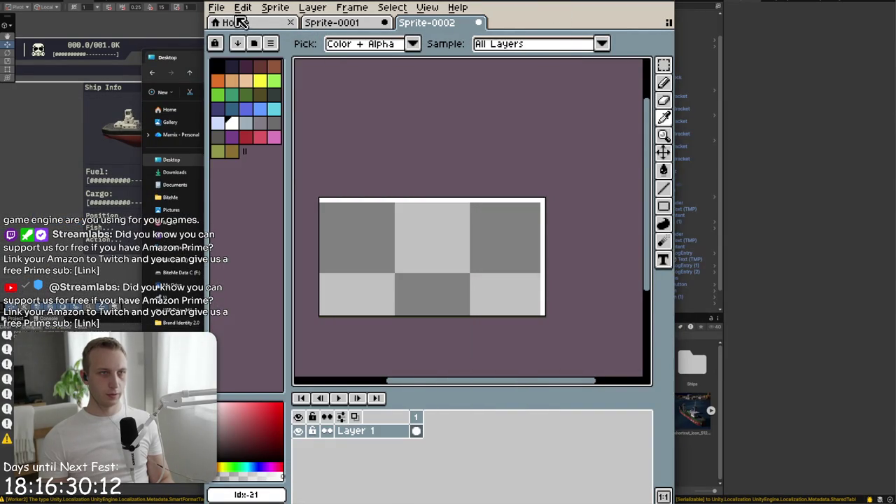
click(216, 7)
mouse_move(280, 126)
click(455, 126)
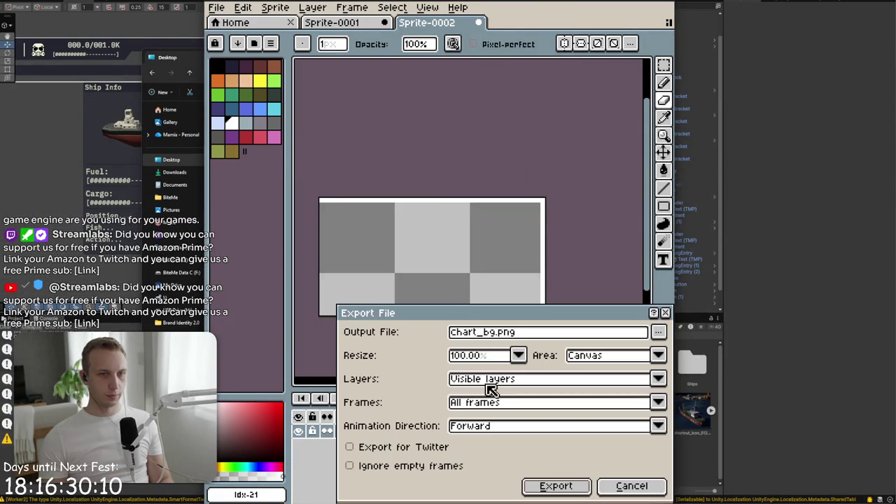
click(659, 336)
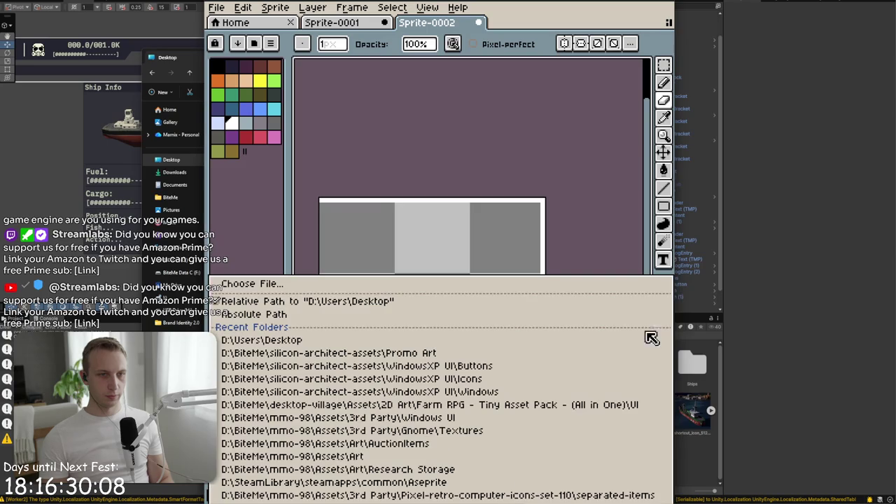
click(406, 310)
click(561, 487)
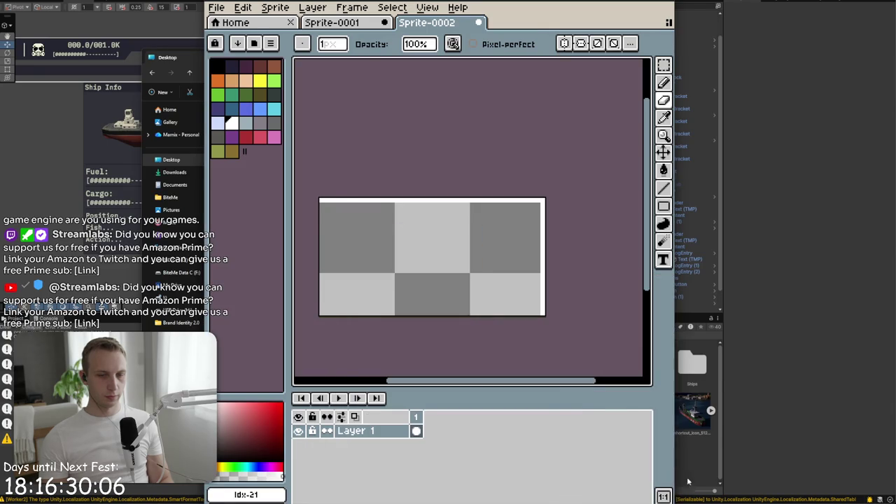
key(alt+Tab)
key(alt+Tab)
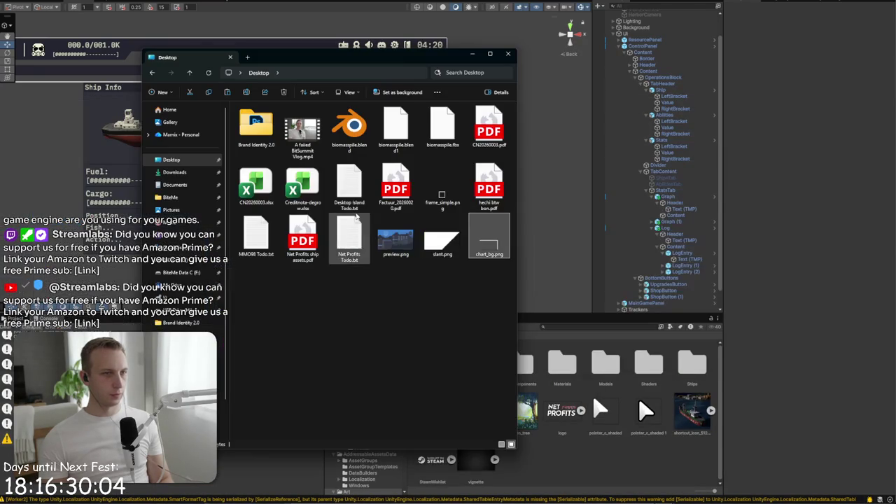
Import chart_bg.png into Assets/Art as a Sprite (2D and UI) with Single sprite mode
drag(605, 477, 606, 466)
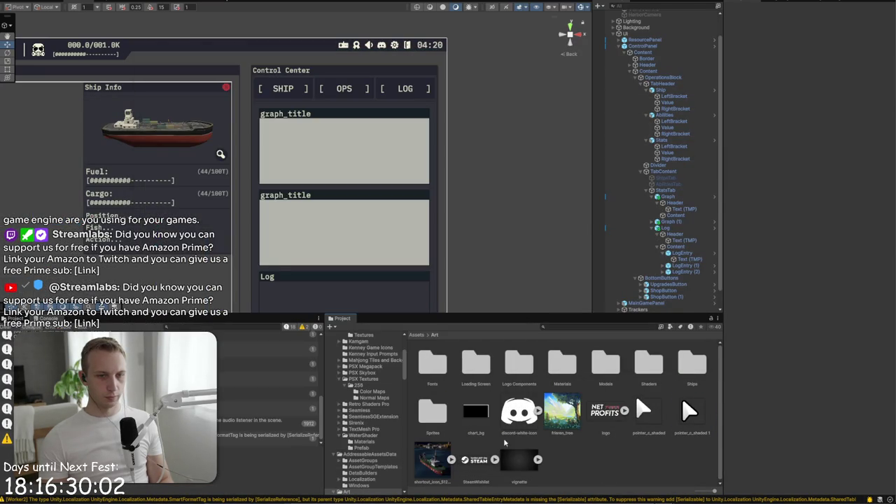
click(822, 40)
click(822, 56)
click(841, 39)
click(825, 74)
click(816, 58)
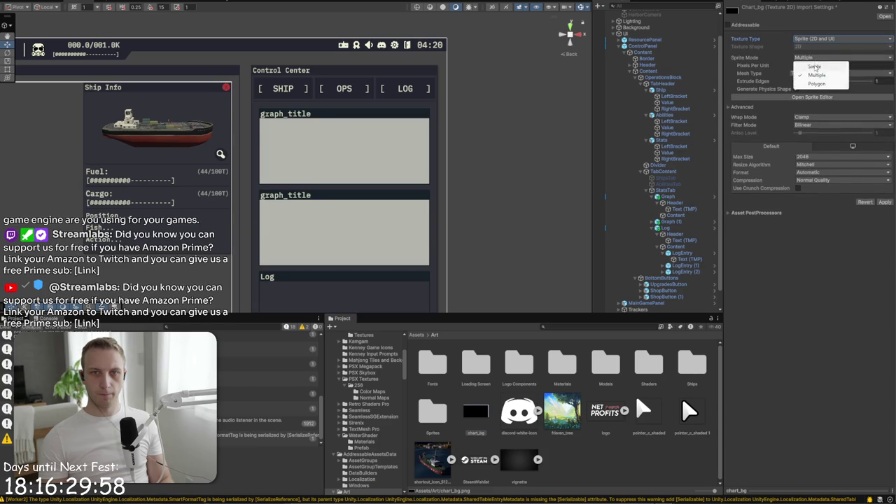
click(816, 66)
Set Filter Mode to Point and Compression to None, apply, and preview the game view
click(805, 133)
click(813, 139)
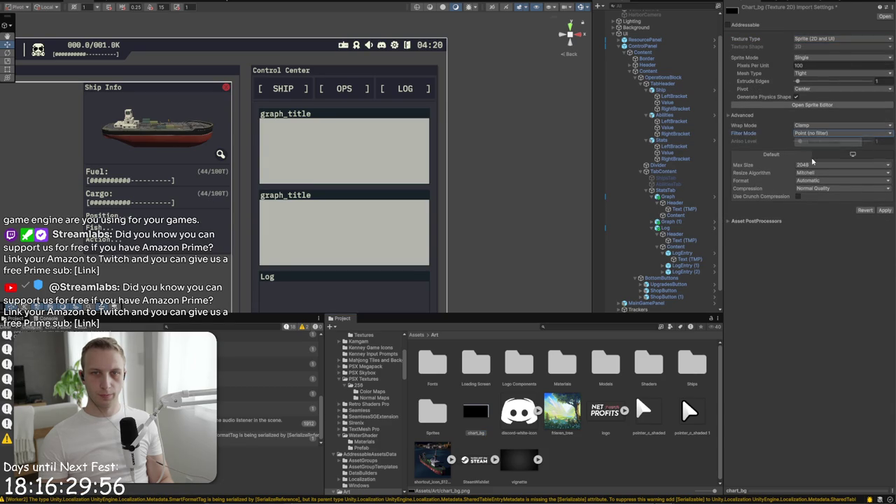
click(825, 189)
click(816, 197)
click(884, 203)
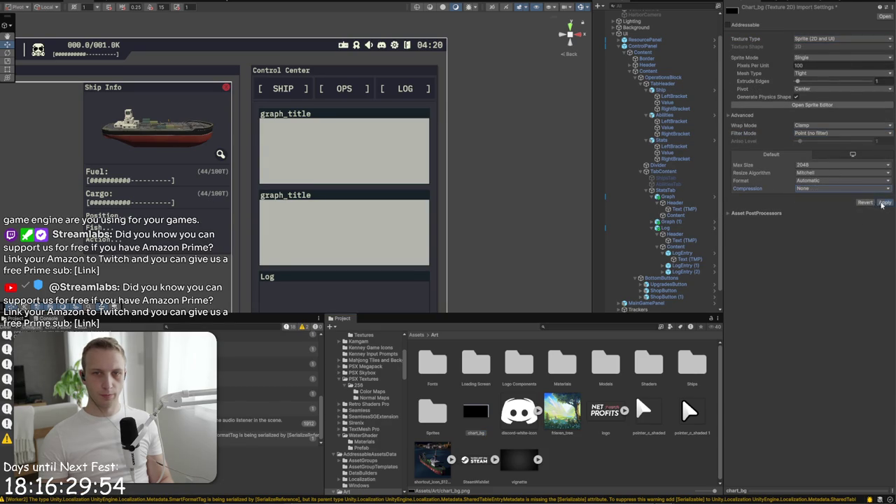
scroll(372, 189, up, 2)
scroll(372, 188, down, 4)
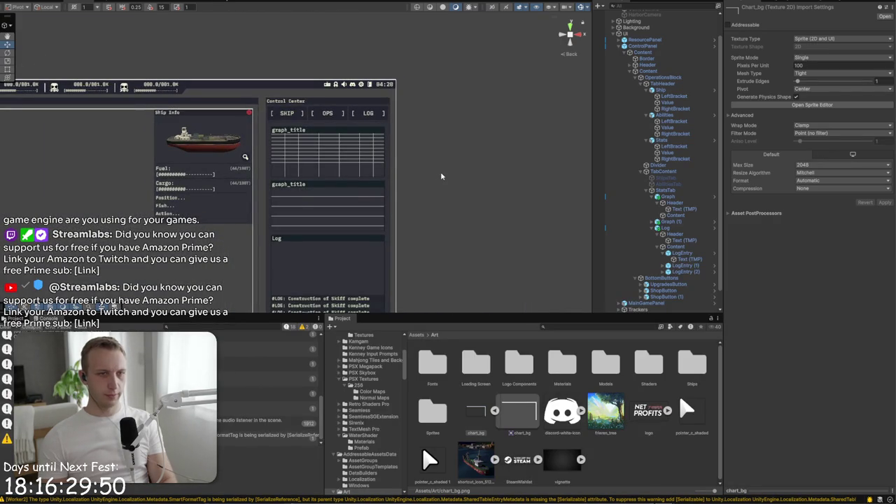
key(shift+space)
key(shift+space)
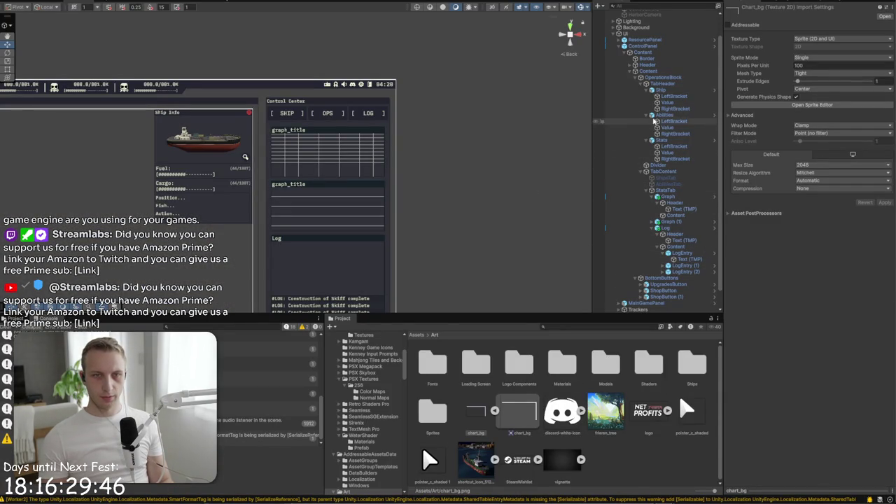
Set the upper graph Content image's Pixels Per Unit Multiplier to 1
click(495, 411)
scroll(295, 157, up, 5)
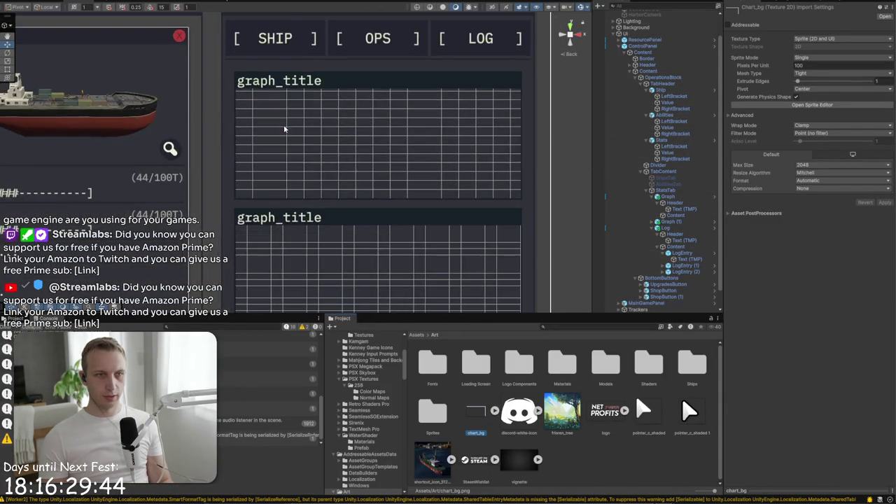
click(304, 159)
click(812, 208)
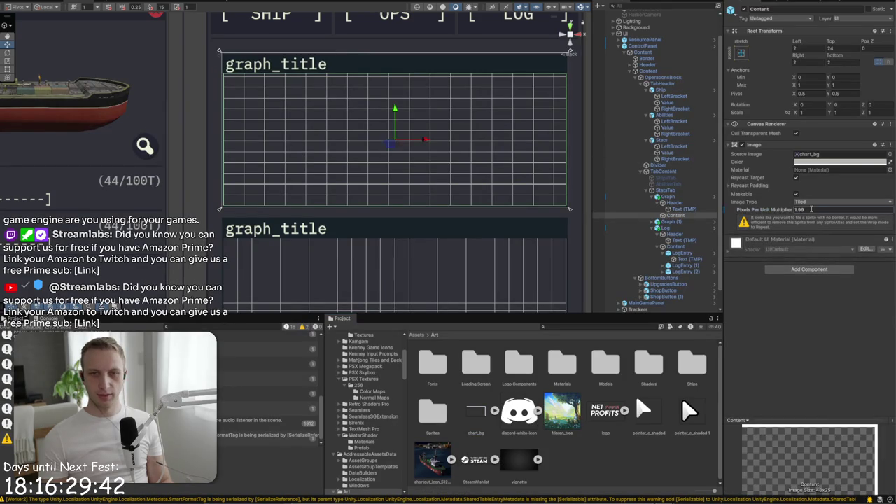
text(1)
key(Return)
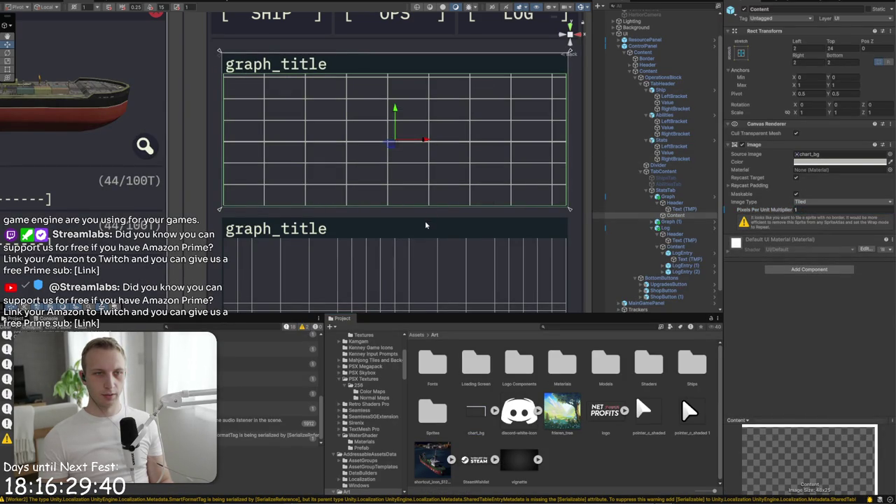
click(425, 225)
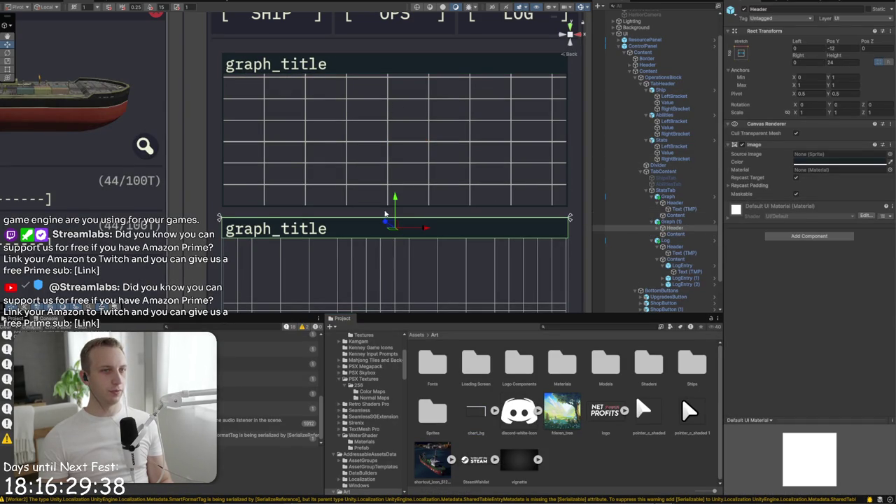
Change the upper graph's multiplier to 0.95 and preview the game view full-screen
click(379, 182)
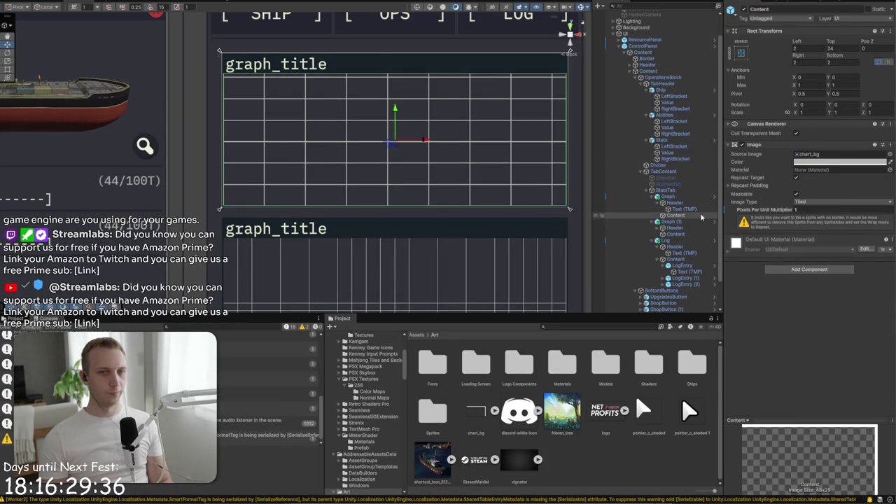
text(.1)
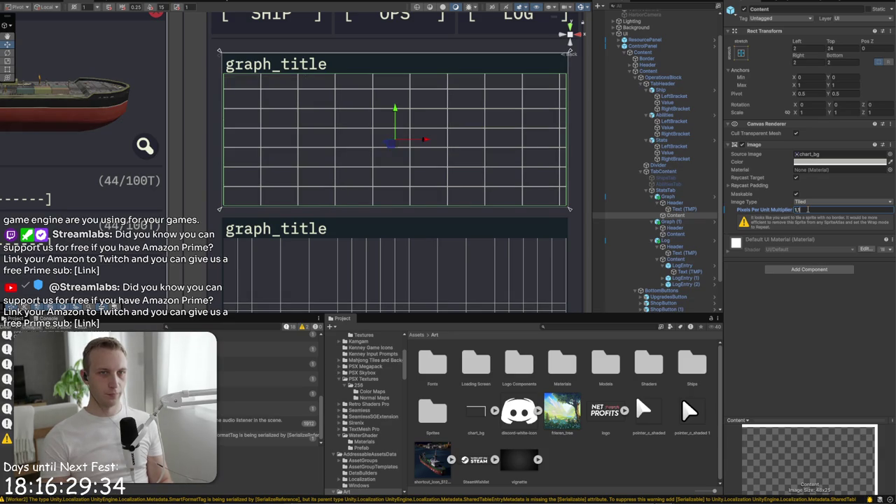
key(BackSpace)
key(BackSpace)
key(BackSpace)
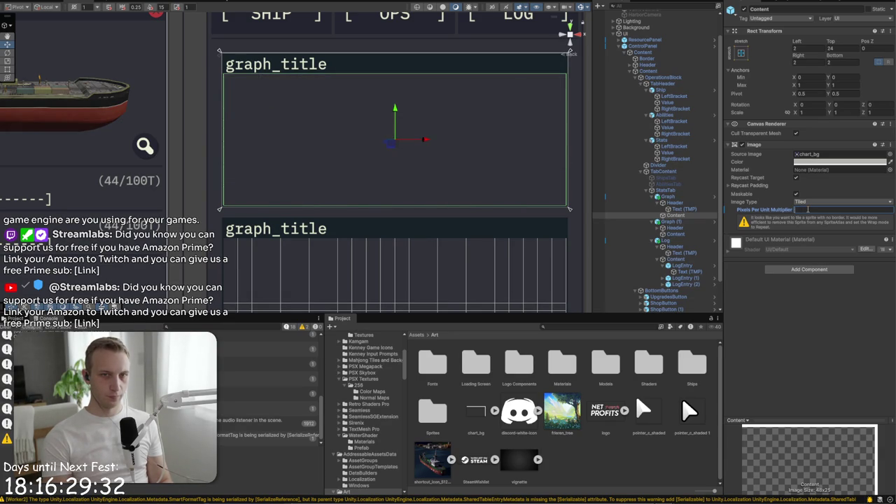
text(0.9)
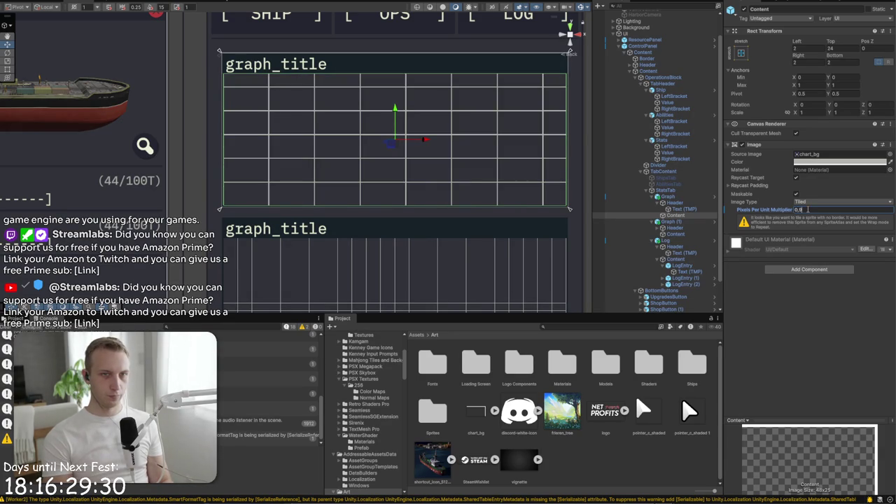
text(5)
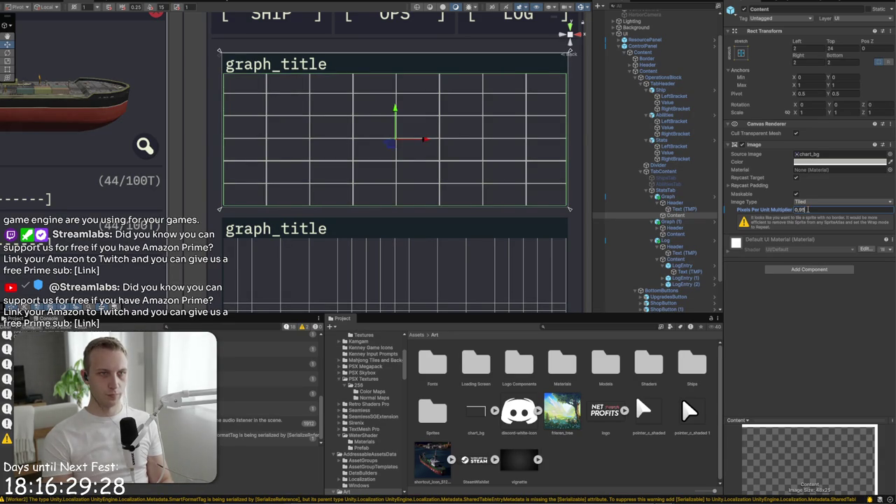
click(437, 212)
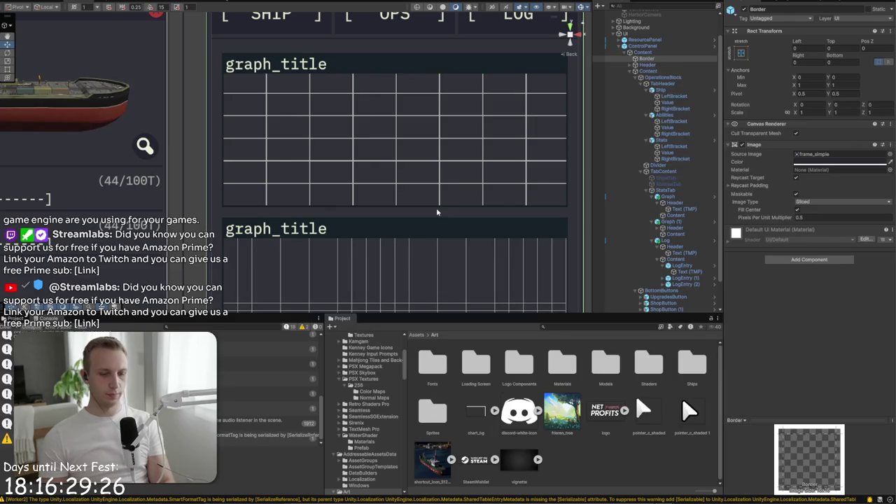
key(ctrl+p)
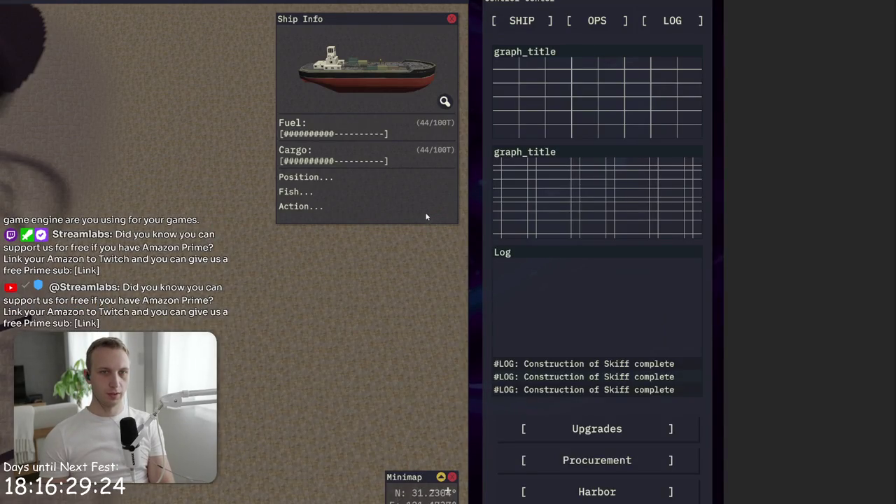
Return to the full editor layout and apply all overrides on the upper Graph prefab
key(ctrl+p)
click(668, 196)
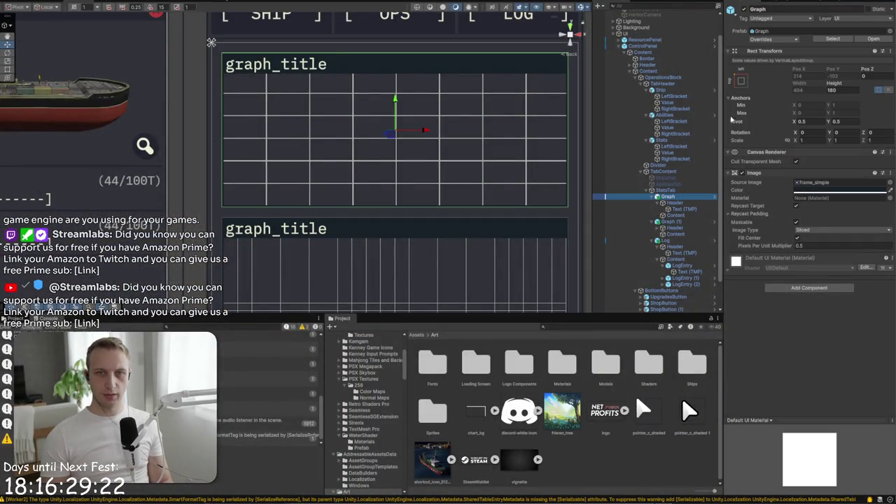
click(764, 39)
click(837, 95)
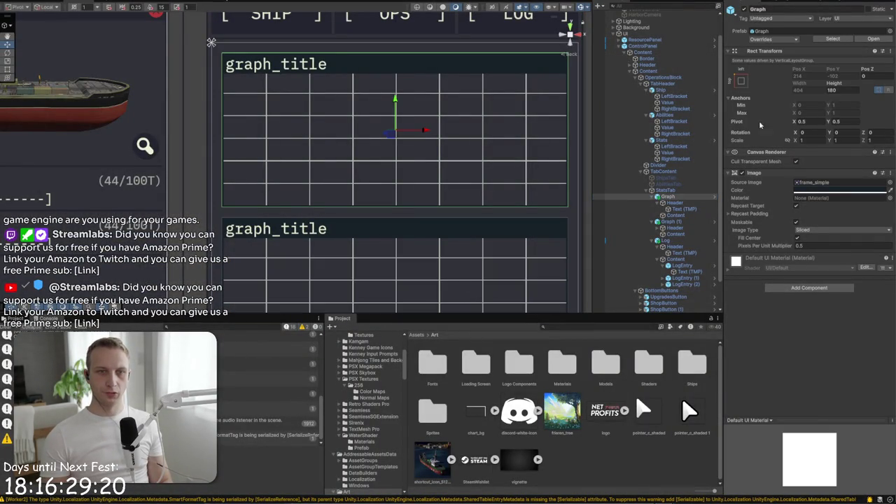
scroll(437, 211, down, 3)
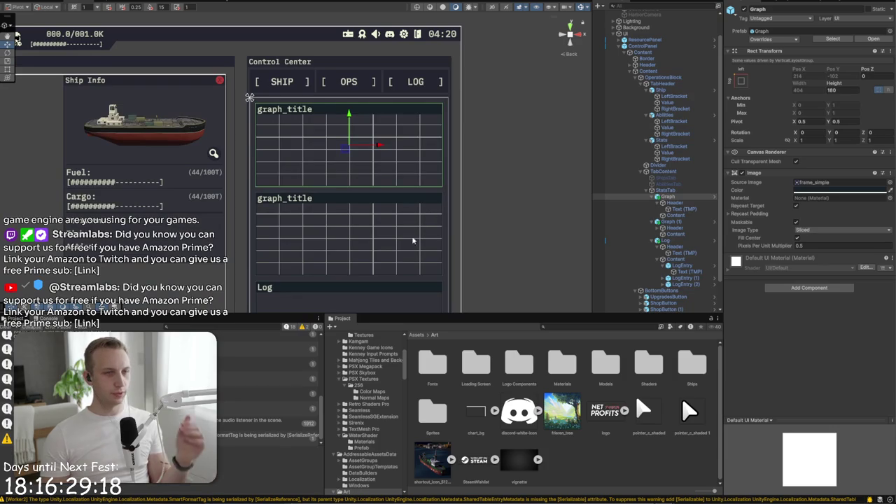
Apply all overrides on the ControlPanel prefab
click(421, 230)
scroll(315, 168, down, 2)
drag(472, 257, 512, 119)
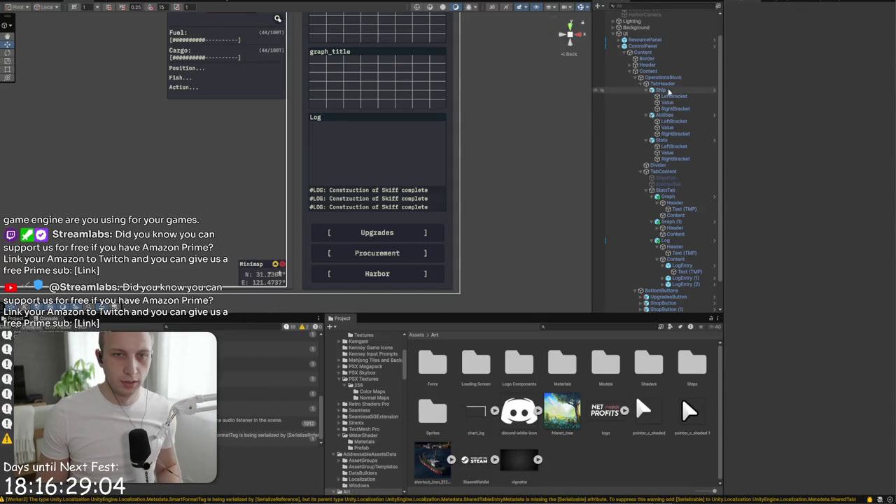
click(643, 46)
click(768, 40)
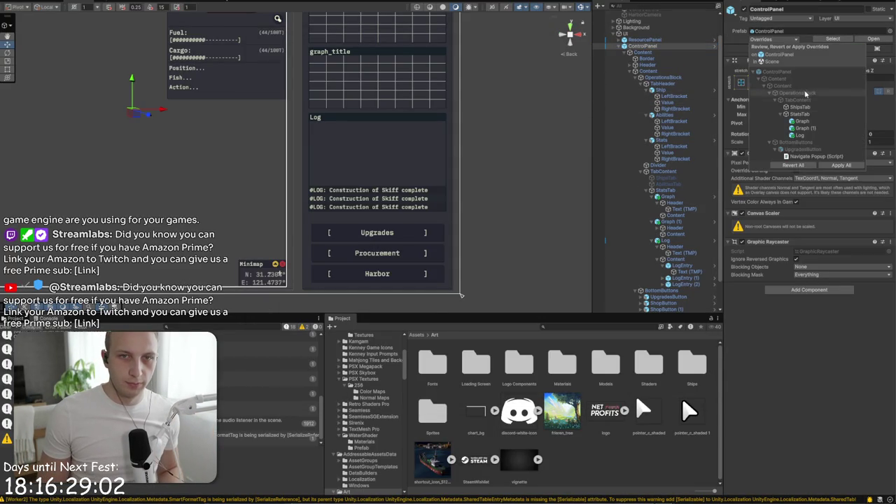
click(839, 166)
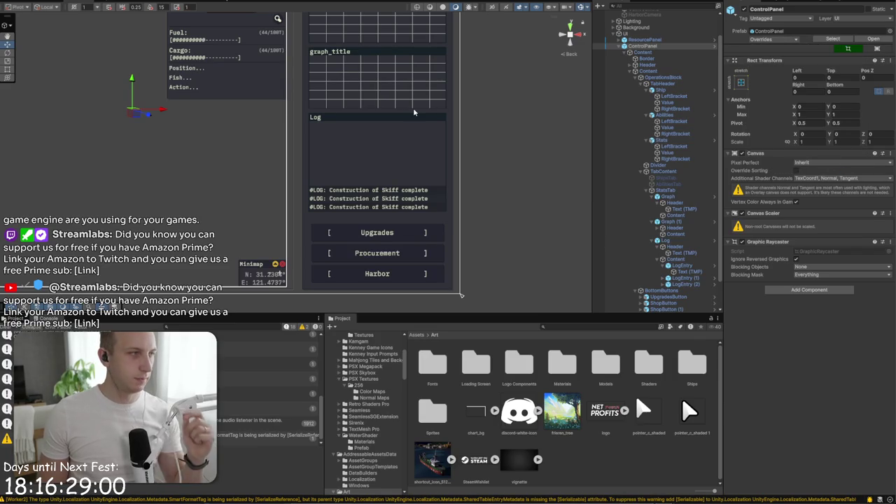
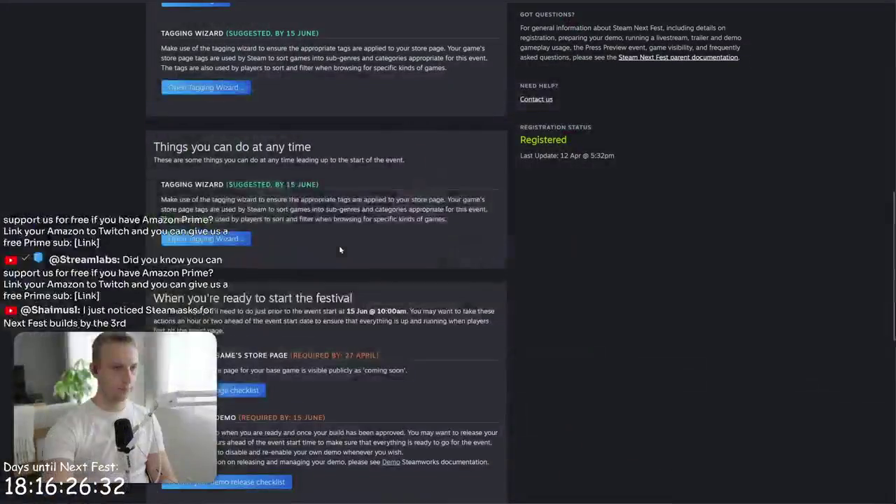
Read the Next Fest demo release paragraph and the eligibility criteria
scroll(339, 246, down, 5)
drag(325, 219, 352, 275)
click(336, 222)
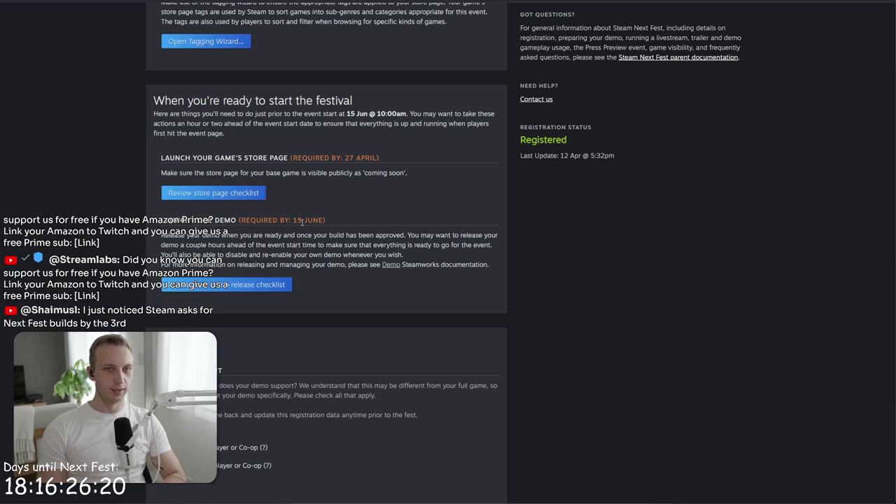
scroll(301, 221, up, 3)
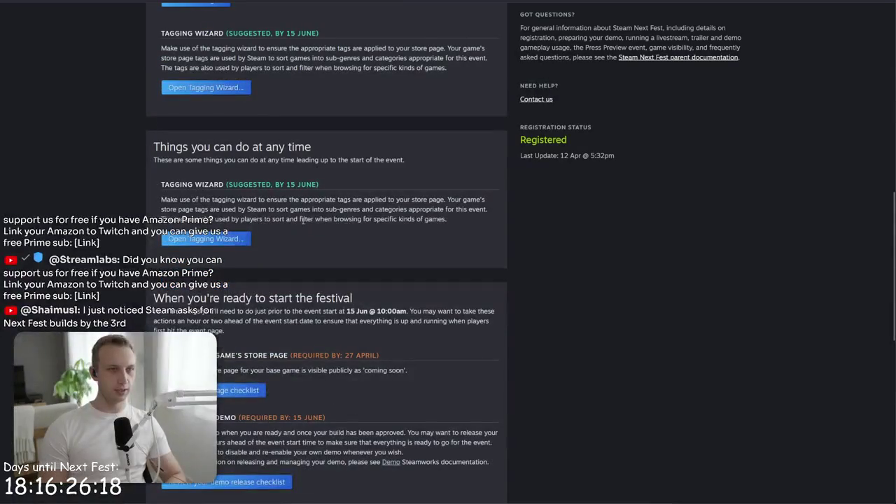
scroll(302, 221, up, 4)
scroll(303, 224, up, 4)
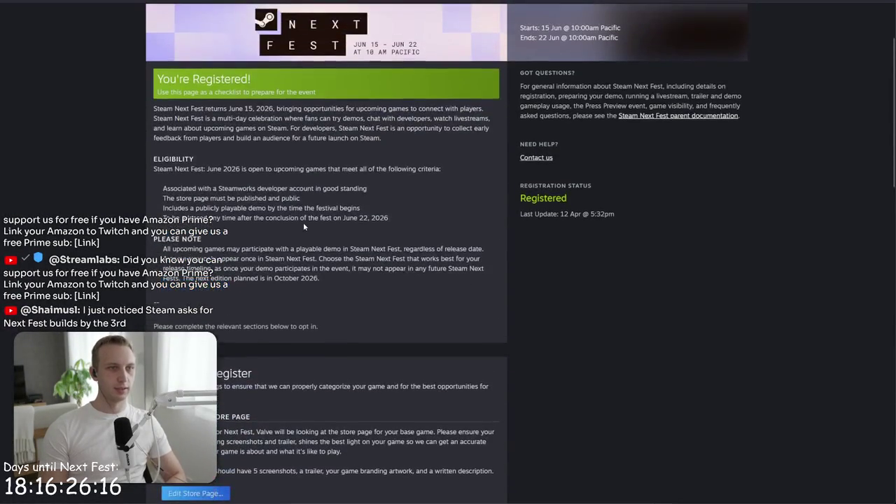
drag(331, 218, 202, 238)
drag(309, 188, 360, 210)
click(325, 223)
Read the Please note paragraph, then go back twice to the Steamworks dashboard
drag(344, 242, 343, 302)
click(344, 305)
scroll(343, 305, down, 15)
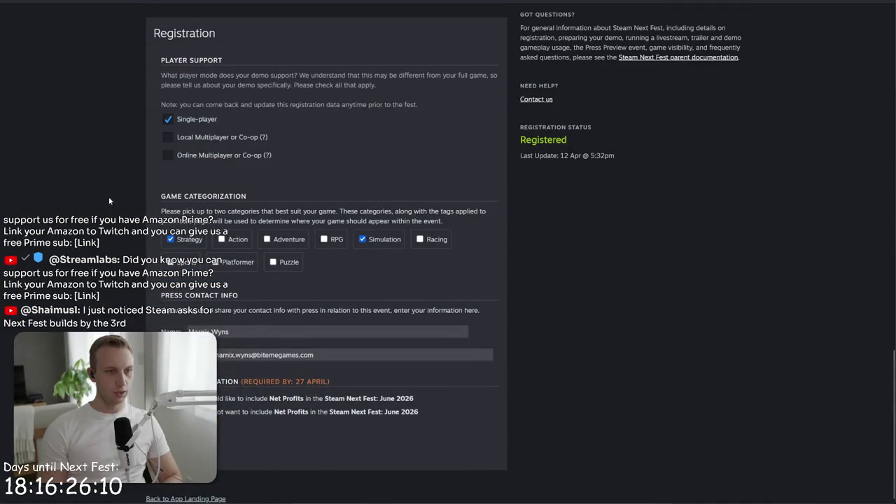
key(alt+Left)
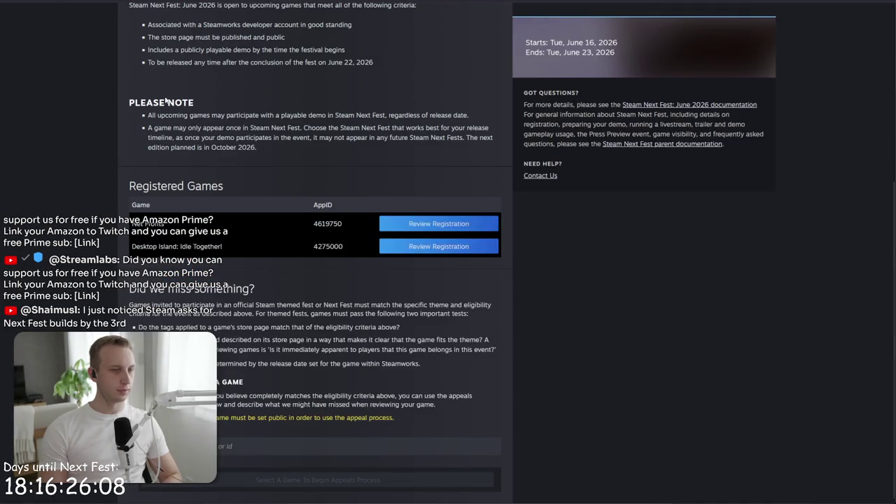
key(alt+Left)
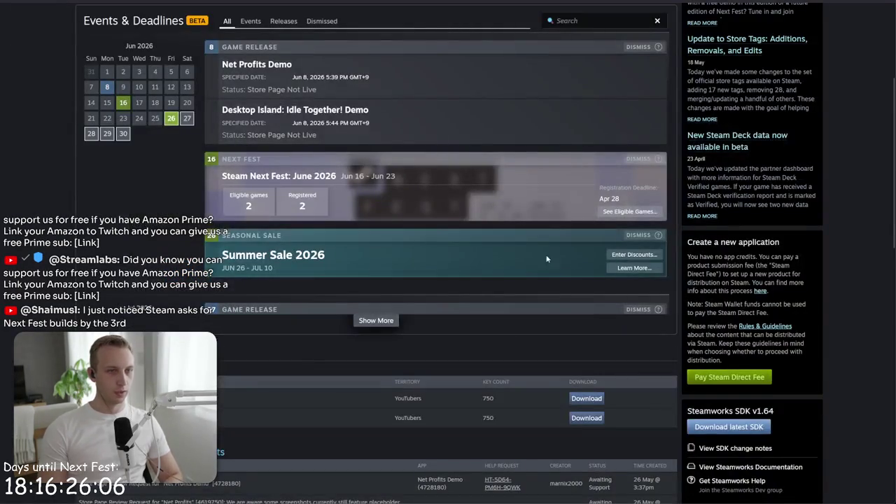
Scroll through the dashboard's Next Fest demo listings, then switch to the Unity editor
scroll(519, 212, down, 5)
scroll(519, 213, up, 5)
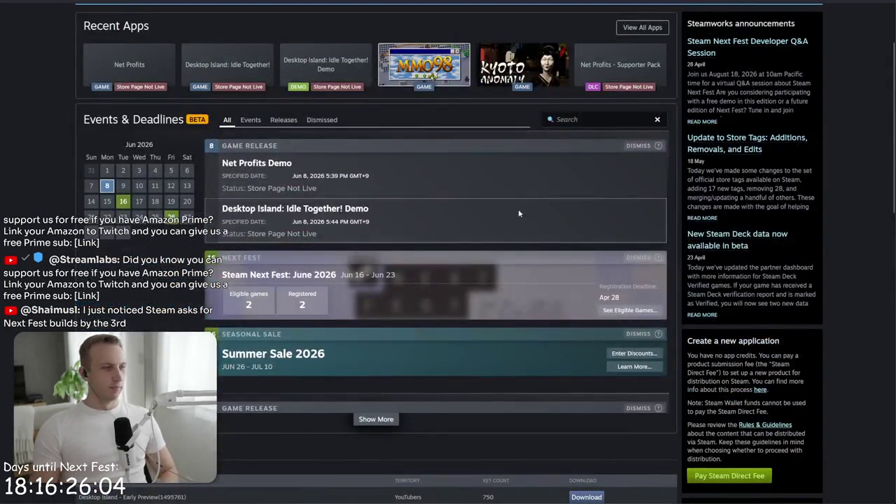
scroll(518, 210, up, 2)
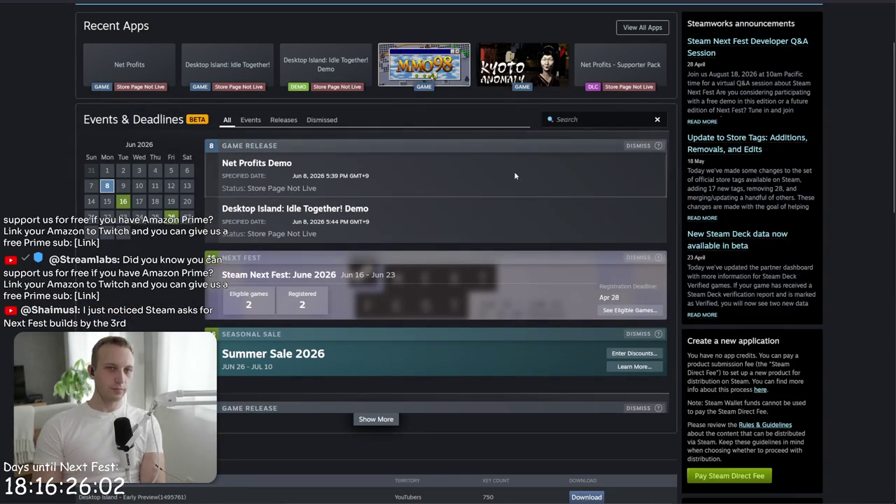
scroll(462, 202, up, 1)
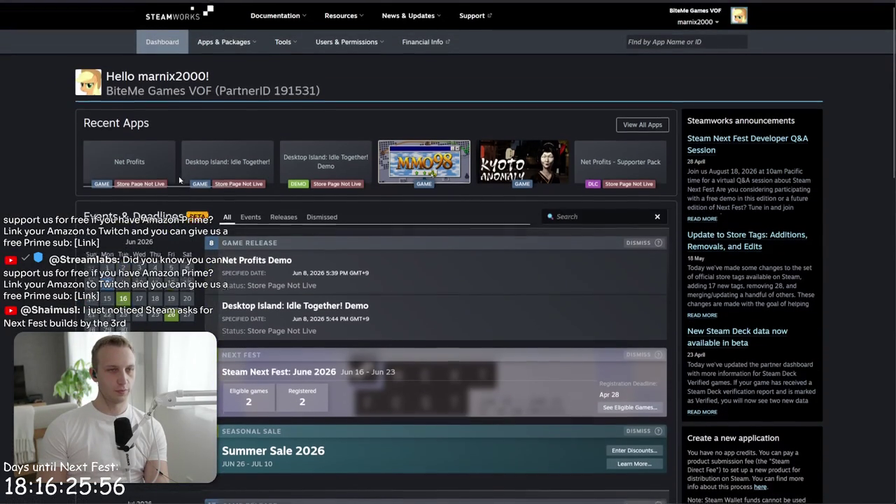
scroll(179, 180, down, 3)
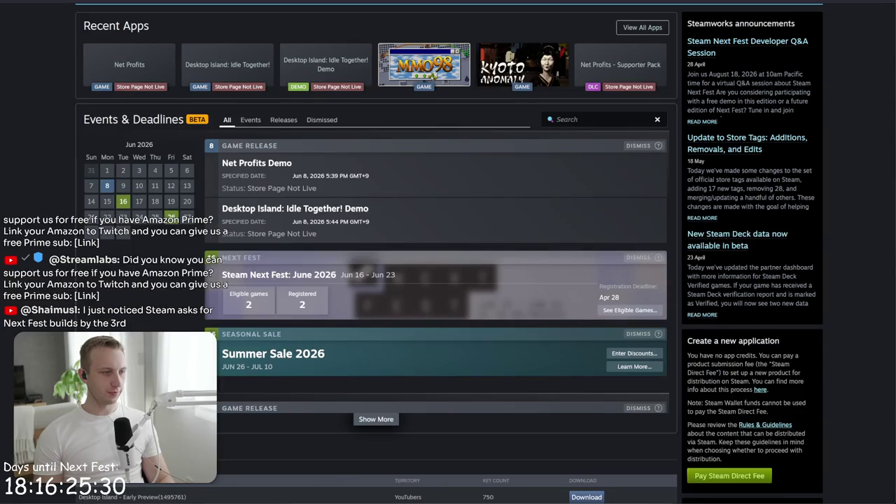
key(alt+Tab)
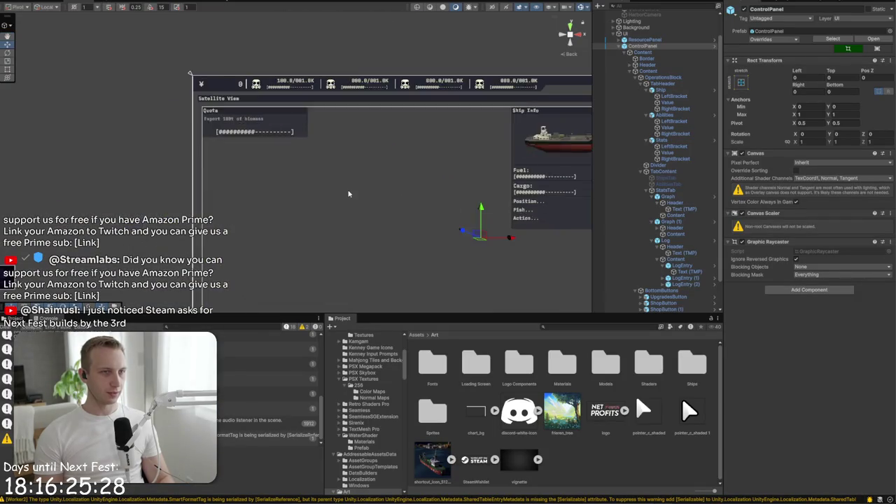
Zoom out and pan to the canvas top bar, then load the MainMenu scene
scroll(295, 148, down, 4)
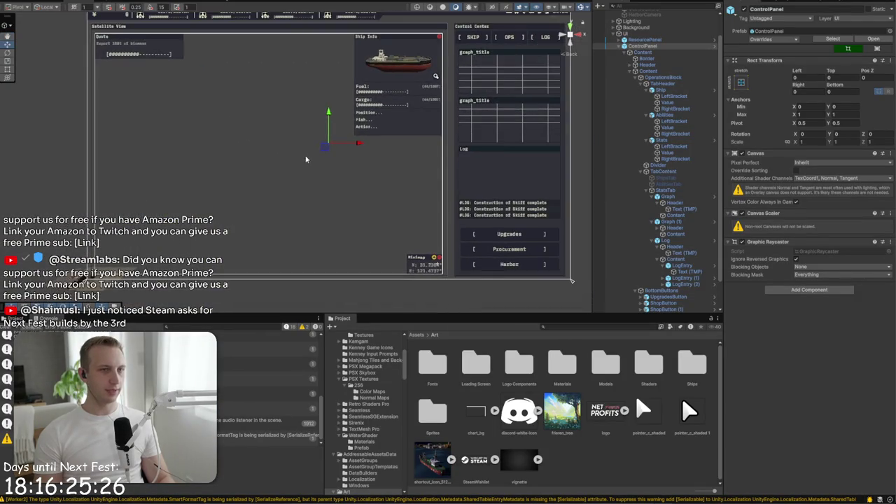
drag(305, 160, 244, 192)
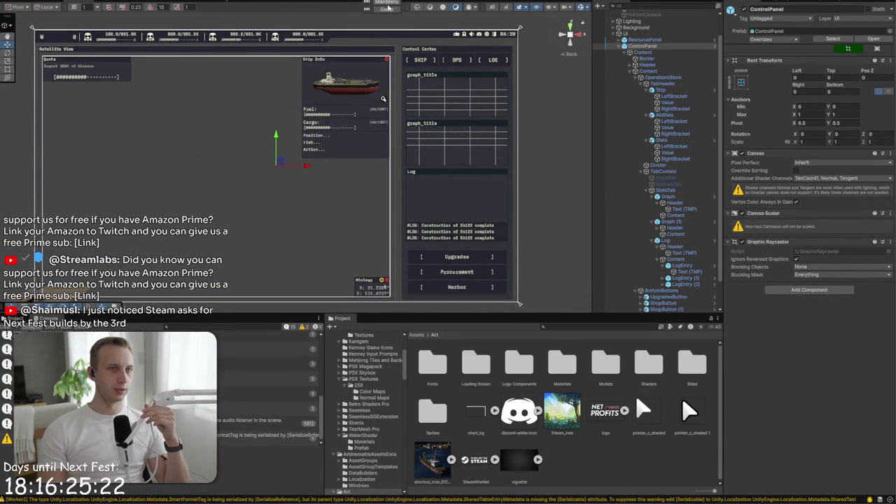
click(386, 2)
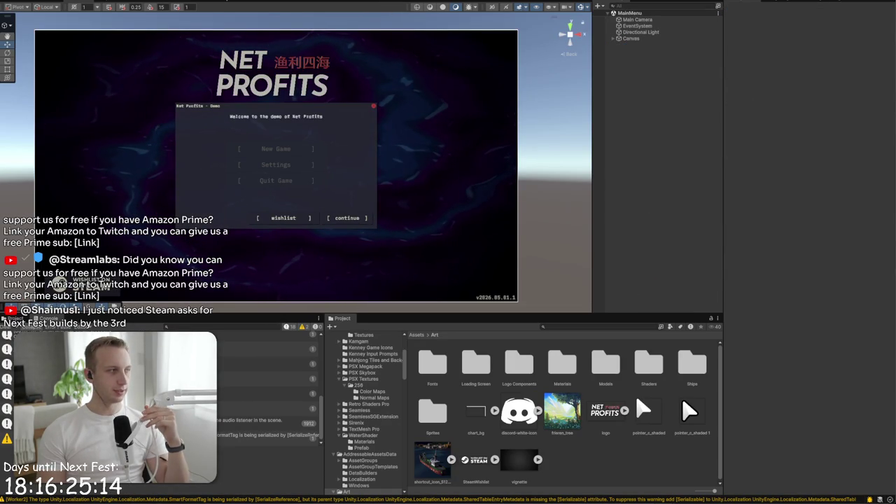
Delete the scratch number lines under '# Odds & Ends' in the Notepad todo, then return to Unity
key(alt+Tab)
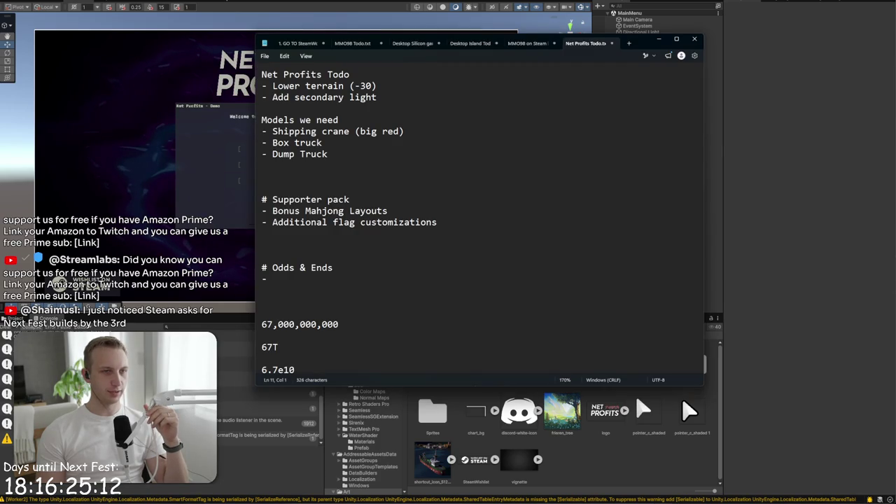
key(alt+Tab)
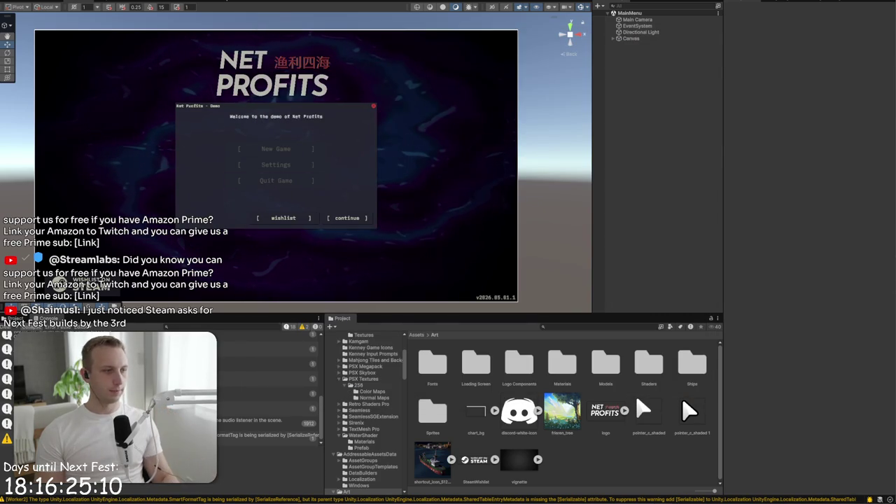
key(alt+Tab)
scroll(420, 211, down, 3)
mouse_move(280, 336)
mouse_down()
mouse_move(280, 301)
mouse_move(105, 178)
mouse_up()
key(BackSpace)
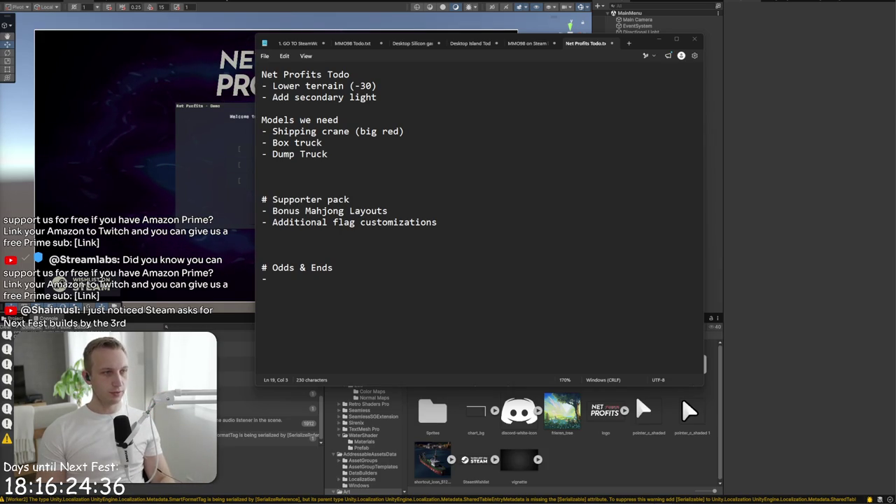
click(455, 358)
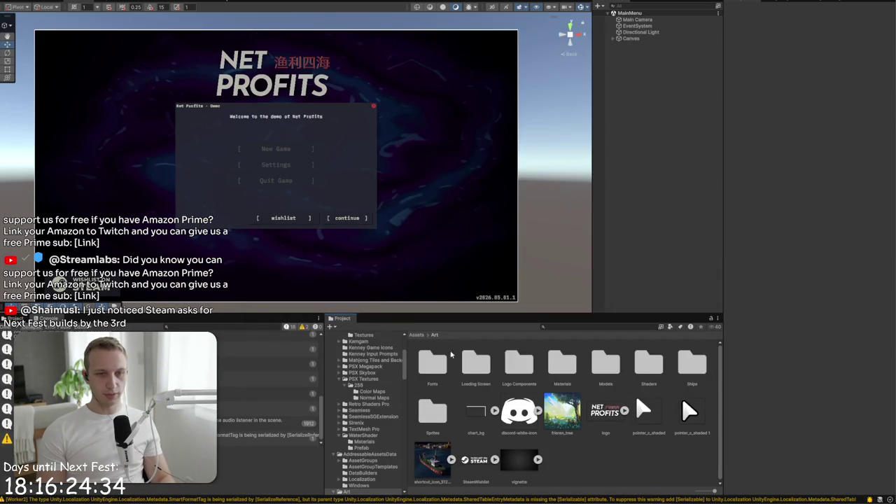
Browse from Art/Models back to Art/Ships and open the Skiff folder
double_click(607, 364)
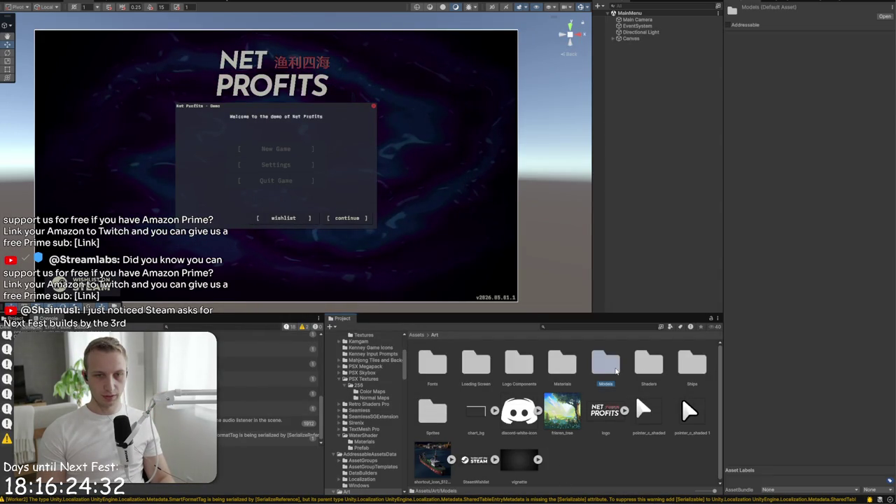
click(437, 335)
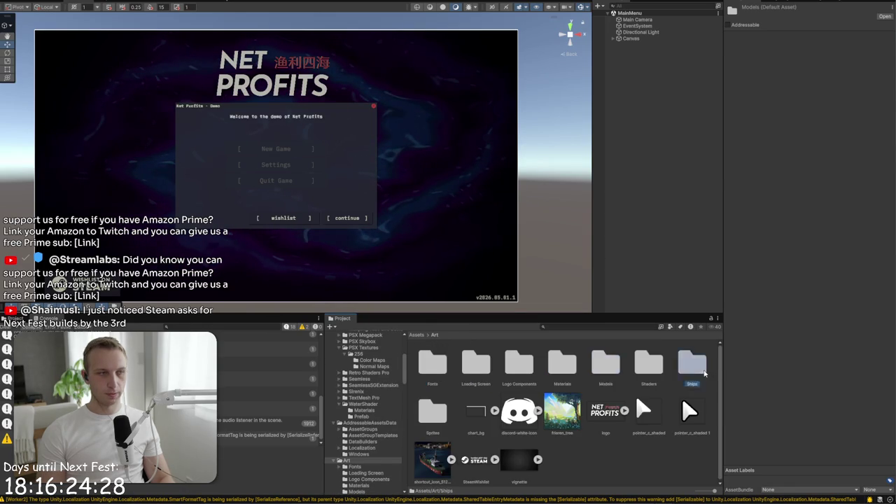
double_click(703, 376)
click(564, 369)
click(581, 376)
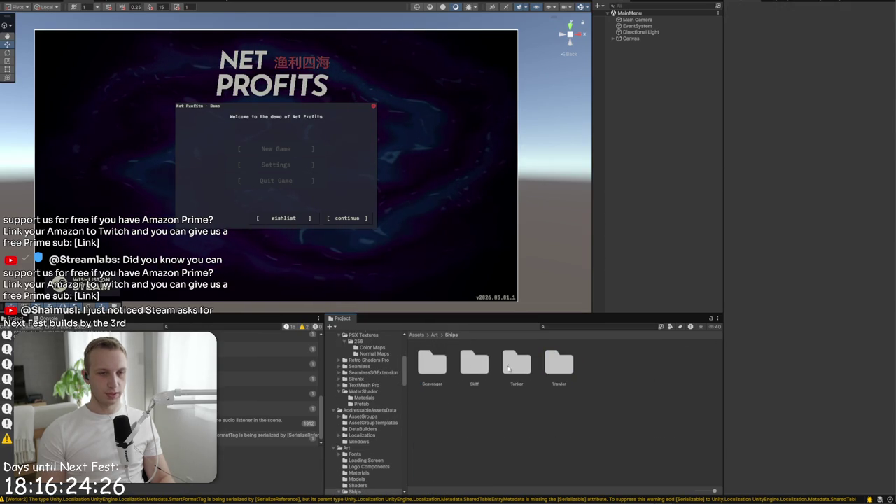
click(549, 370)
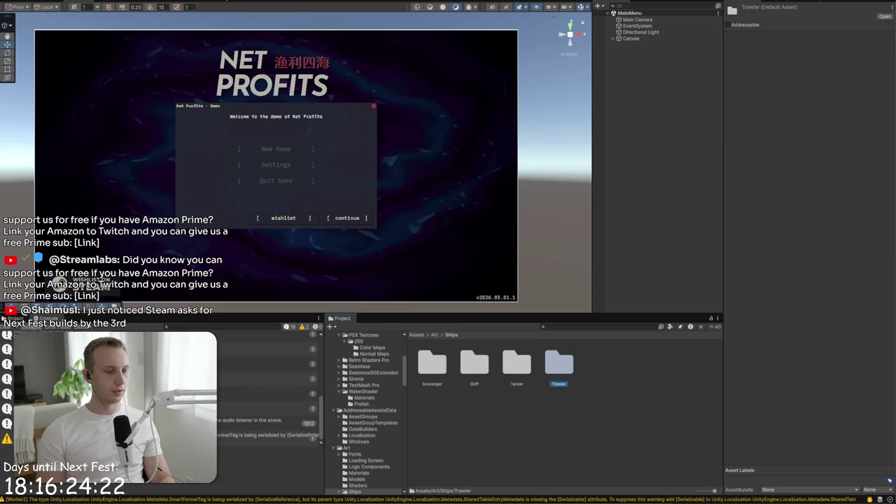
double_click(468, 370)
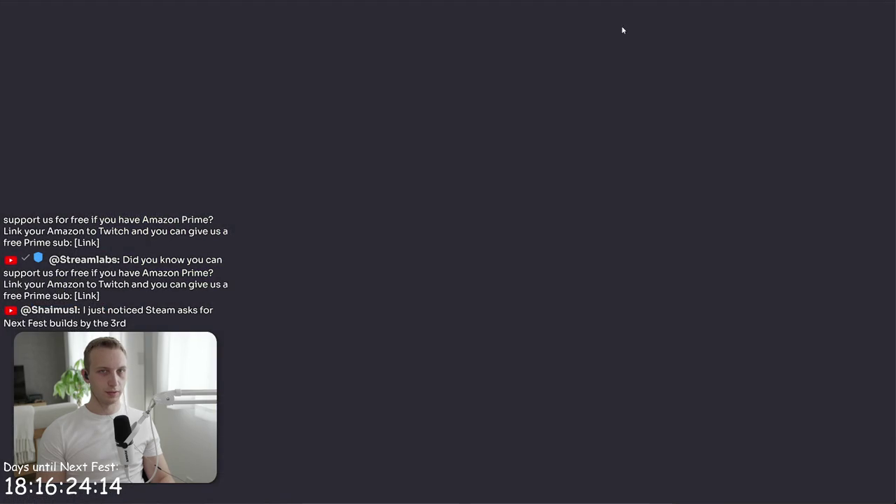
Carry the downloaded skiff2.fbx model toward Unity while cycling through open windows
mouse_move(712, 30)
mouse_down()
mouse_move(750, 150)
mouse_move(606, 386)
mouse_up()
key(alt+Tab)
key(Tab)
key(alt+Tab)
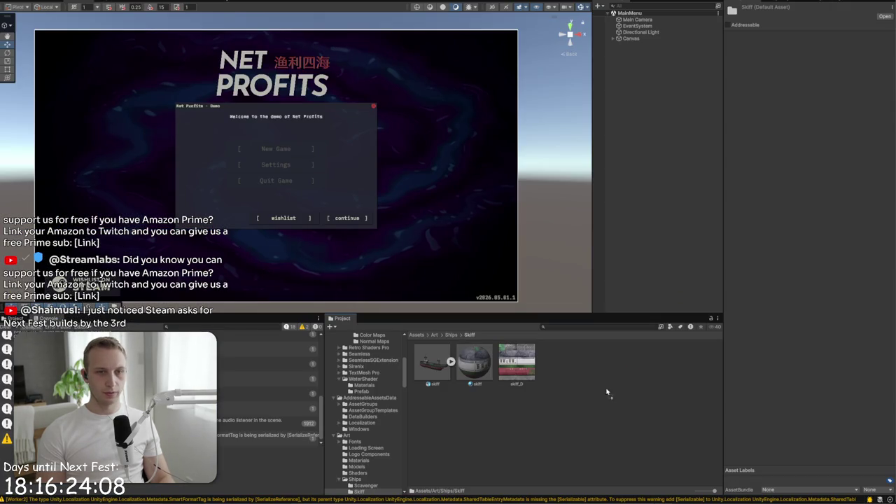
key(alt+Tab)
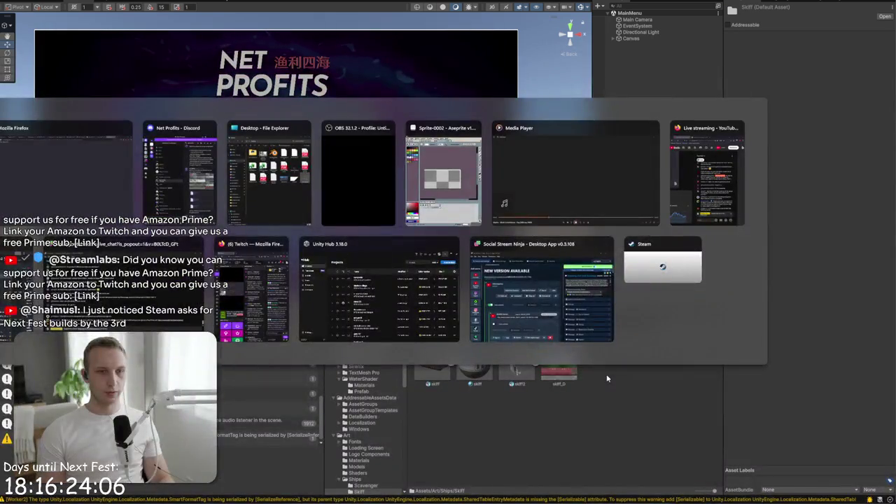
key(Tab)
key(shift+Tab)
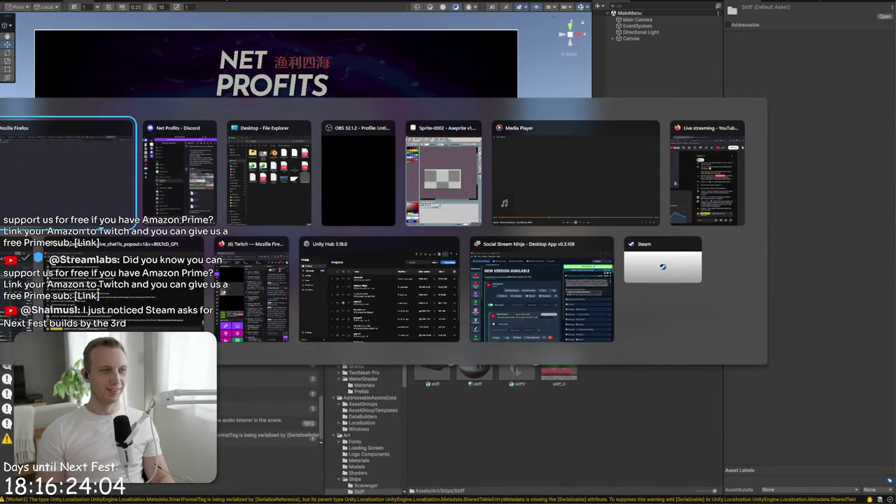
key(alt+Tab)
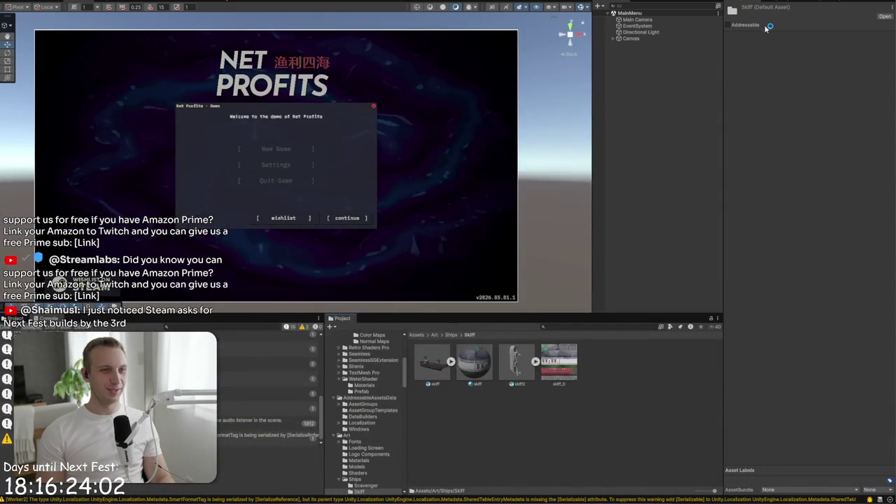
key(alt+Tab)
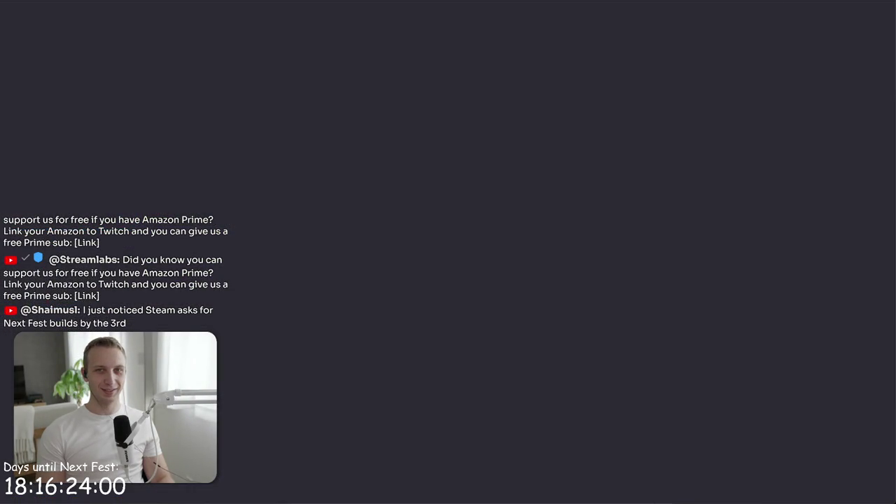
key(alt+Tab)
Drop the model file into the Skiff folder and select skiff2 and skiff3 together
drag(770, 137, 65, 185)
key(alt+Tab)
drag(628, 390, 518, 378)
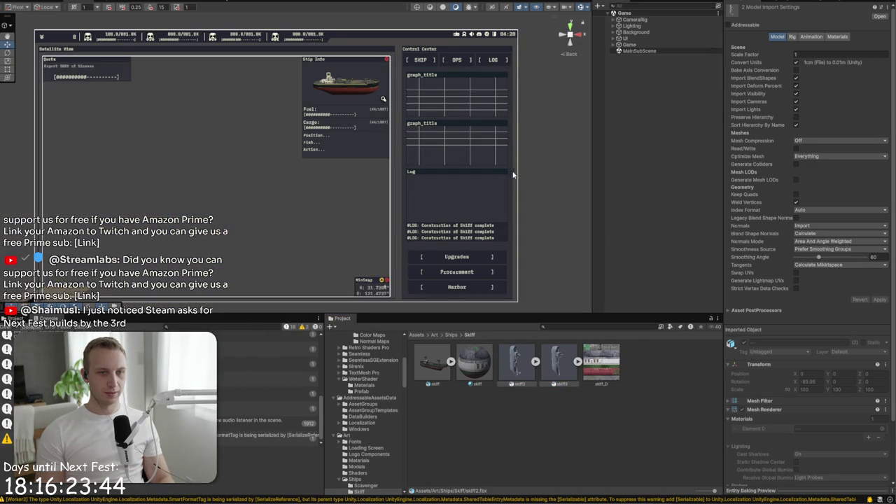
Tilt the Scene view and frame the terrain, then the Game object
mouse_move(217, 179)
mouse_down()
mouse_move(330, 132)
mouse_move(233, 193)
mouse_up()
click(233, 192)
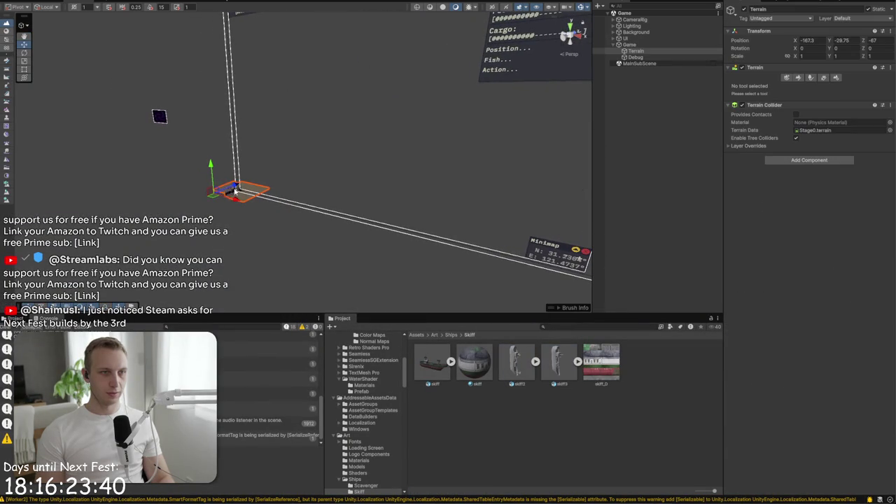
key(f)
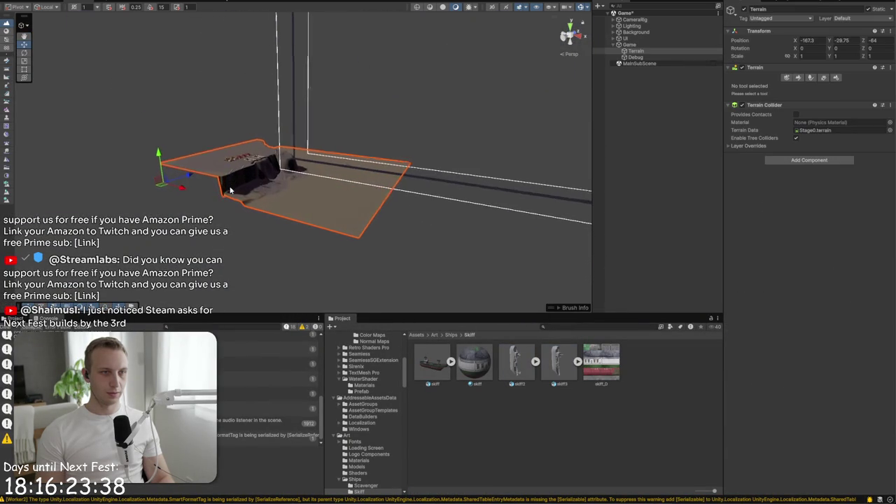
click(252, 156)
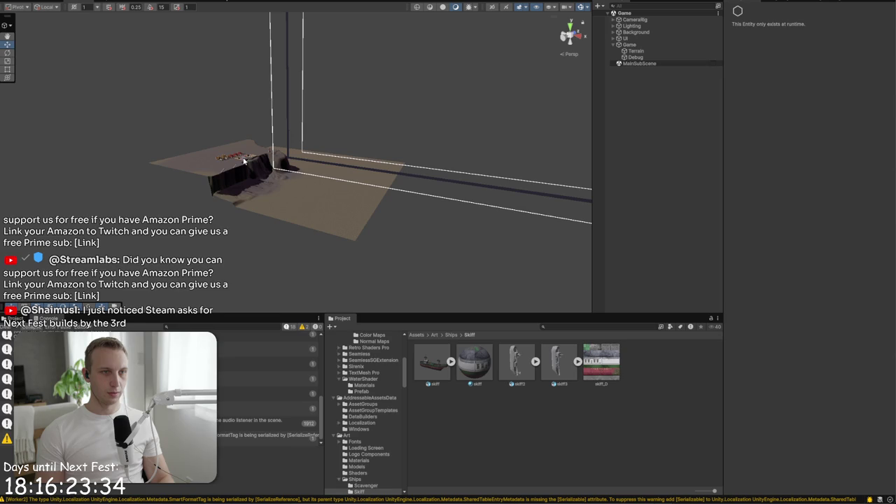
click(629, 45)
key(f)
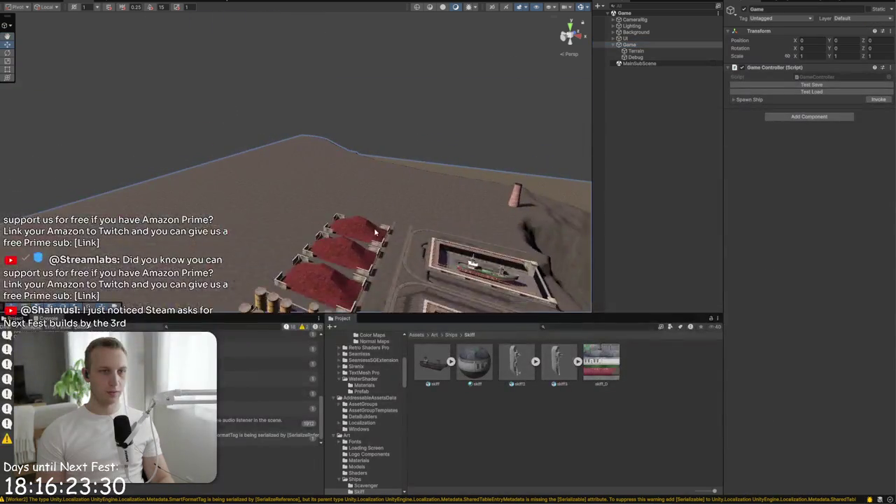
Place skiff2 and skiff3 in the harbour beside the docks, deleting the extra skiff copy
mouse_move(364, 231)
mouse_down()
mouse_move(389, 232)
mouse_move(406, 248)
mouse_up()
mouse_move(559, 361)
mouse_down()
mouse_move(554, 350)
mouse_move(290, 249)
mouse_up()
mouse_move(442, 367)
mouse_down()
mouse_move(348, 268)
mouse_move(313, 65)
mouse_up()
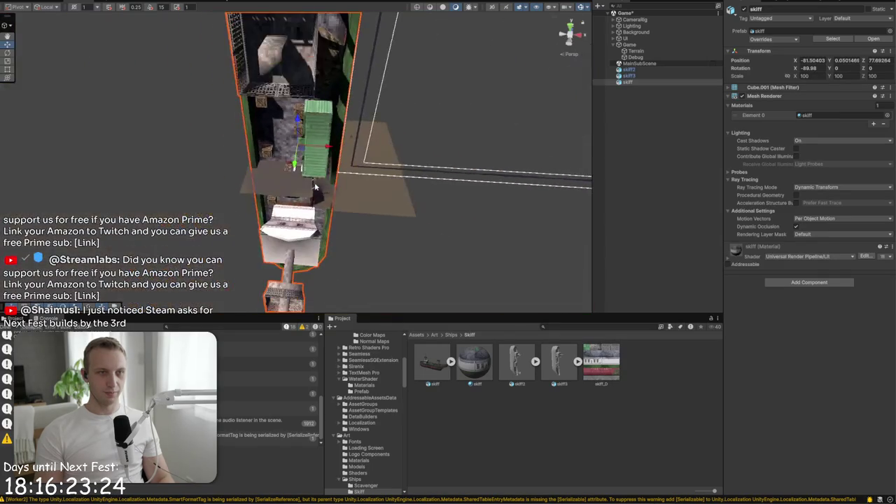
key(Delete)
mouse_move(318, 181)
mouse_down()
mouse_move(230, 150)
mouse_move(365, 198)
mouse_move(270, 181)
mouse_up()
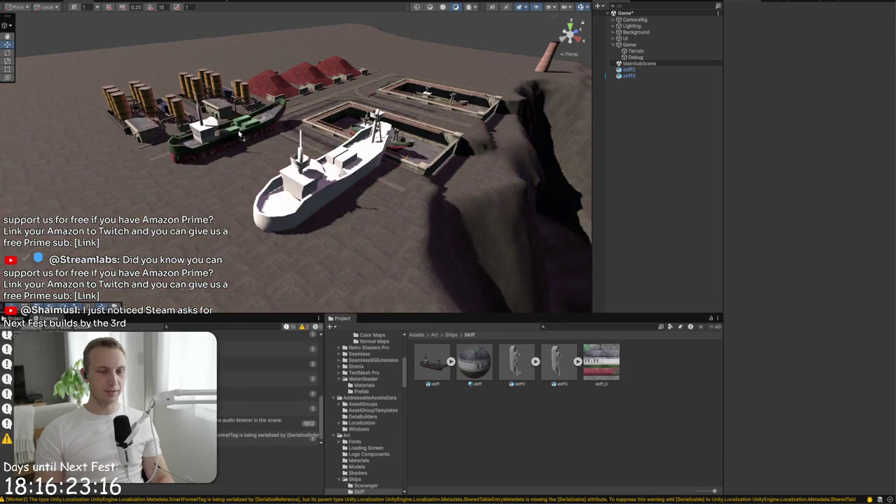
mouse_move(240, 135)
mouse_down()
mouse_move(329, 140)
mouse_move(270, 144)
mouse_move(286, 147)
mouse_up()
scroll(286, 148, down, 2)
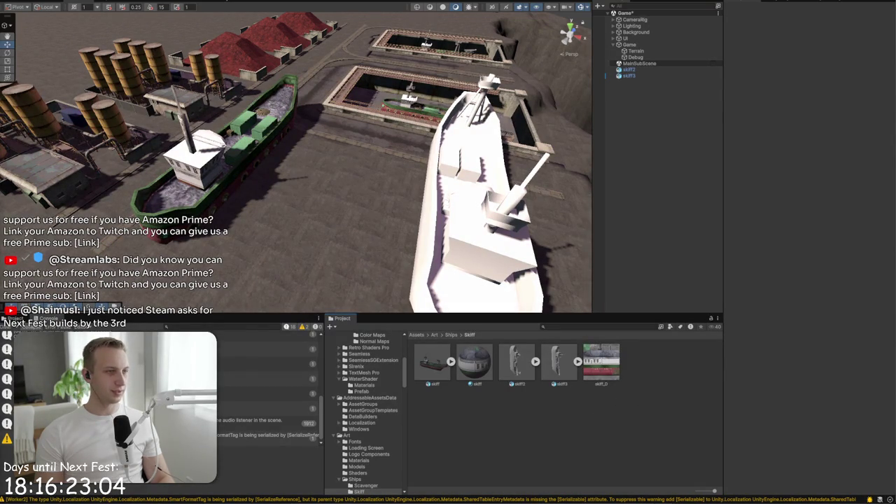
right_click(663, 389)
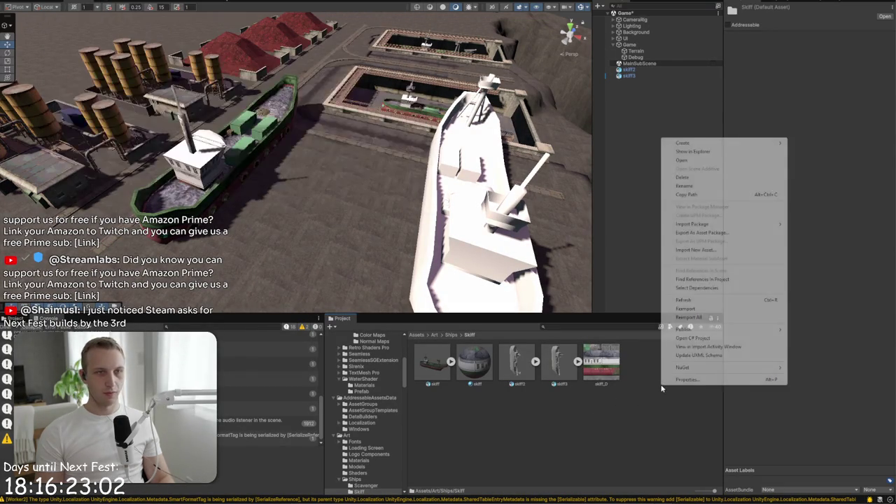
Show the Skiff folder in File Explorer and copy its folder path
click(694, 151)
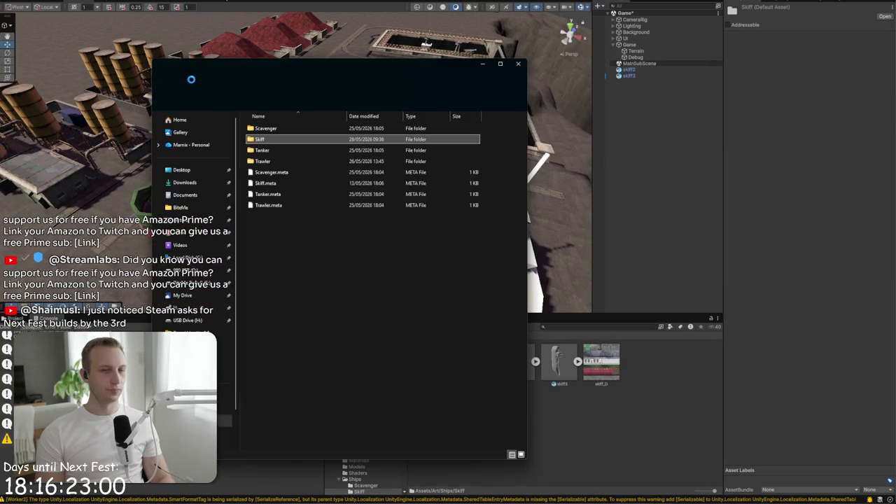
double_click(345, 143)
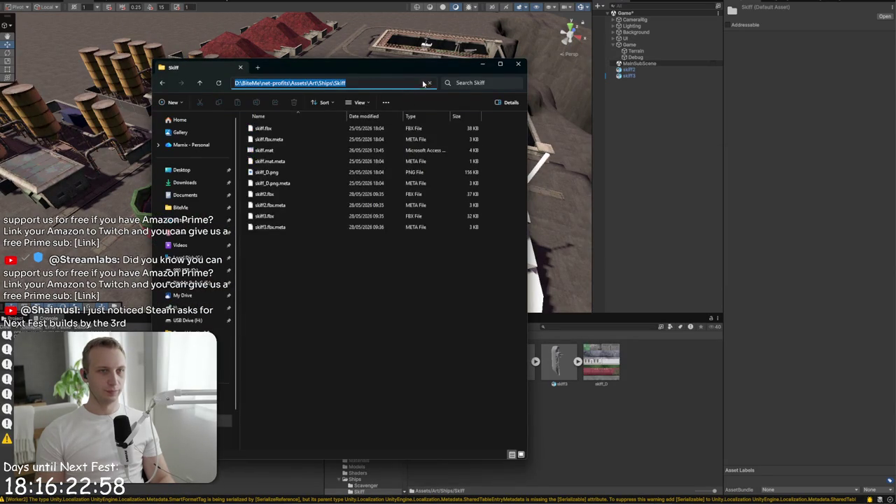
click(423, 84)
click(477, 63)
key(alt+Tab)
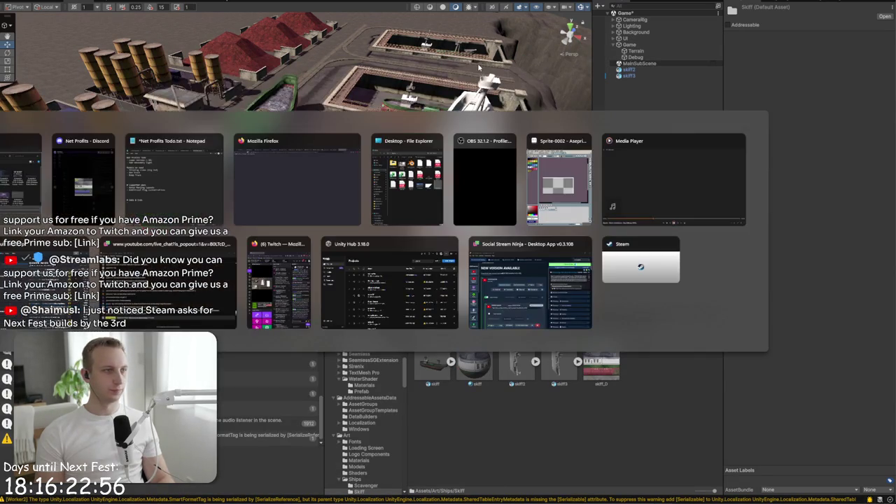
click(418, 84)
key(Escape)
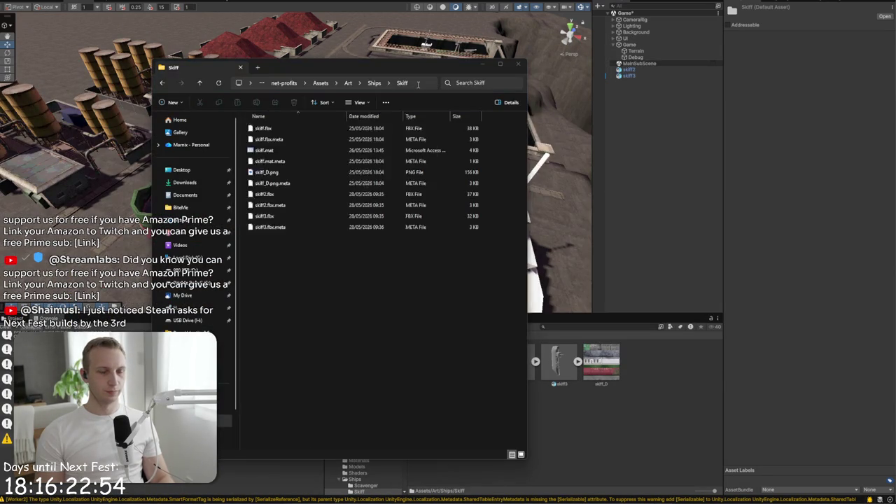
Save the texture variants into the Skiff folder as skiff_D3.png and skiff_D2.png, keeping skiff_D.png
key(alt+Tab)
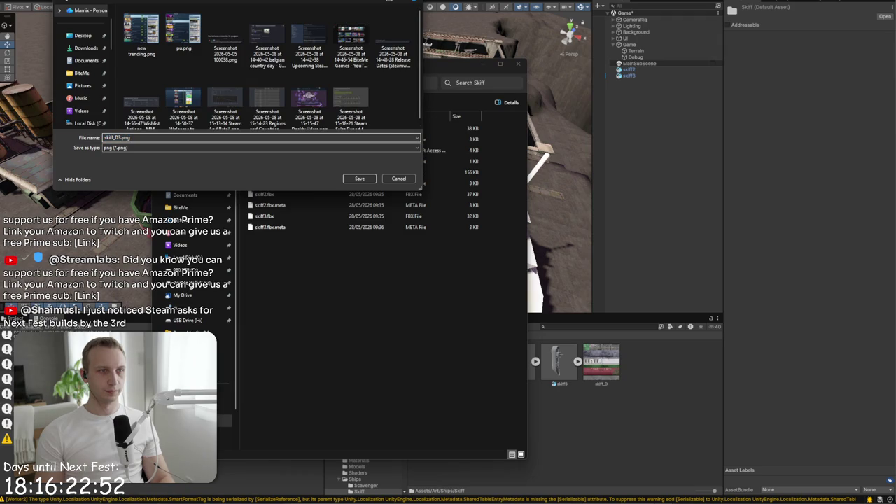
click(360, 180)
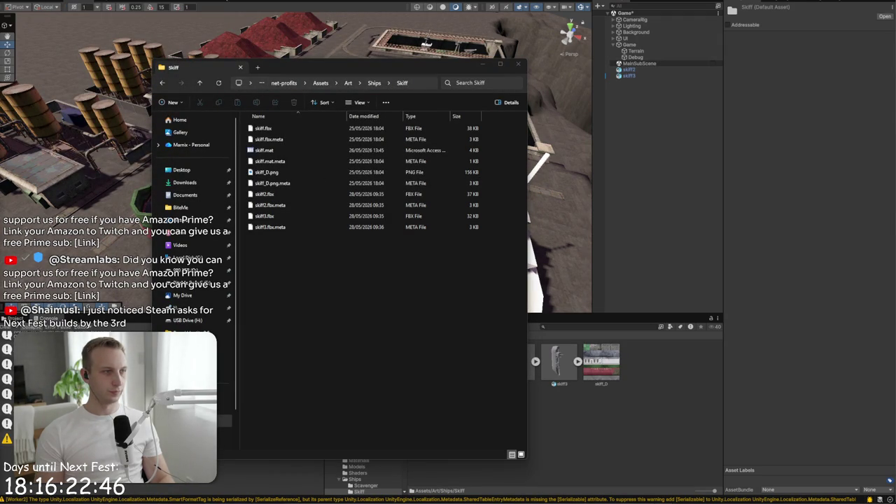
key(ctrl+shift+s)
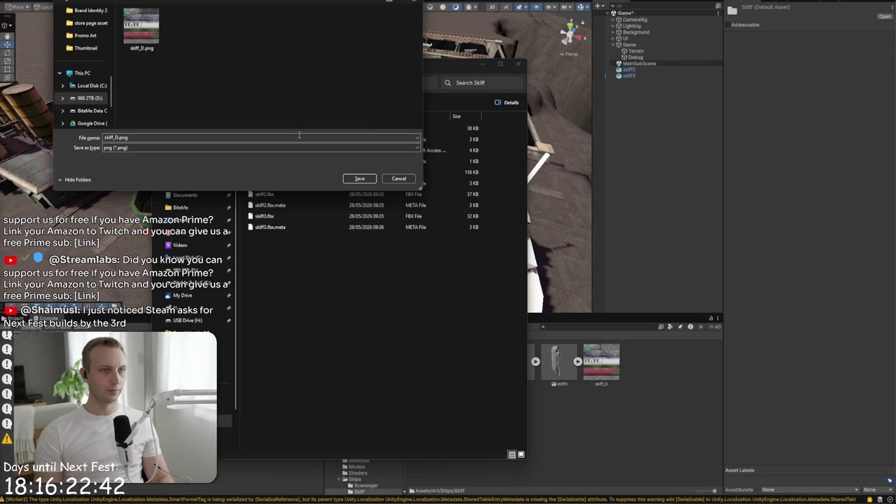
click(353, 179)
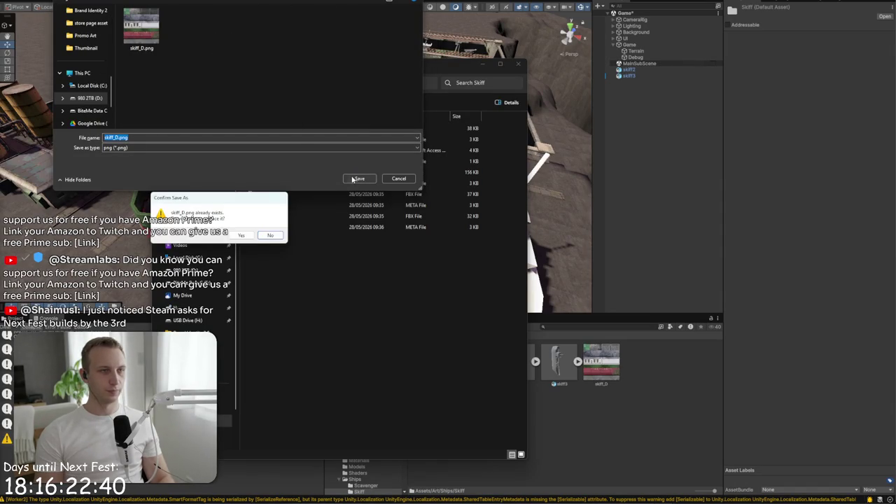
click(274, 245)
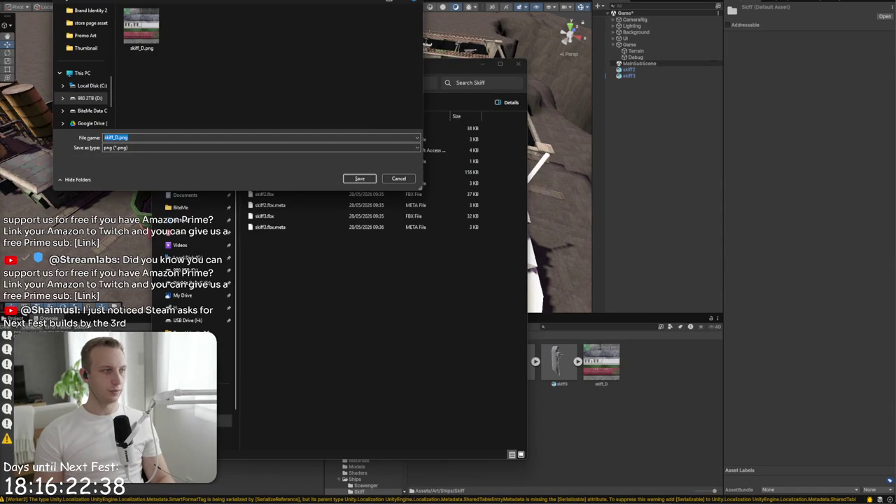
click(410, 179)
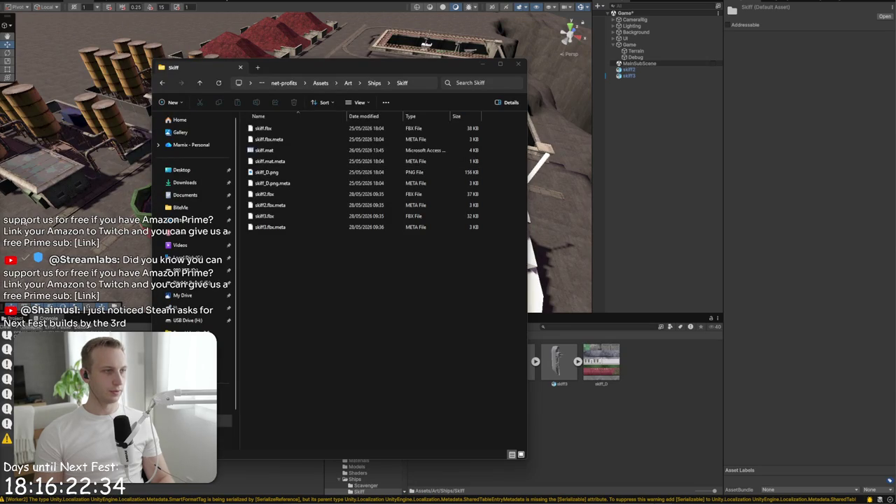
key(ctrl+shift+s)
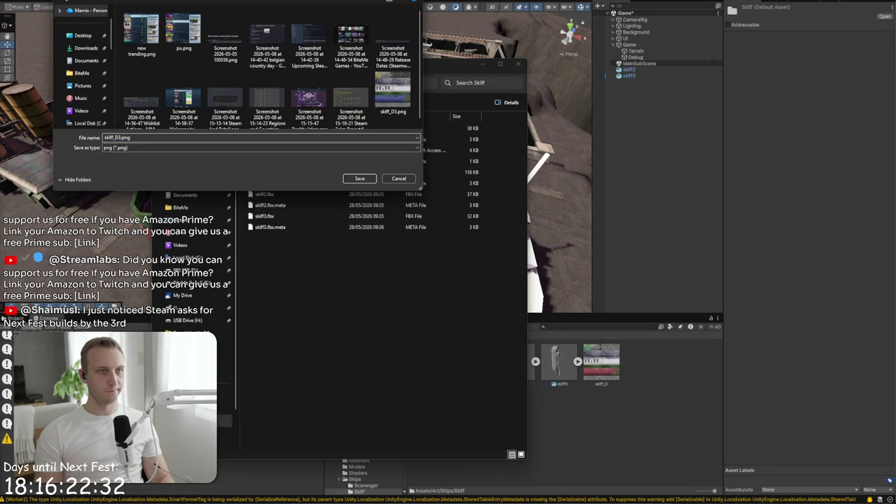
click(344, 179)
click(639, 383)
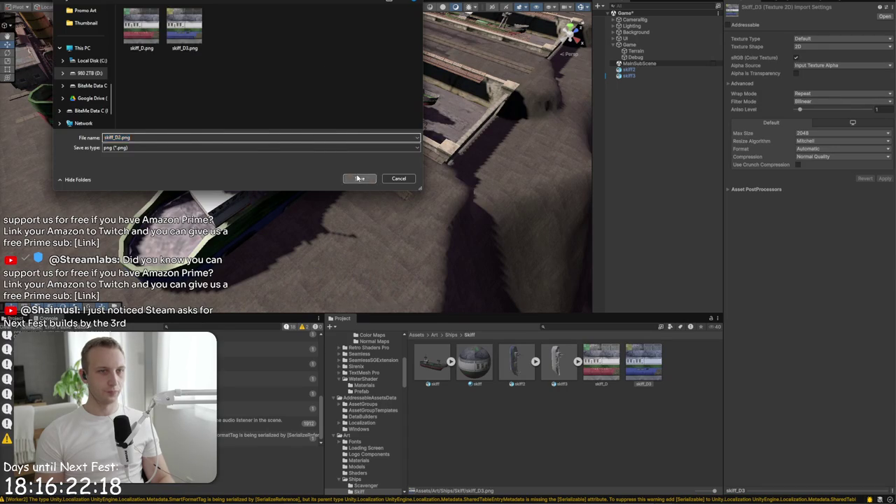
click(358, 179)
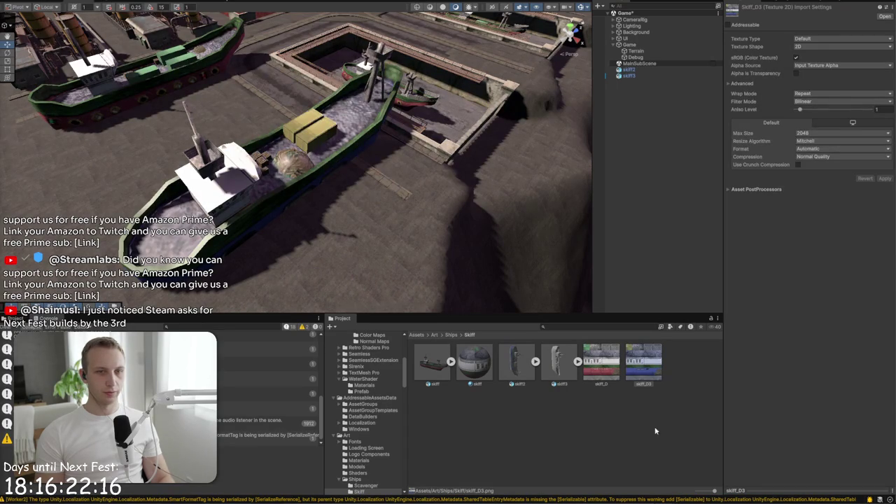
Give the three skiff textures Compression None and Point (no filter) filtering, and apply
drag(275, 170, 448, 128)
click(480, 377)
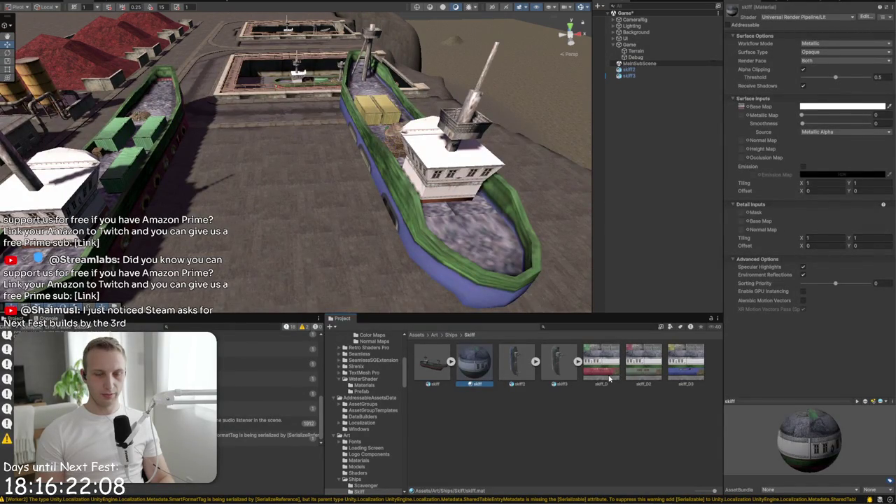
click(587, 359)
shift+click(683, 366)
click(830, 157)
click(818, 164)
click(809, 101)
click(810, 110)
click(885, 170)
mouse_move(308, 155)
mouse_down()
mouse_move(280, 171)
mouse_move(300, 211)
mouse_move(406, 295)
mouse_up()
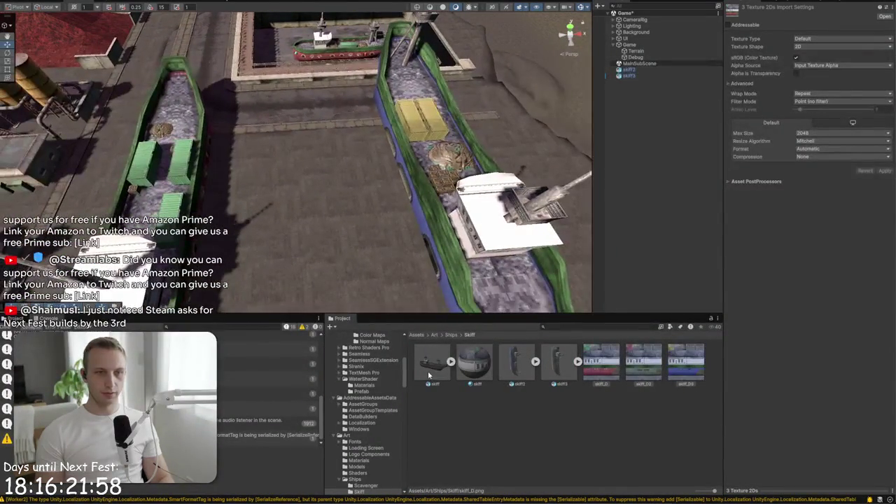
click(450, 335)
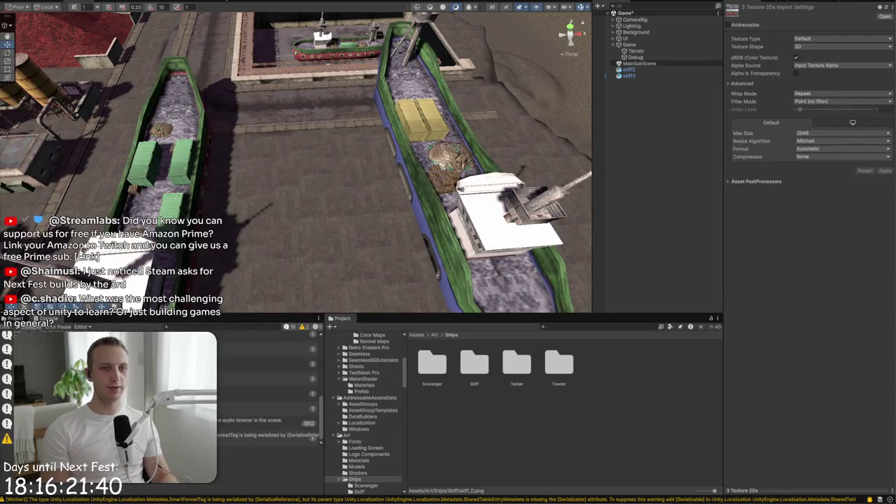
Search the project for 'prefa' and open Prefabs > Ships in a second Project panel
scroll(296, 163, down, 3)
mouse_move(439, 142)
mouse_down()
mouse_move(615, 168)
mouse_move(493, 106)
mouse_move(120, 97)
mouse_move(650, 131)
mouse_move(436, 138)
mouse_move(445, 321)
mouse_up()
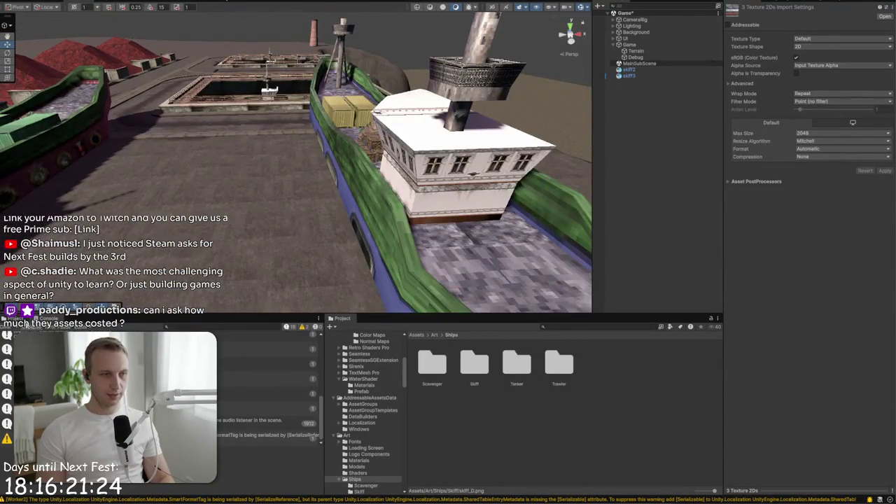
click(10, 318)
click(204, 326)
text(prefa)
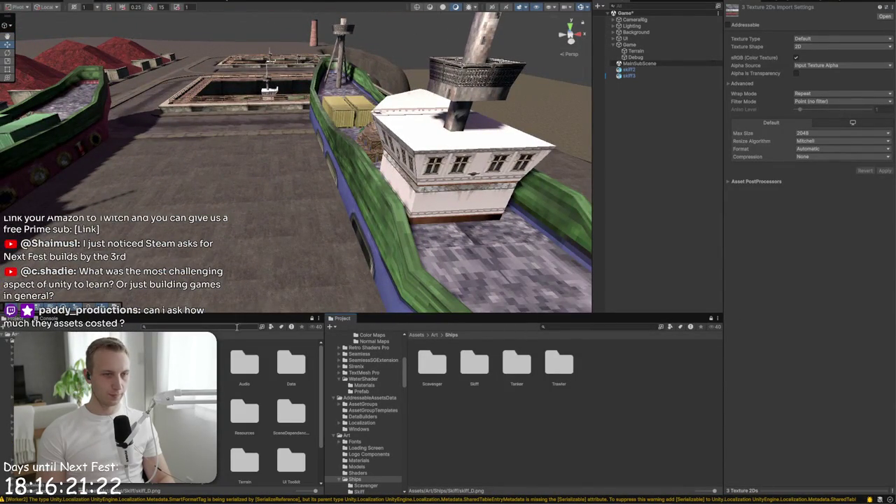
click(227, 340)
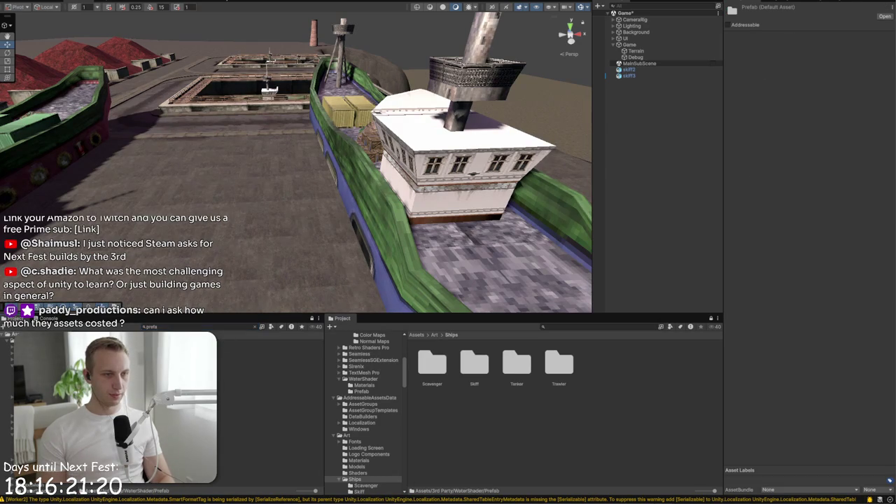
double_click(227, 350)
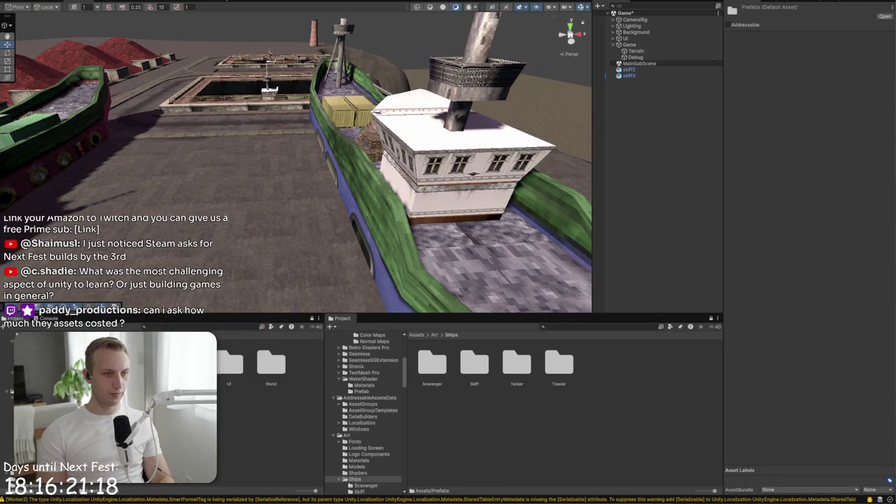
double_click(229, 360)
Drag the Skiff prefab into the harbour between the two large ships
mouse_move(242, 266)
mouse_down()
mouse_move(230, 229)
mouse_move(252, 222)
mouse_up()
mouse_move(232, 360)
mouse_down()
mouse_move(330, 190)
mouse_move(306, 159)
mouse_up()
scroll(356, 170, up, 5)
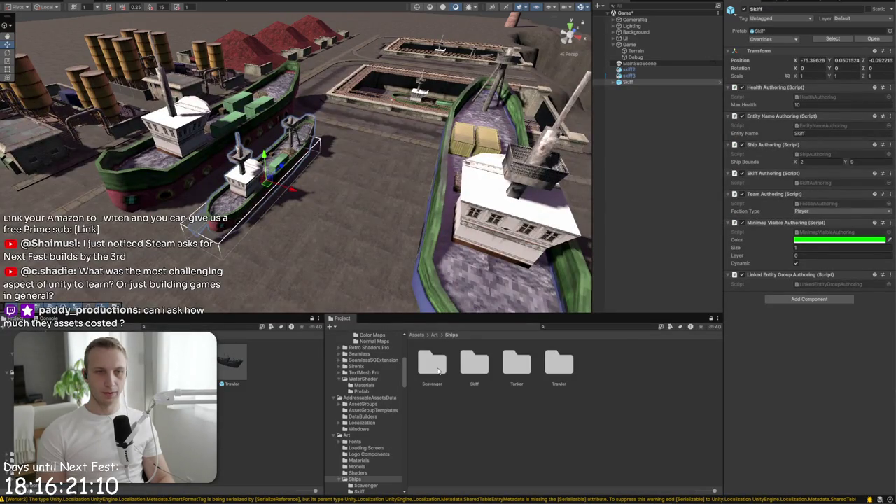
click(434, 335)
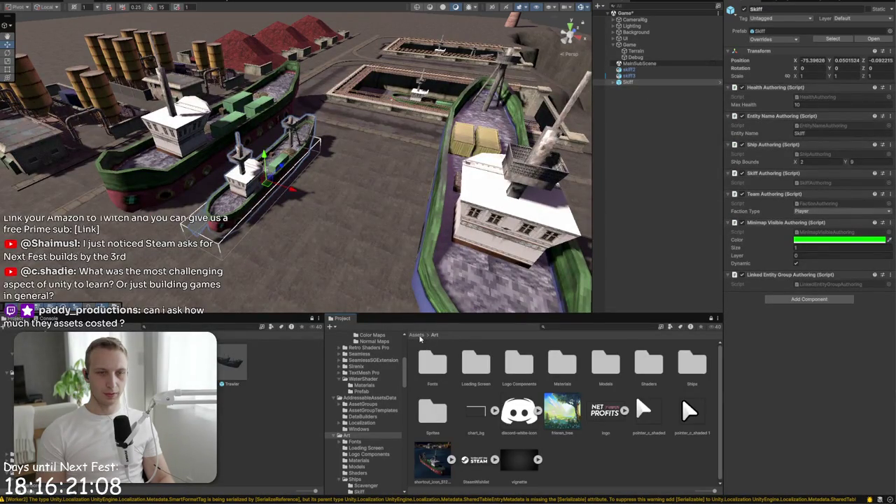
Nest skiff3 under the Skiff object in the Hierarchy
double_click(603, 370)
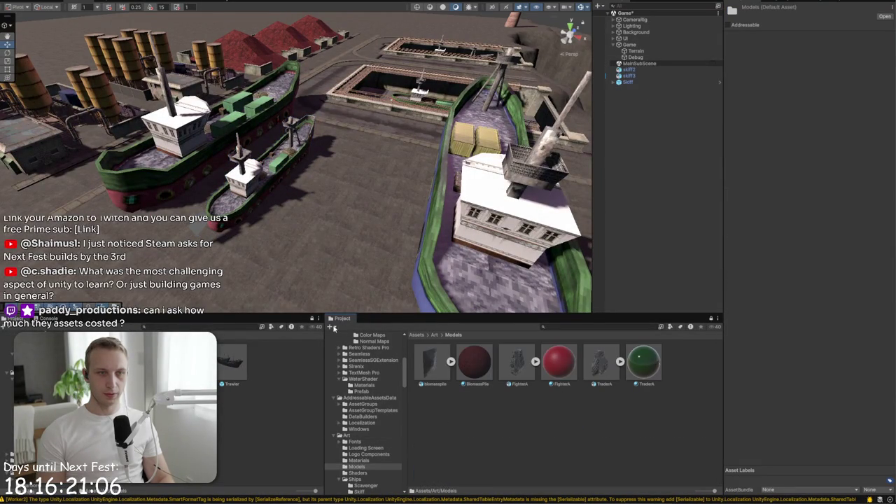
click(629, 76)
click(628, 82)
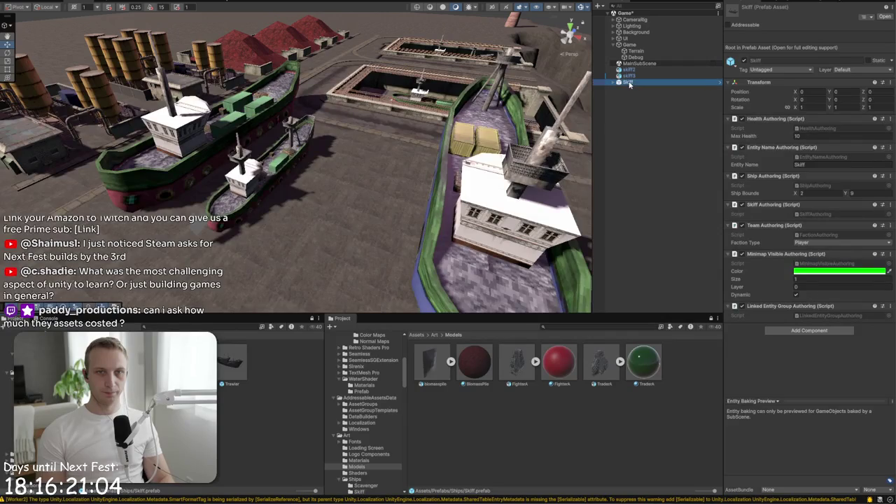
click(632, 76)
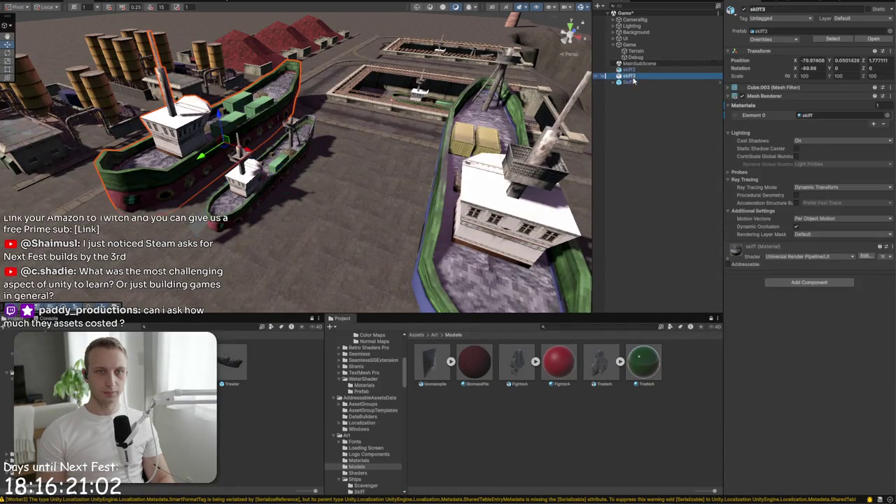
drag(631, 78, 634, 84)
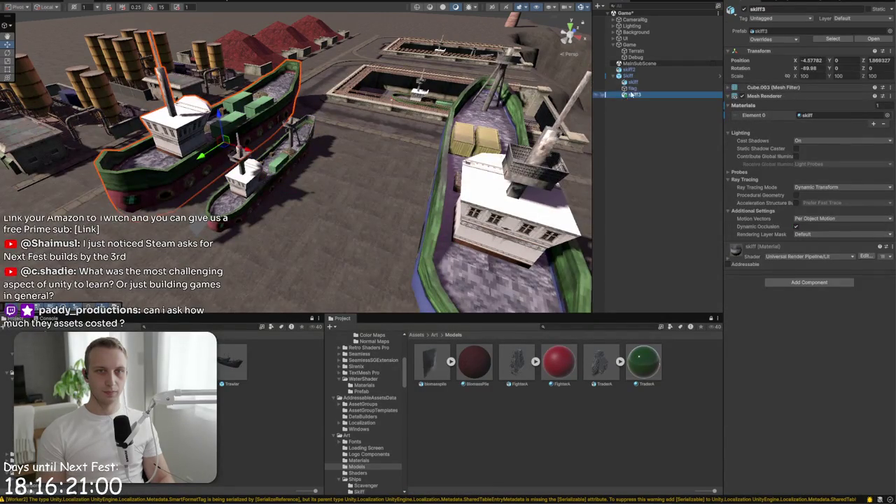
click(635, 83)
click(636, 95)
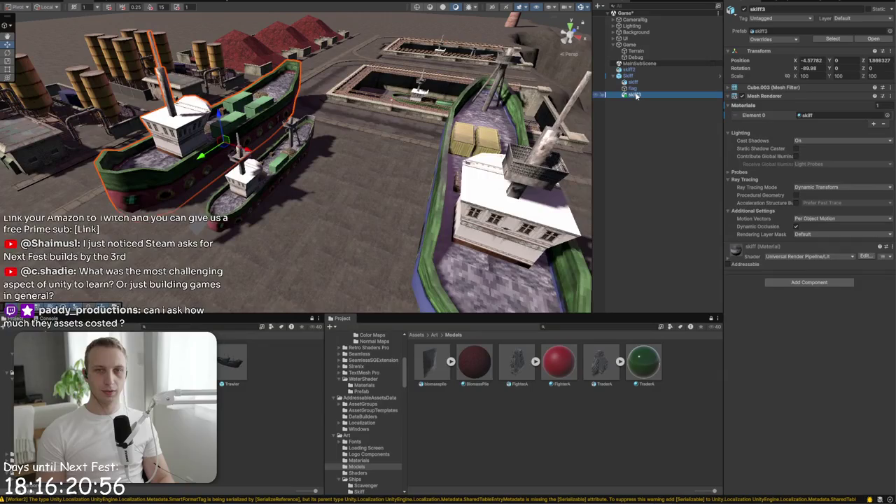
Browse the top-level Assets folders, including 3rd Party and Prefabs
click(421, 336)
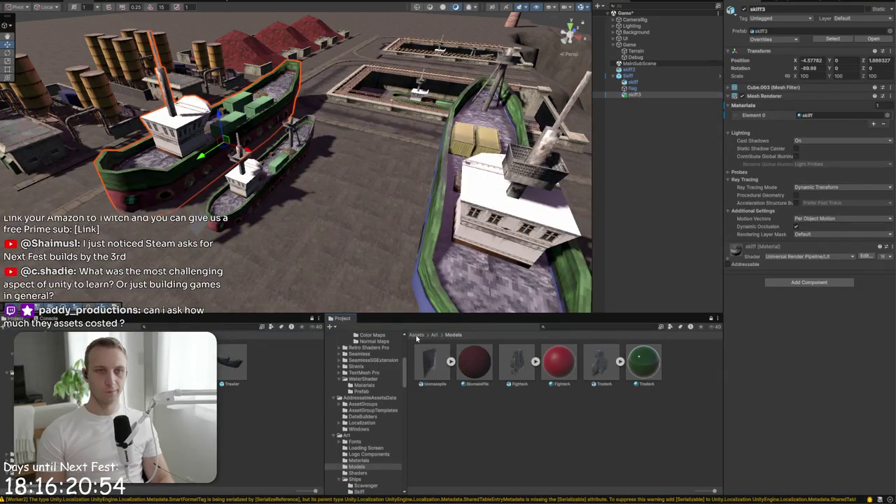
click(433, 364)
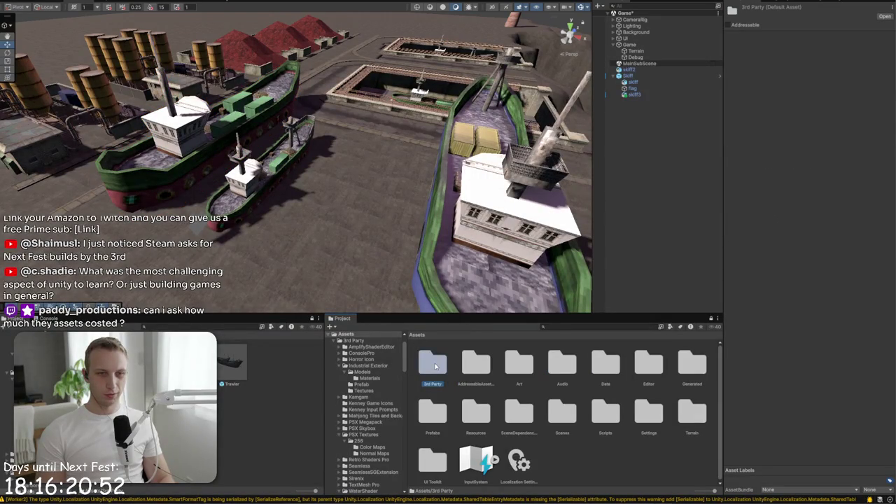
double_click(435, 365)
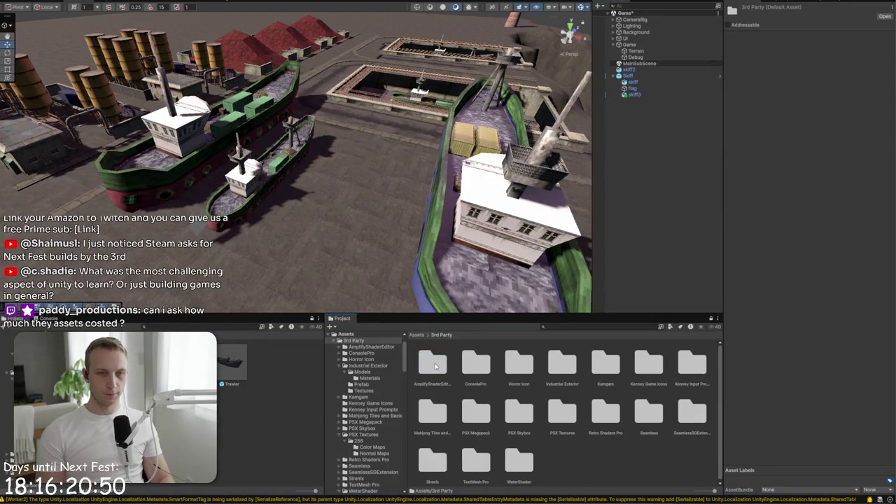
click(435, 368)
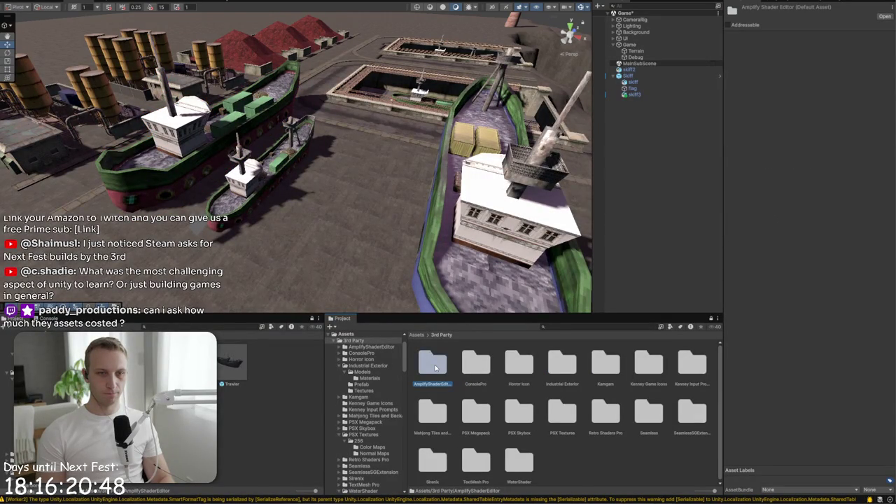
click(416, 335)
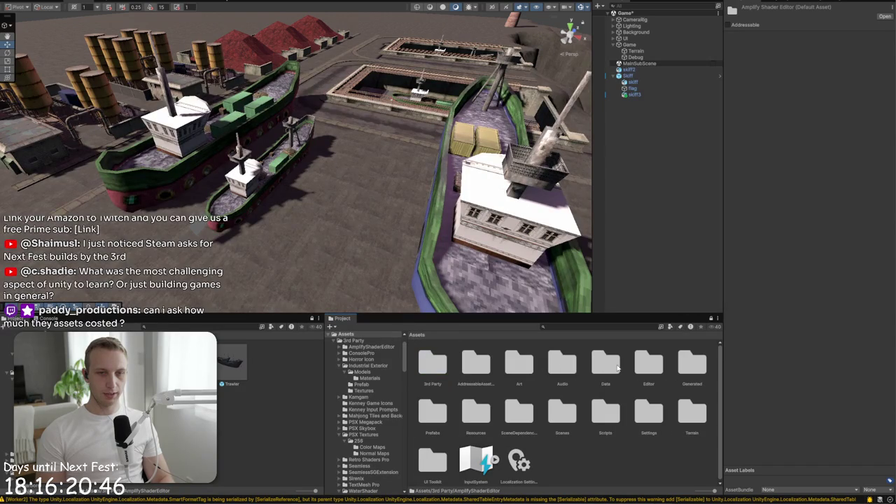
click(433, 413)
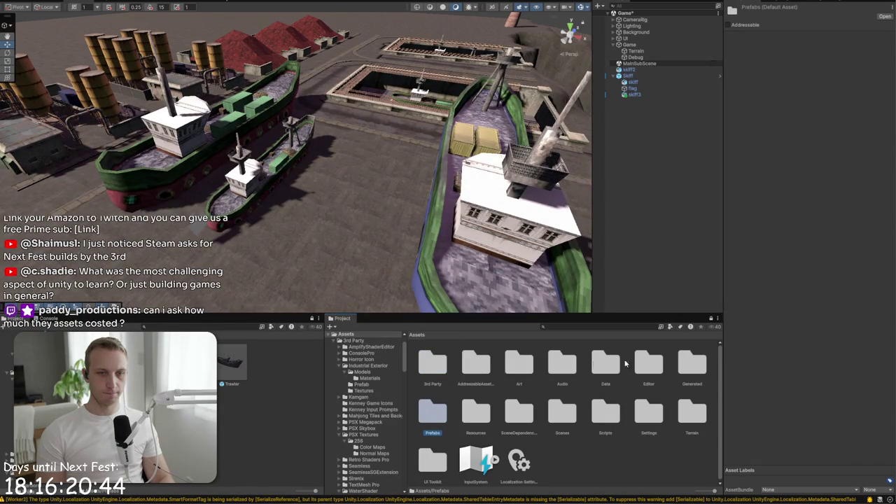
click(440, 378)
Go to Assets/Art/Ships/Skiff and select the skiff model to show its Scale Factor 50 import settings
double_click(519, 365)
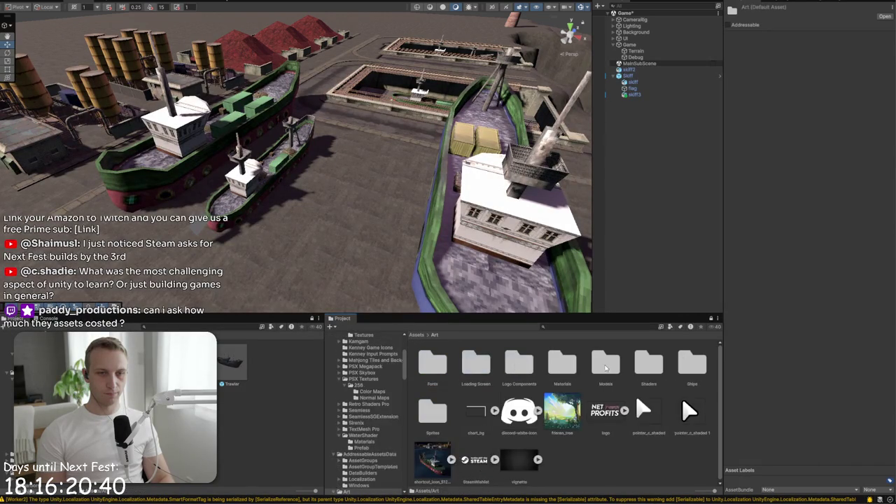
double_click(606, 365)
click(434, 337)
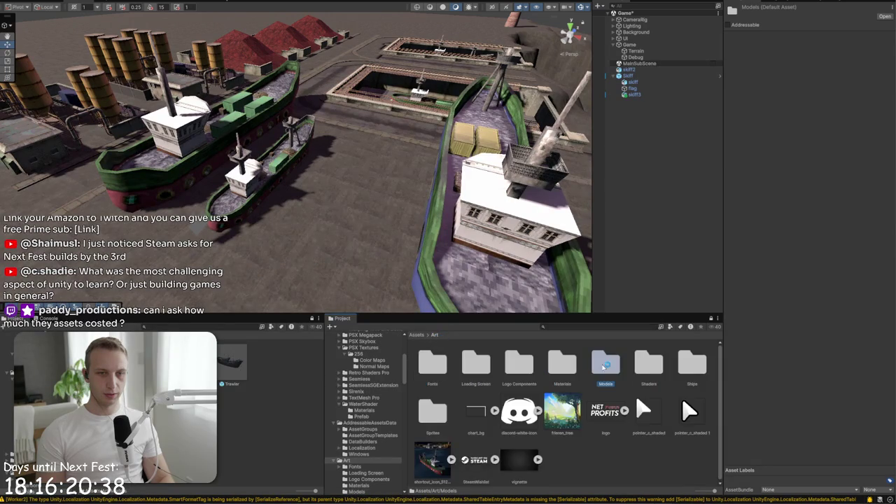
double_click(692, 366)
double_click(439, 361)
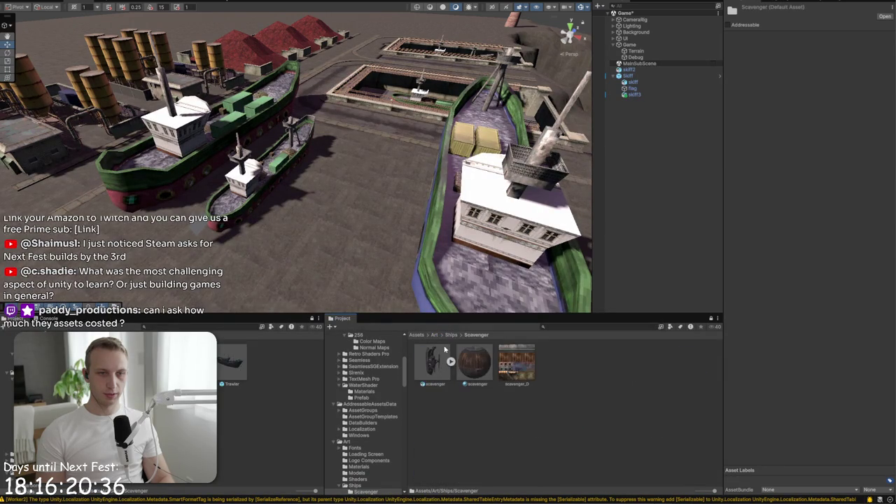
click(448, 336)
double_click(475, 362)
click(433, 363)
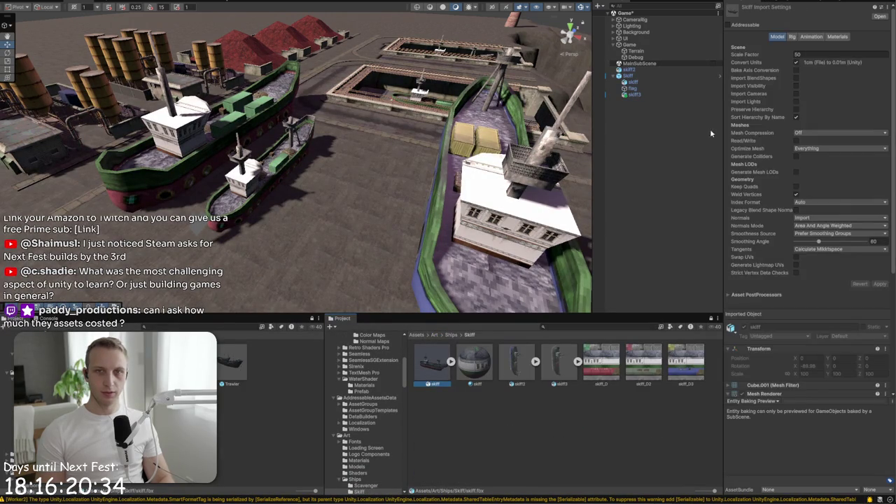
Compare the import settings of the skiff and skiff2 models
click(517, 361)
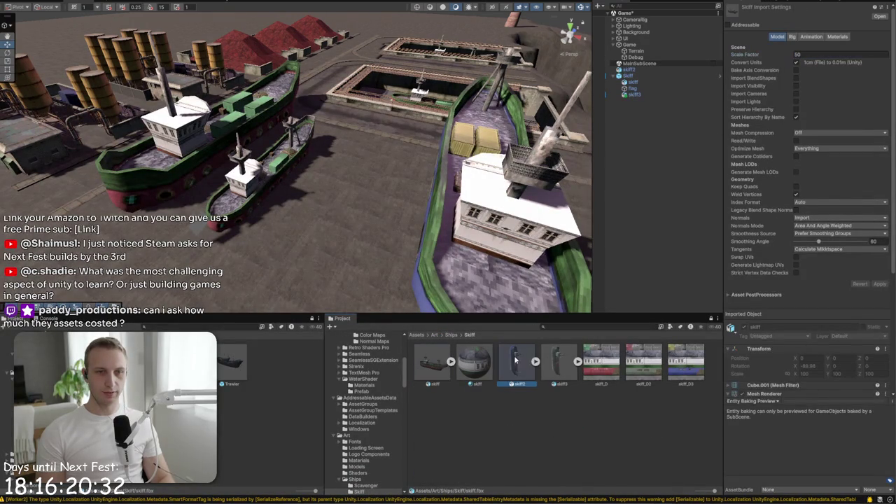
ctrl+click(560, 362)
click(435, 379)
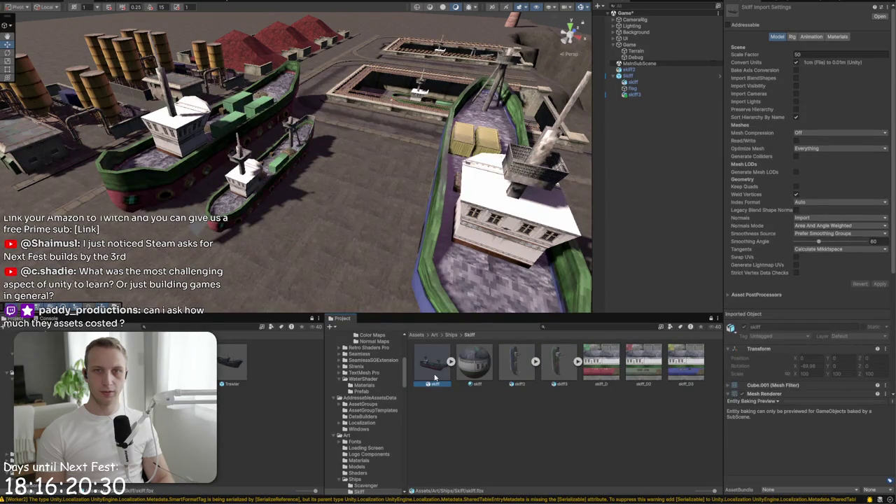
click(517, 363)
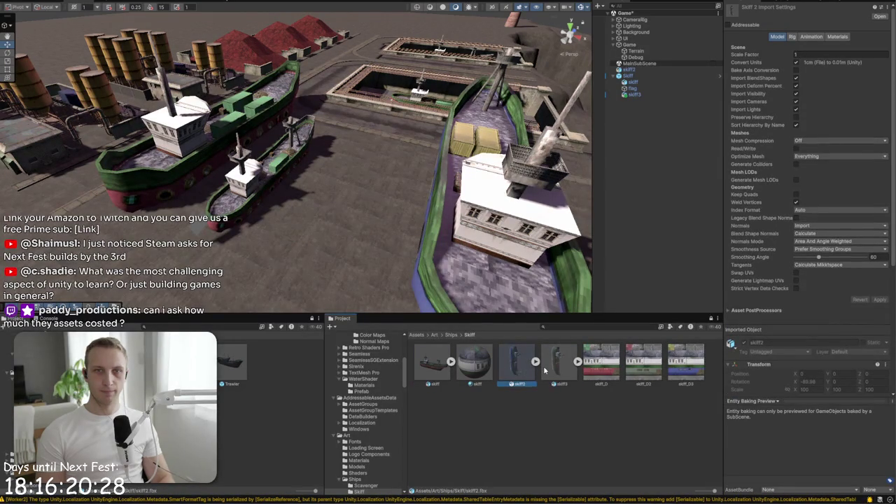
click(444, 377)
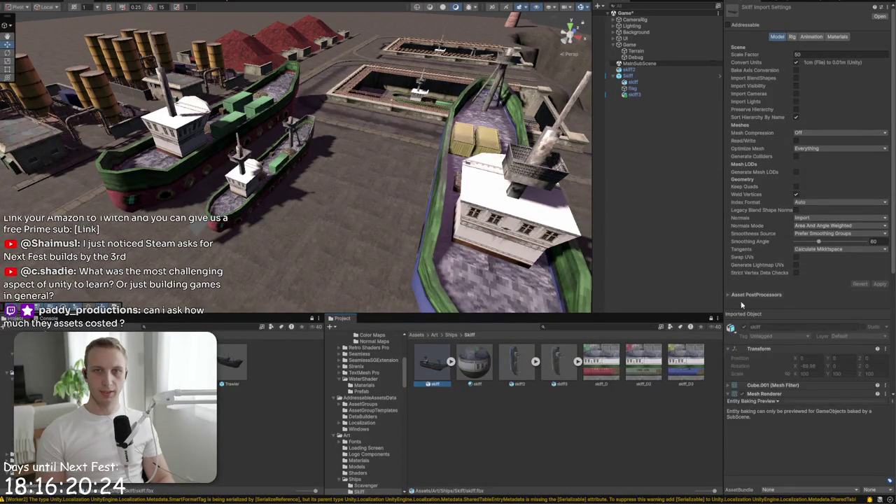
Save the skiff's import settings as a new FBX Importer preset named ShipImport in Ships
click(881, 8)
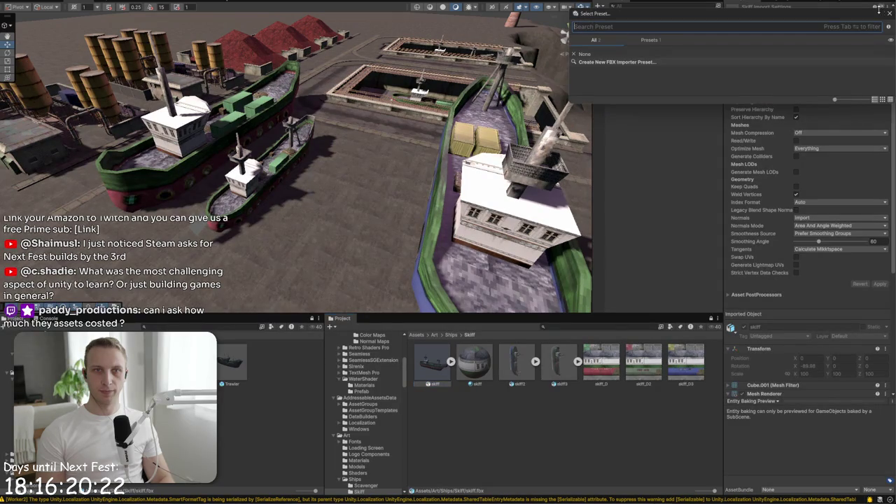
click(627, 64)
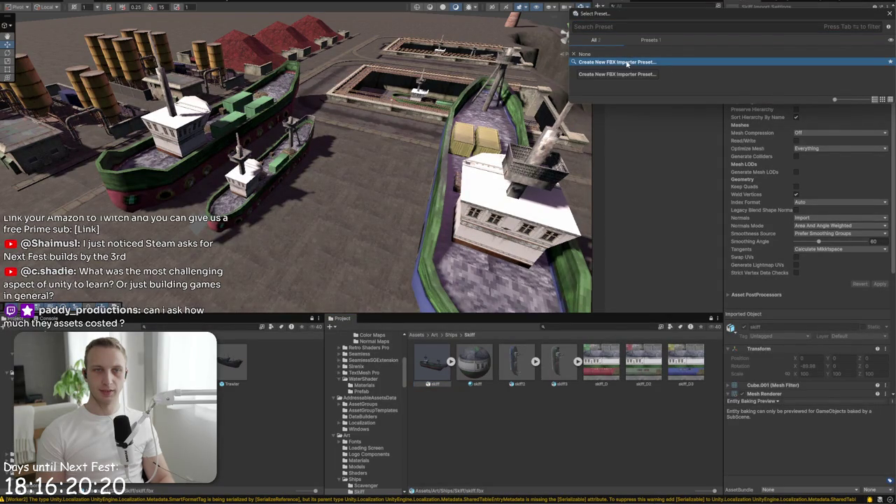
key(Return)
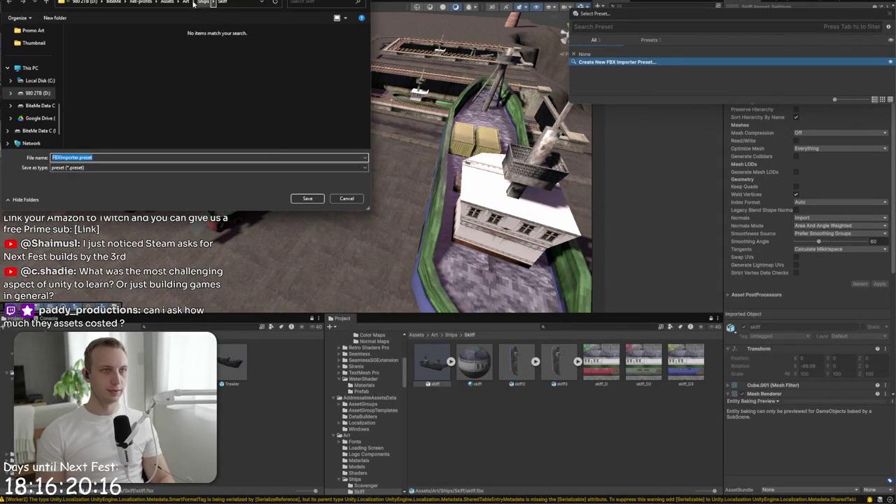
click(204, 2)
click(78, 158)
text(hipImport)
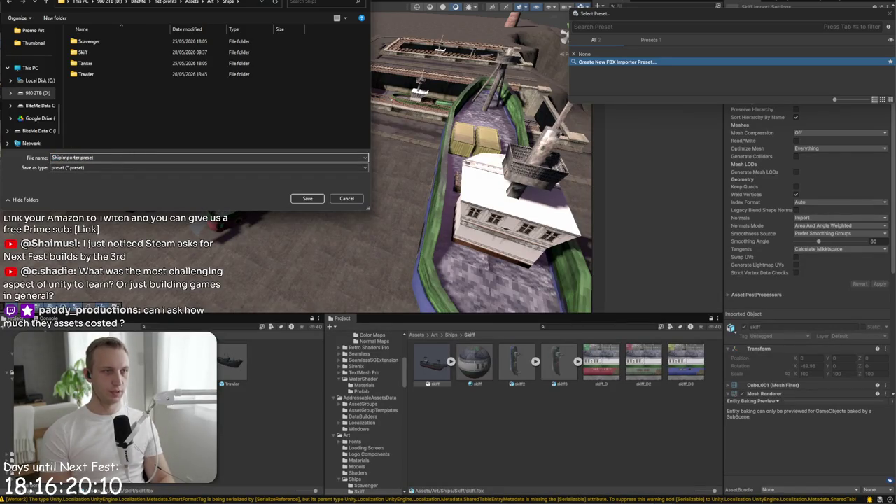
click(313, 201)
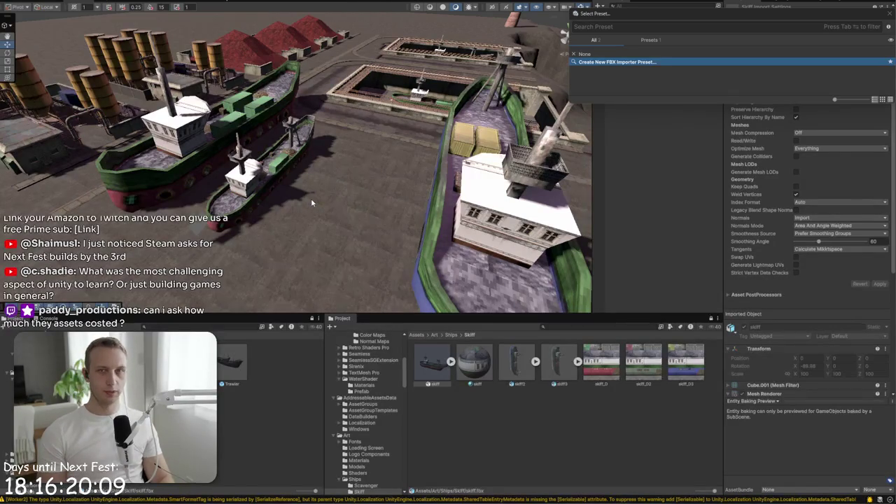
Apply the ShipImport preset to skiff2 and skiff3 and reimport them at Scale Factor 50
click(516, 364)
shift+click(559, 364)
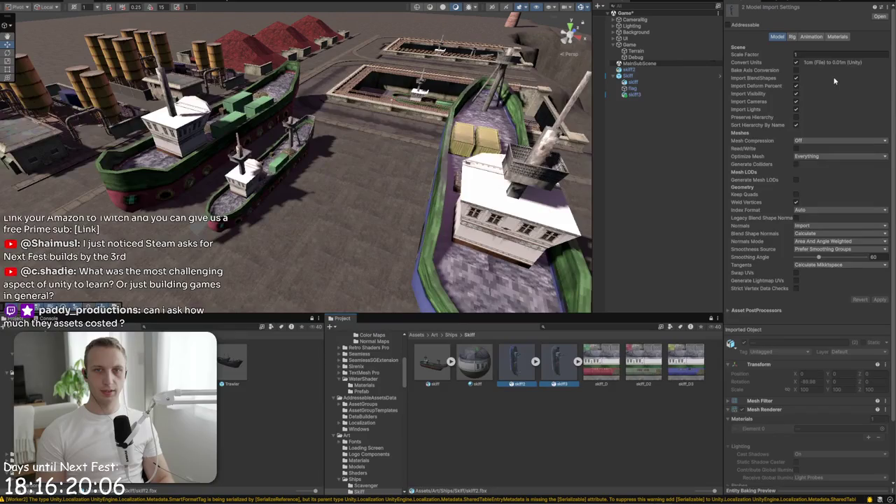
click(883, 9)
double_click(629, 65)
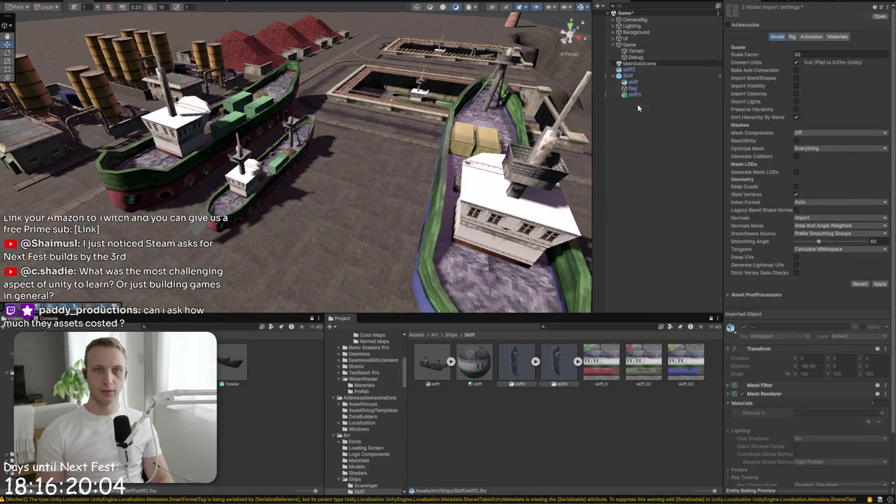
click(879, 284)
Select the enlarged skiff3 in the scene and edit its scale
mouse_move(472, 221)
mouse_down()
mouse_move(526, 126)
mouse_move(453, 110)
mouse_up()
click(453, 110)
double_click(823, 76)
Set the scale of both skiff3 and skiff2 to 1
text(1)
key(Return)
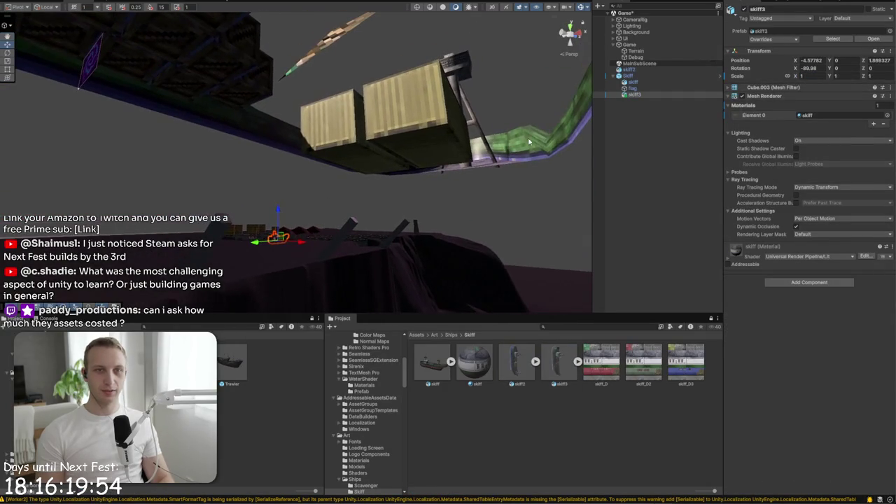
click(629, 69)
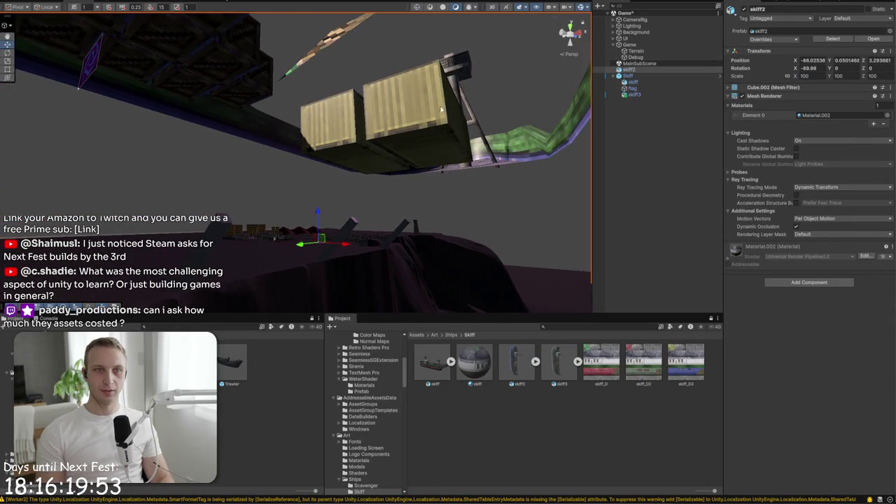
double_click(805, 76)
text(1)
key(Return)
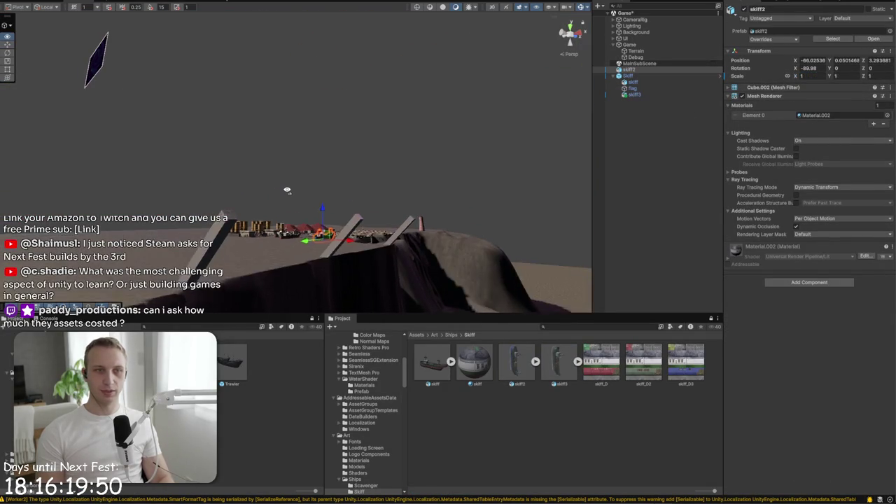
Move skiff2 beside the other skiffs and frame all three ships in view
drag(291, 205, 342, 231)
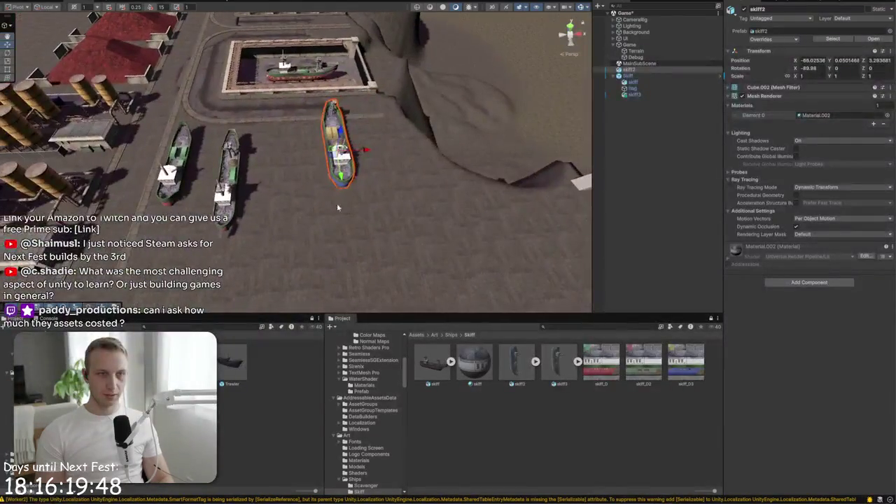
mouse_move(340, 155)
mouse_down()
mouse_move(203, 162)
mouse_move(227, 181)
mouse_up()
click(231, 174)
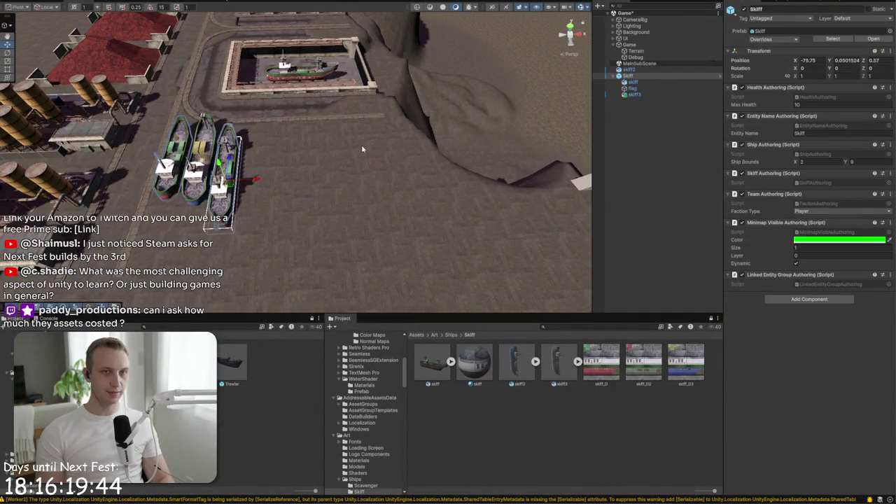
click(651, 94)
key(f)
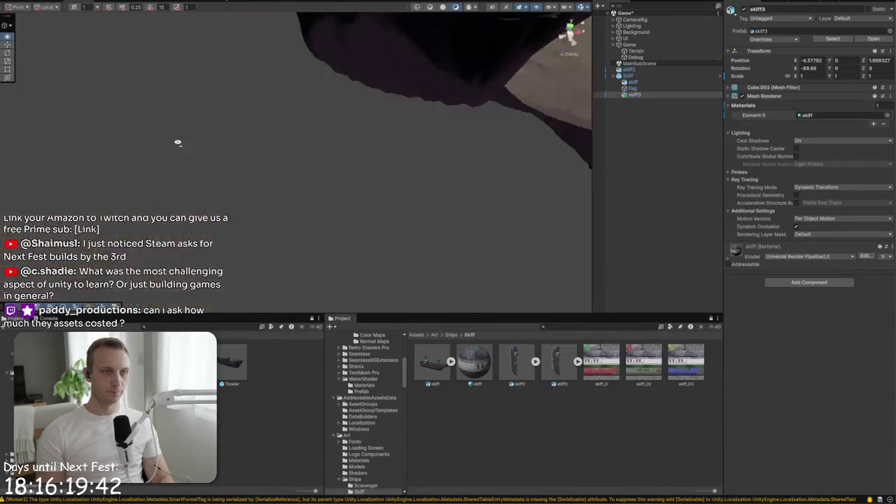
mouse_move(236, 163)
mouse_down()
mouse_move(151, 99)
mouse_move(505, 138)
mouse_move(554, 131)
mouse_up()
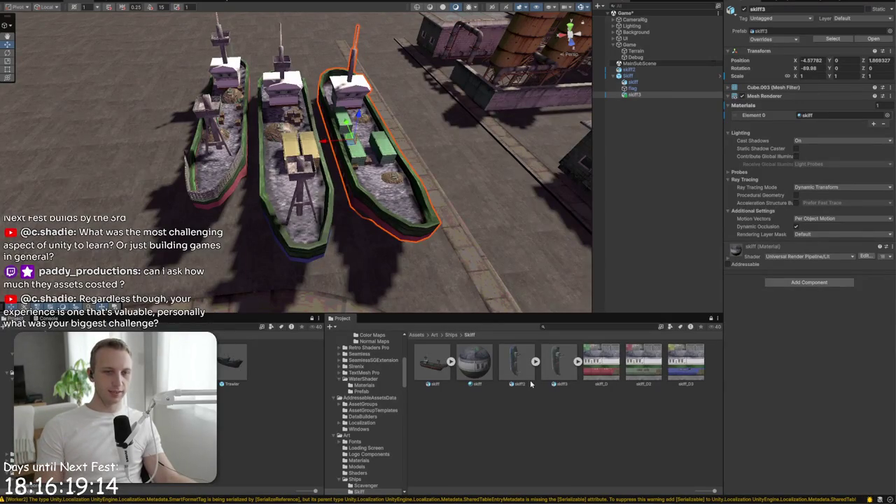
Duplicate the skiff material, naming the copy Skiff B and the original Skiff A
right_click(501, 403)
mouse_move(552, 158)
click(484, 363)
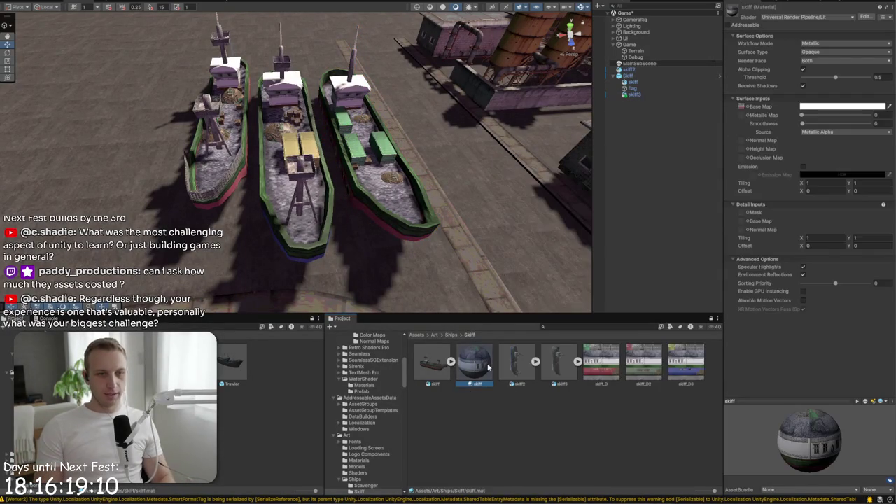
key(ctrl+d)
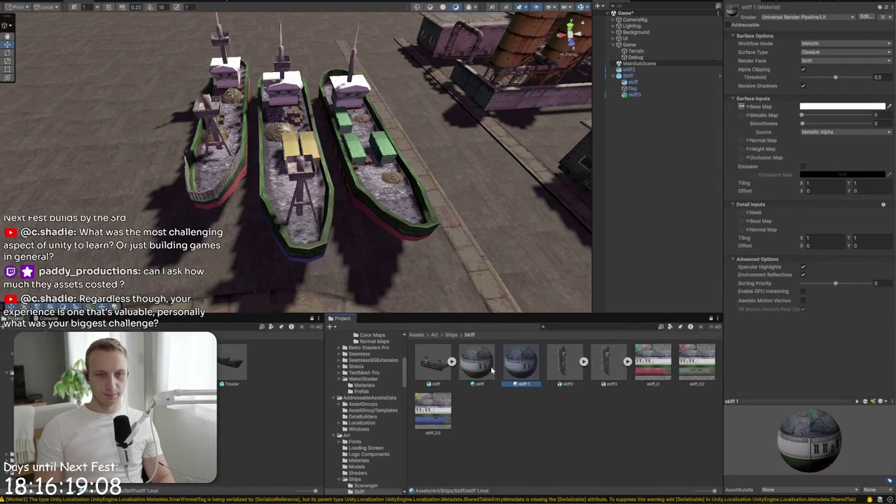
right_click(516, 361)
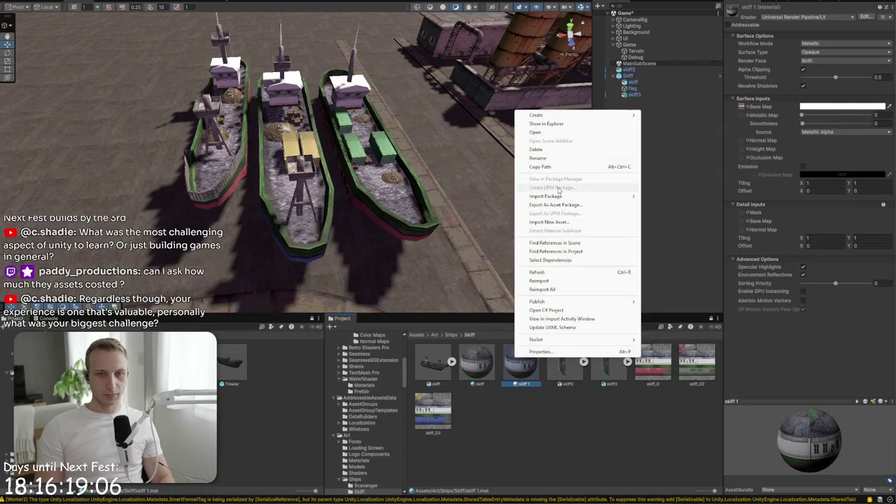
click(559, 166)
text(S)
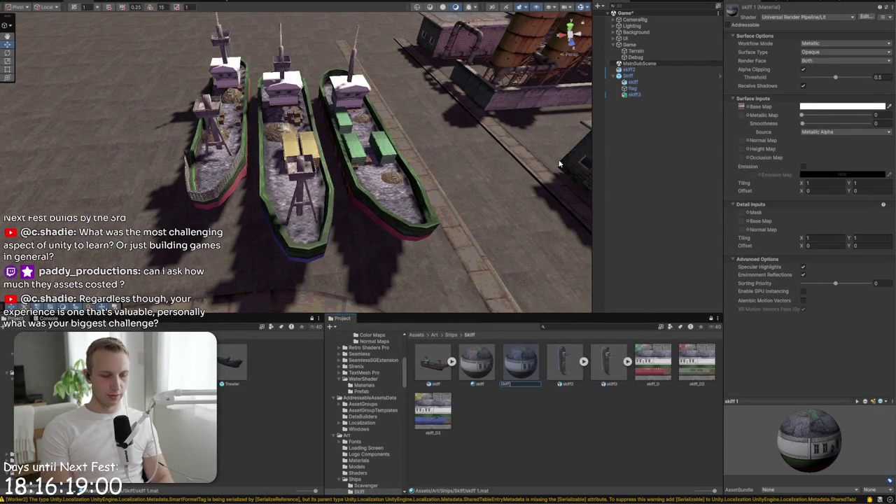
text(B)
key(Return)
right_click(489, 360)
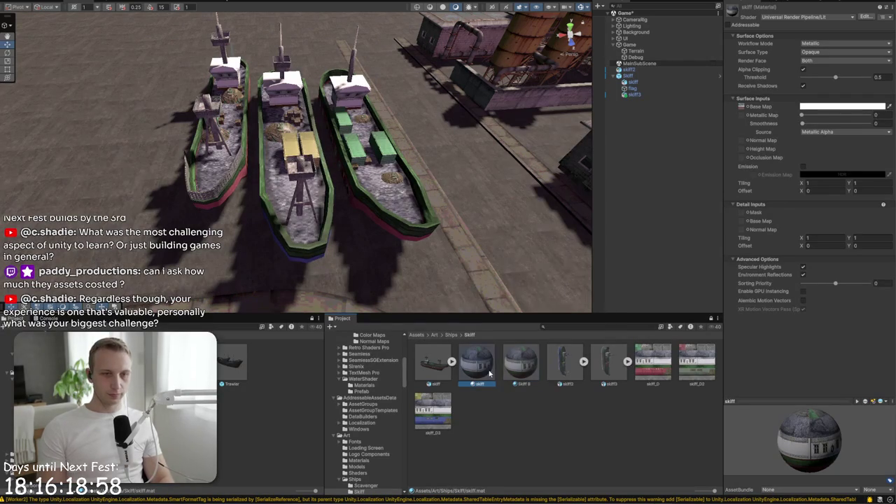
click(546, 172)
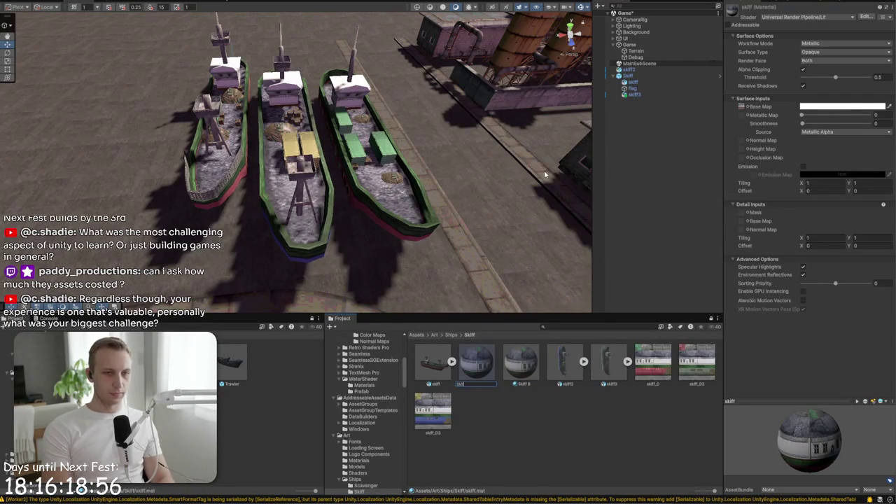
key(Return)
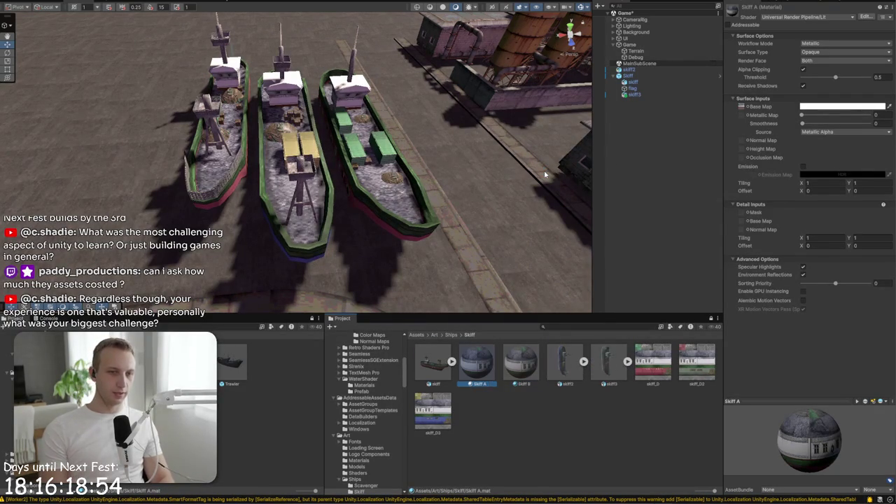
Duplicate Skiff B and rename the new copy Skiff C
click(524, 368)
key(ctrl+d)
right_click(559, 361)
click(610, 160)
text(Skiff)
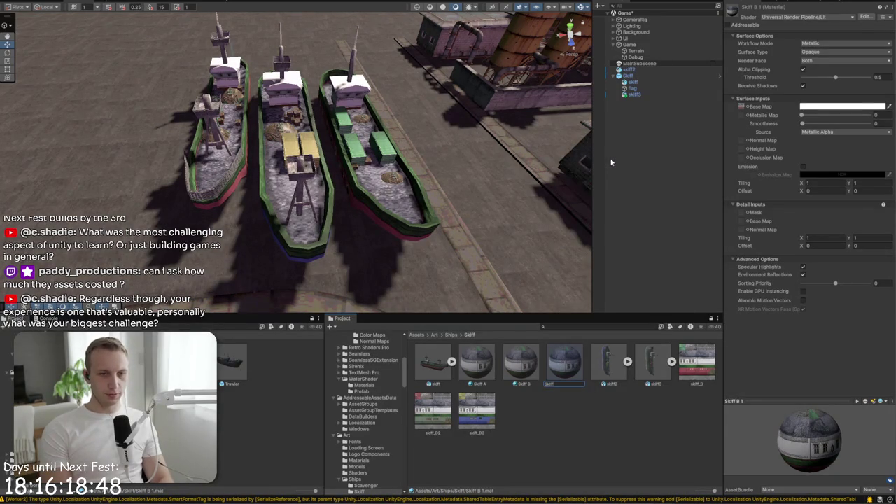
text( C)
key(Return)
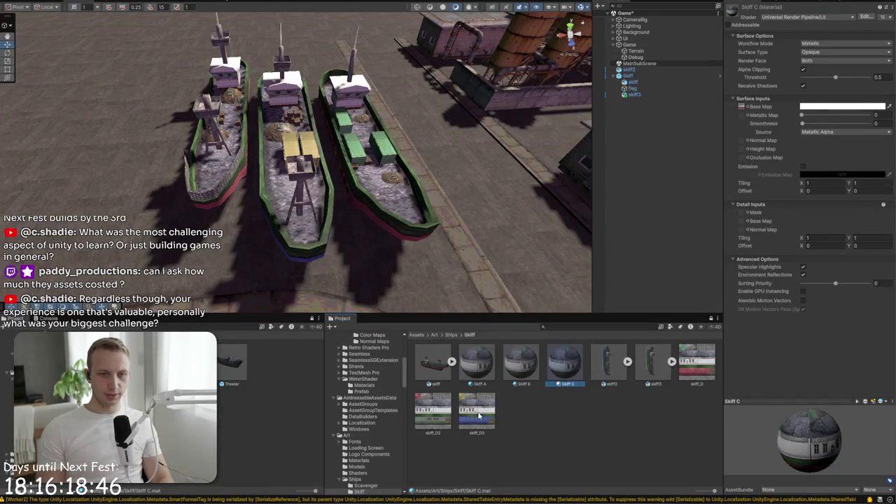
click(528, 369)
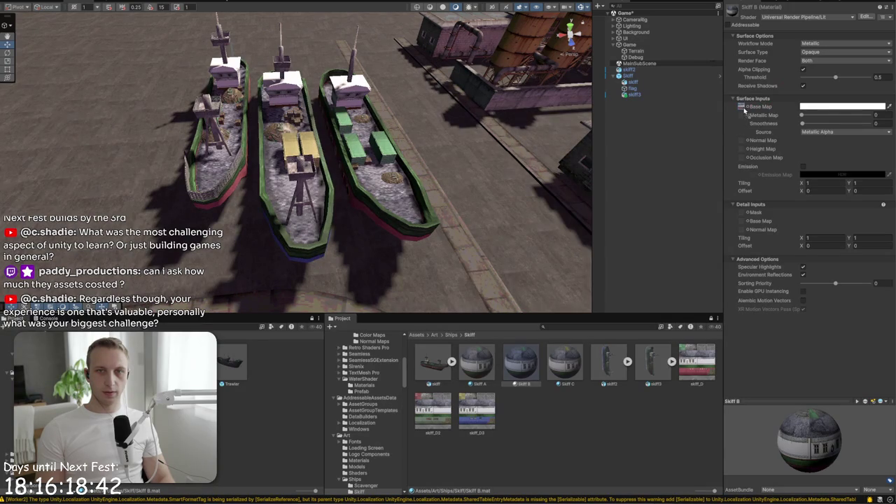
Unparent skiff3 from the Skiff object and inspect the three boats
mouse_move(392, 168)
mouse_down()
mouse_move(294, 196)
mouse_move(308, 204)
mouse_move(297, 208)
mouse_up()
click(297, 208)
click(644, 95)
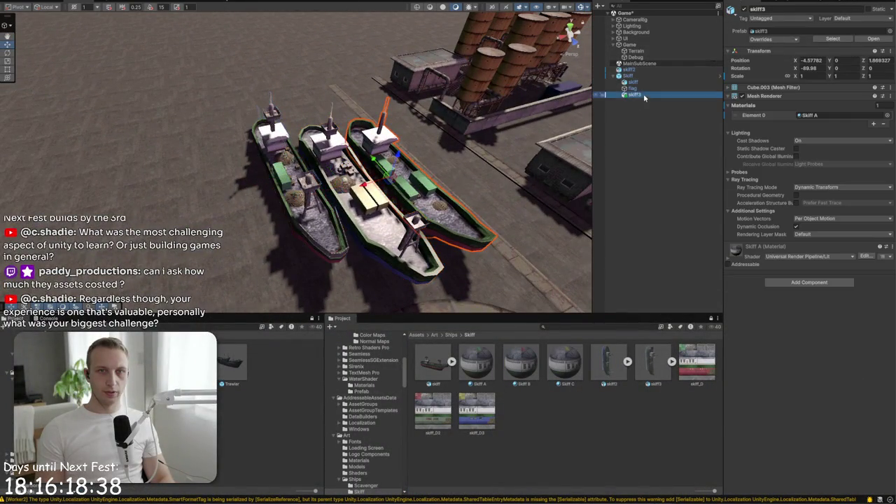
drag(633, 95, 632, 73)
click(565, 34)
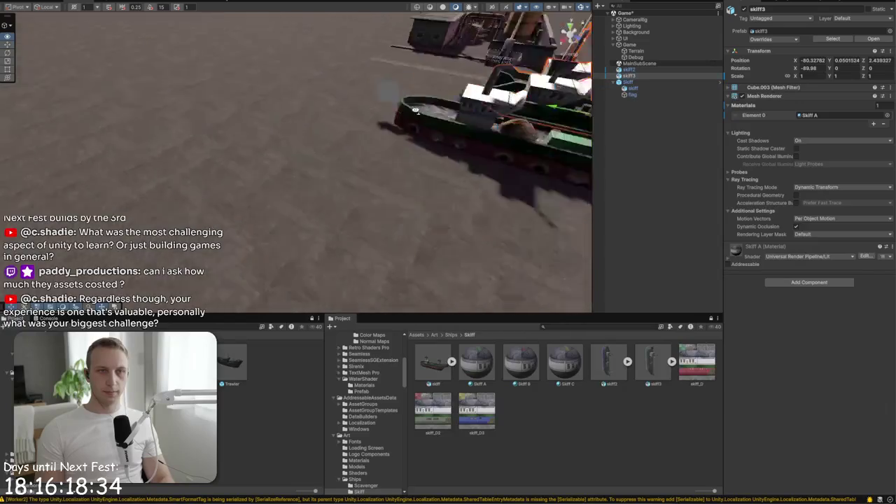
key(f)
drag(483, 31, 462, 90)
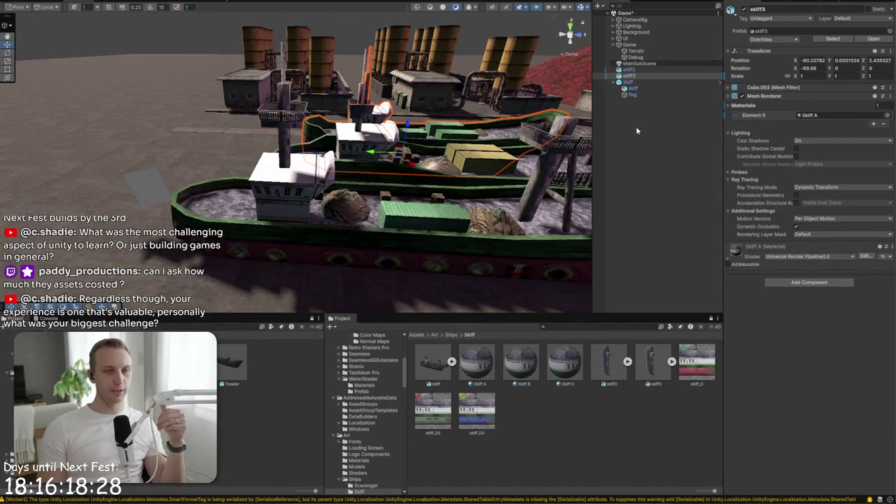
click(640, 82)
mouse_move(490, 161)
mouse_down()
mouse_move(428, 184)
mouse_move(560, 210)
mouse_up()
mouse_move(694, 220)
mouse_down()
mouse_move(789, 198)
mouse_move(359, 208)
mouse_up()
scroll(383, 214, up, 2)
Test the Skiff A and Skiff C materials on the boats
mouse_move(493, 377)
mouse_down()
mouse_move(305, 262)
mouse_move(278, 186)
mouse_up()
drag(282, 225, 290, 157)
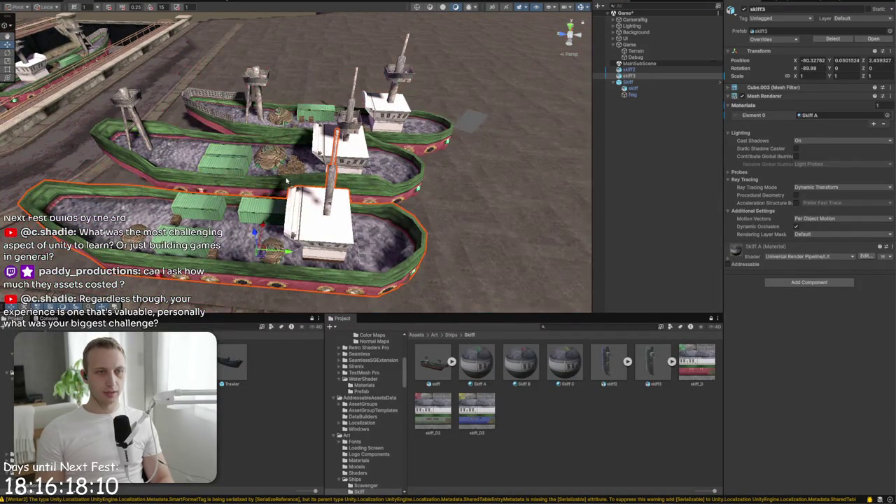
key(ctrl+z)
key(ctrl+z)
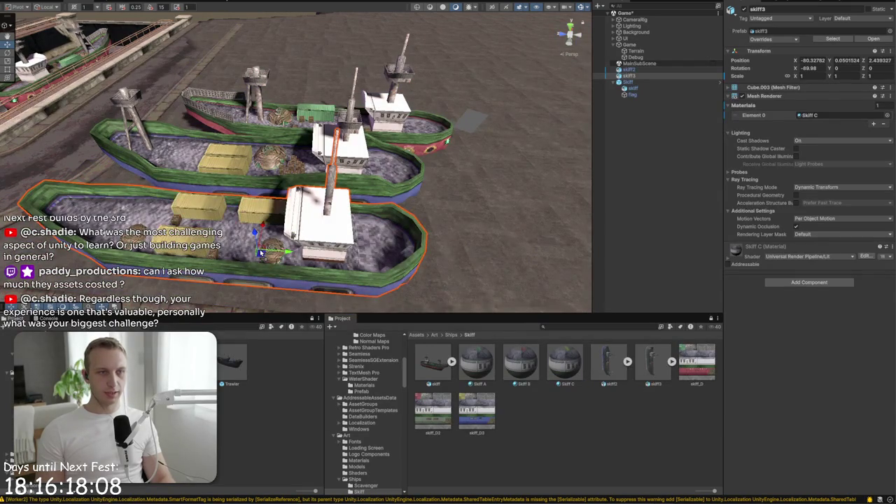
mouse_move(254, 196)
mouse_down()
mouse_move(305, 137)
mouse_move(371, 125)
mouse_move(432, 147)
mouse_move(336, 231)
mouse_move(551, 445)
mouse_up()
click(550, 446)
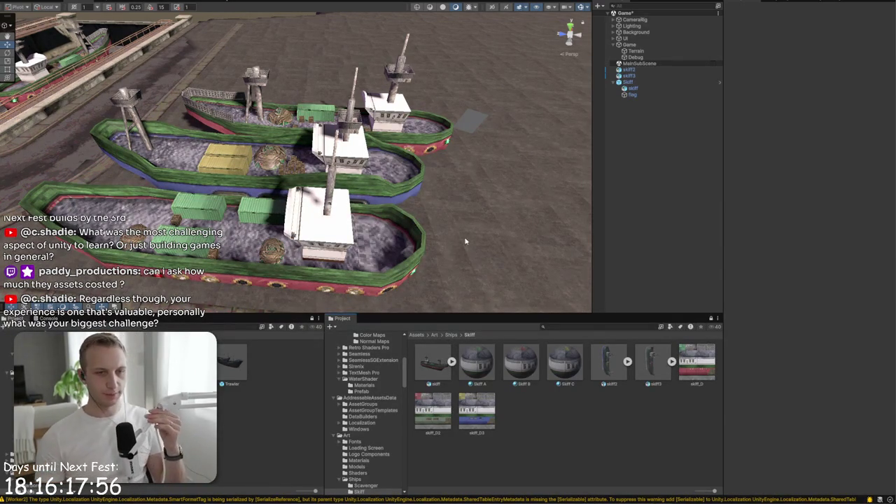
Delete skiff2 and skiff3 from the scene
click(634, 82)
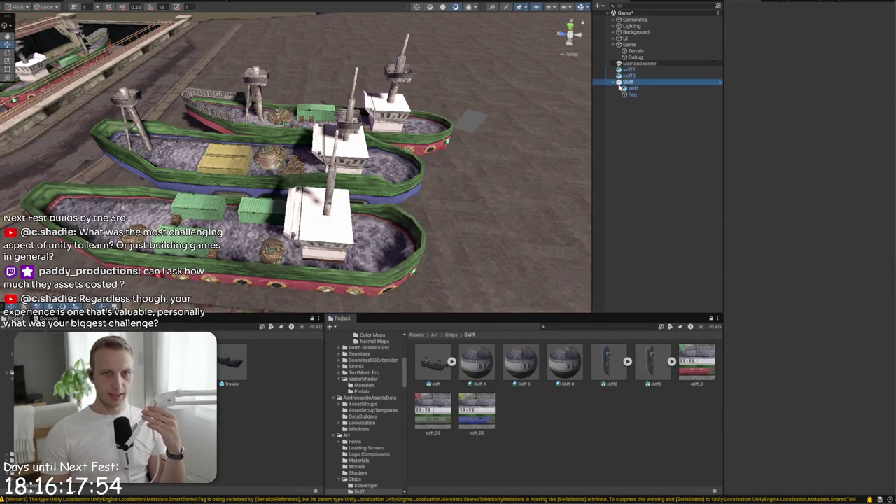
click(639, 77)
ctrl+click(643, 70)
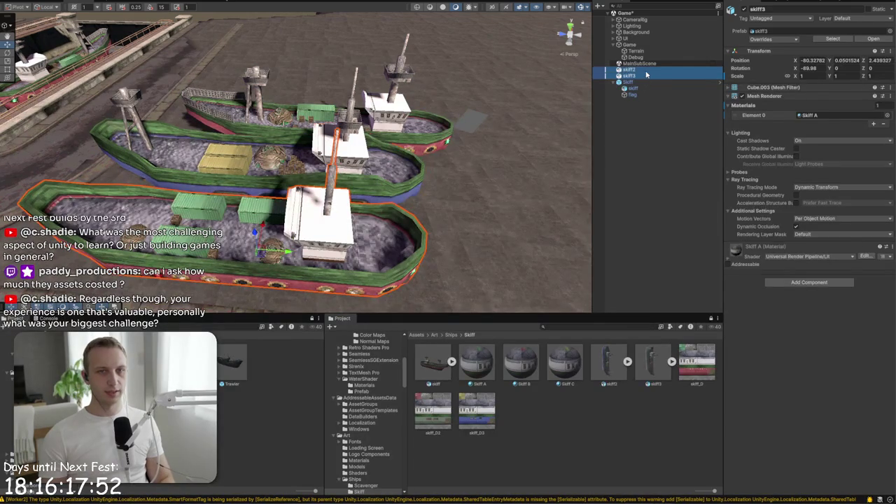
key(Delete)
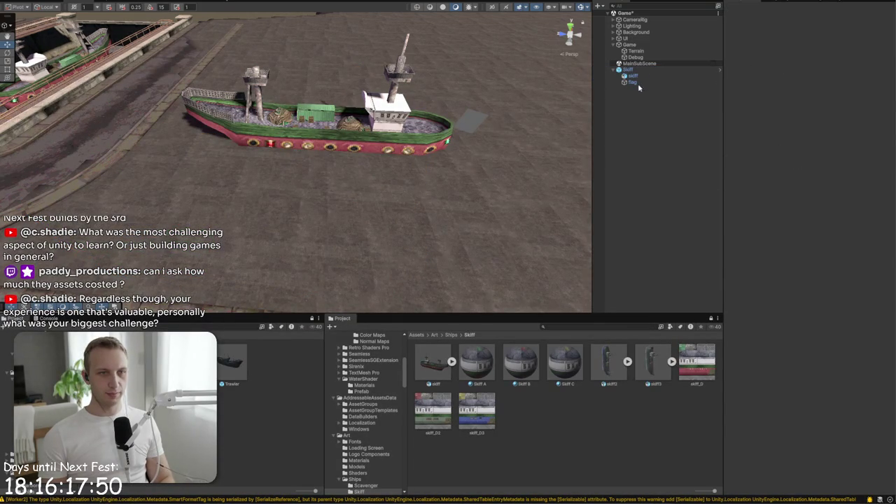
click(451, 335)
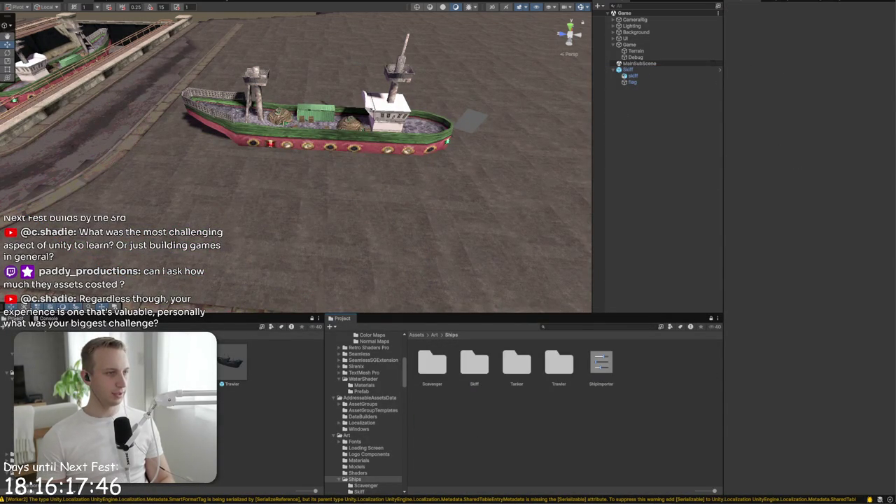
Open the Assets/Art/Ships/Trawler folder in the Project window
click(444, 334)
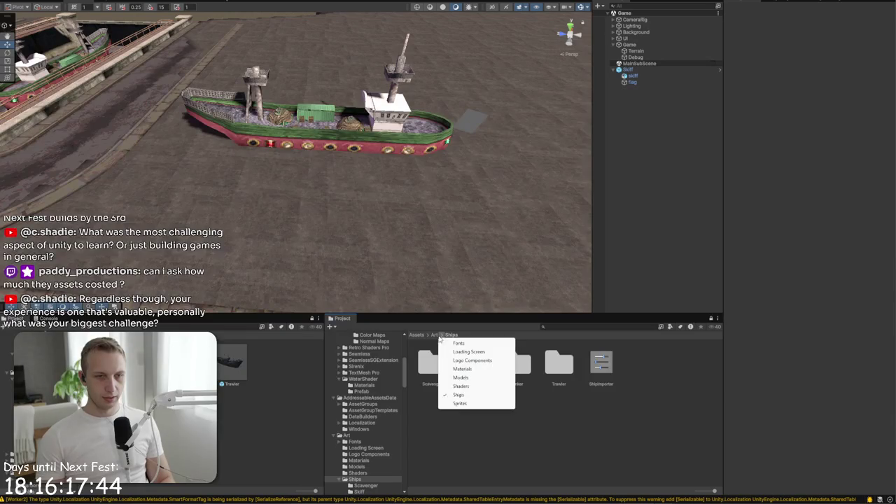
click(432, 335)
double_click(704, 367)
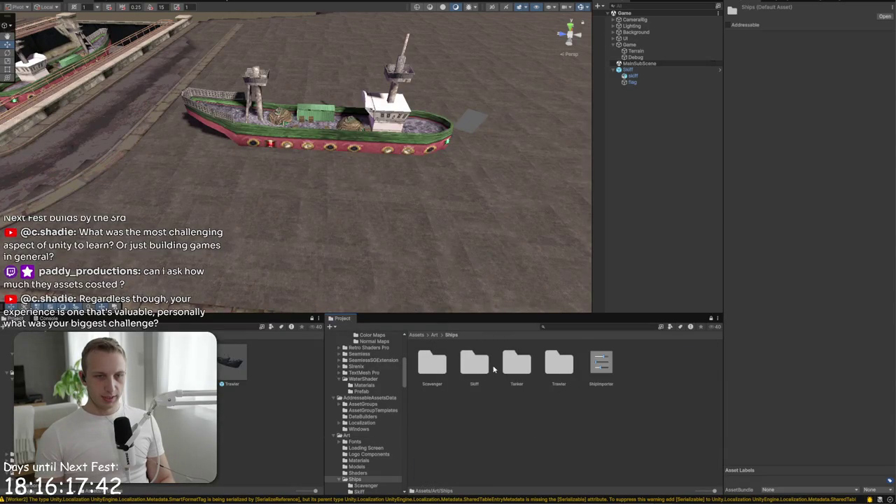
double_click(570, 367)
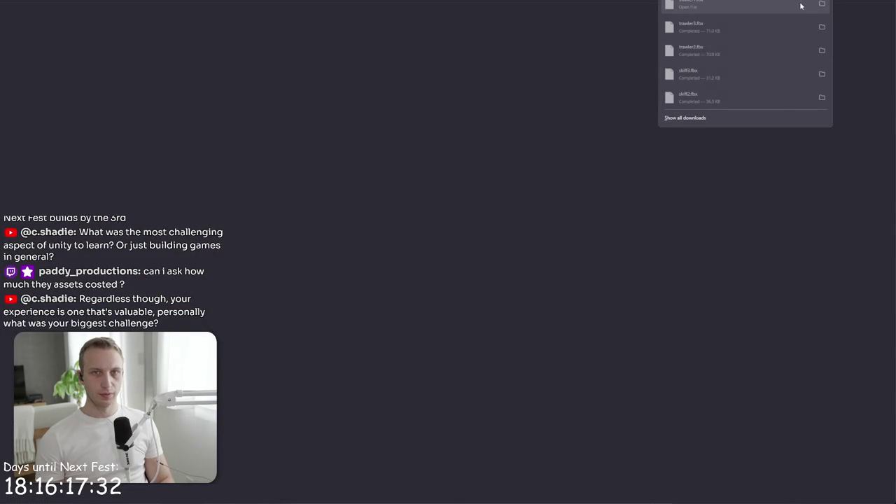
Select trawler2.fbx and trawler3.fbx in Downloads and drag them toward Unity
click(827, 52)
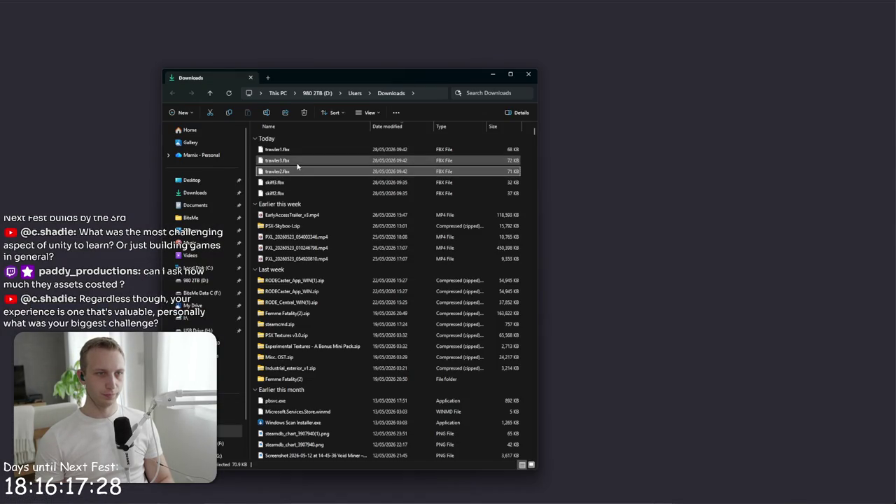
shift+click(301, 161)
mouse_move(325, 155)
mouse_down()
mouse_move(488, 194)
mouse_move(541, 401)
mouse_up()
key(alt+Tab)
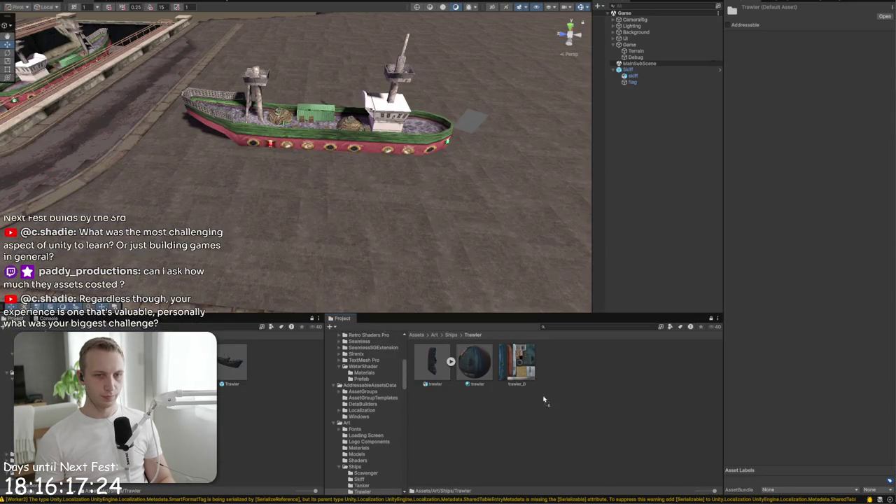
Rename the trawler material to Trawler A
right_click(493, 365)
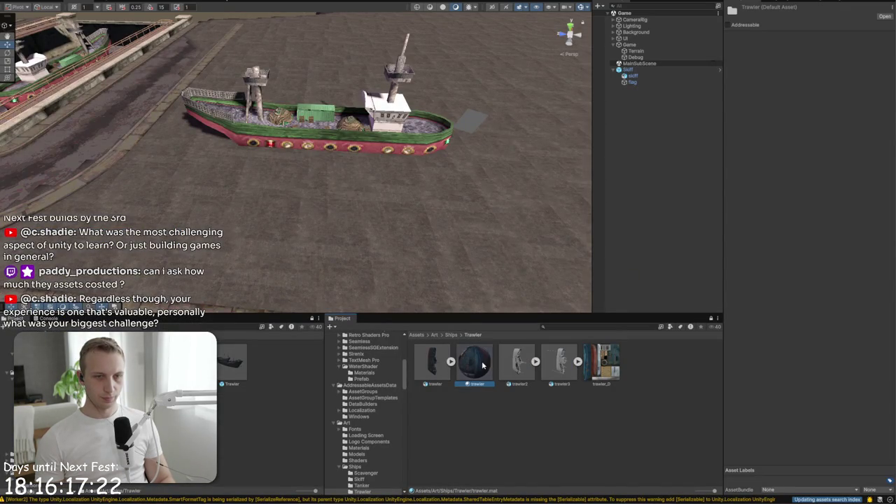
click(515, 163)
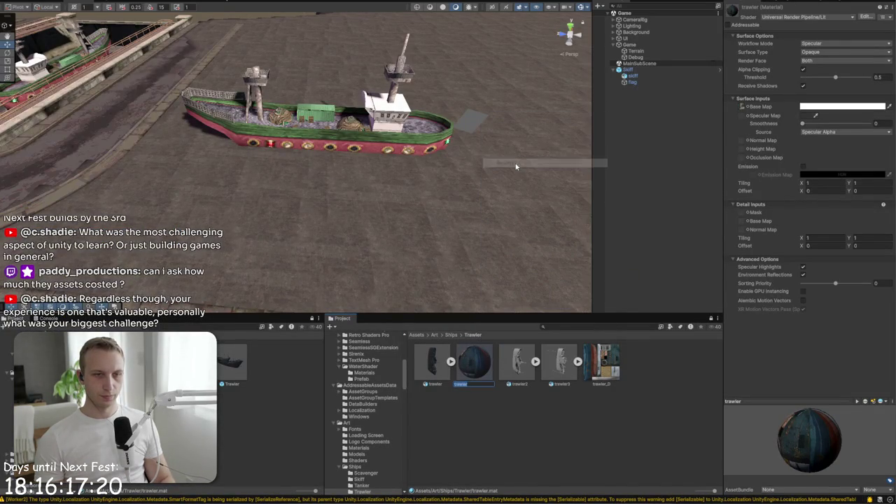
text(Tra)
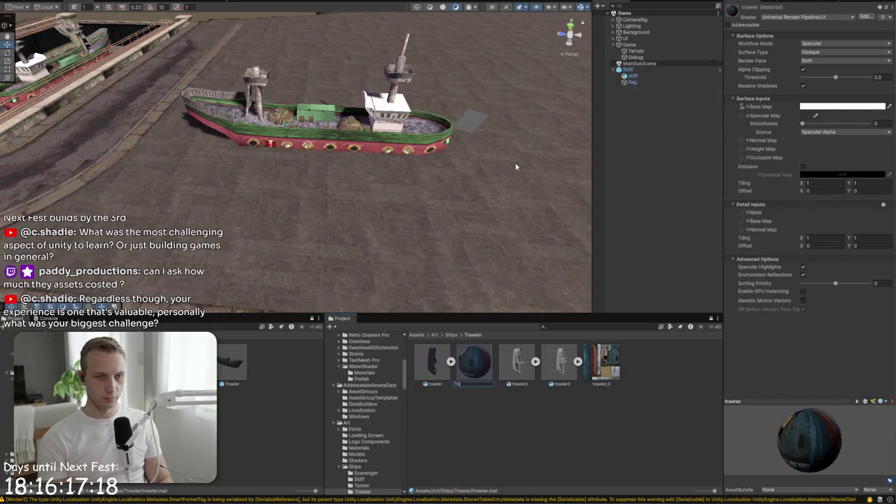
key(Return)
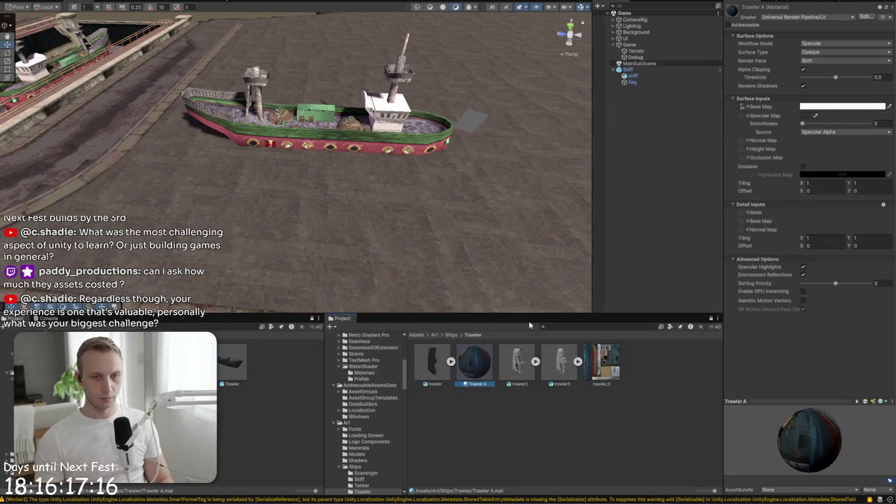
Apply the saved Scale Factor 50 import preset to trawler2 and trawler3
mouse_move(513, 368)
mouse_down()
mouse_move(410, 243)
mouse_move(472, 254)
mouse_move(527, 369)
mouse_up()
click(527, 369)
shift+click(561, 363)
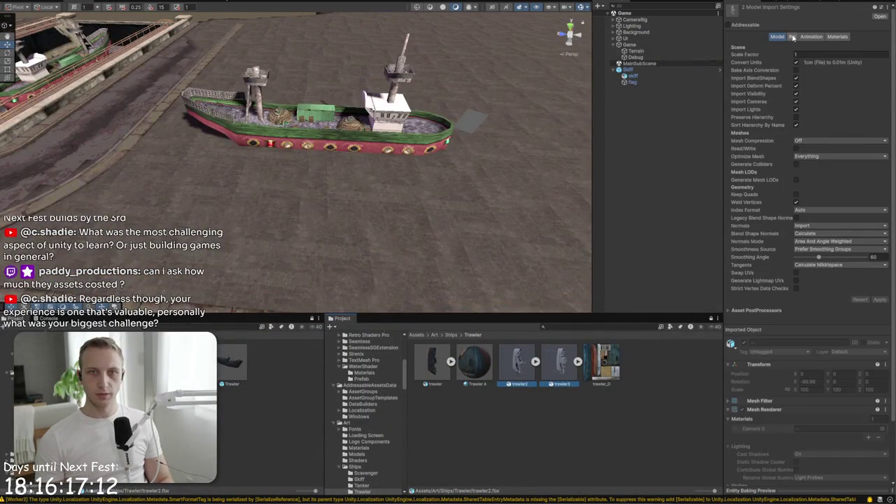
click(880, 9)
double_click(665, 69)
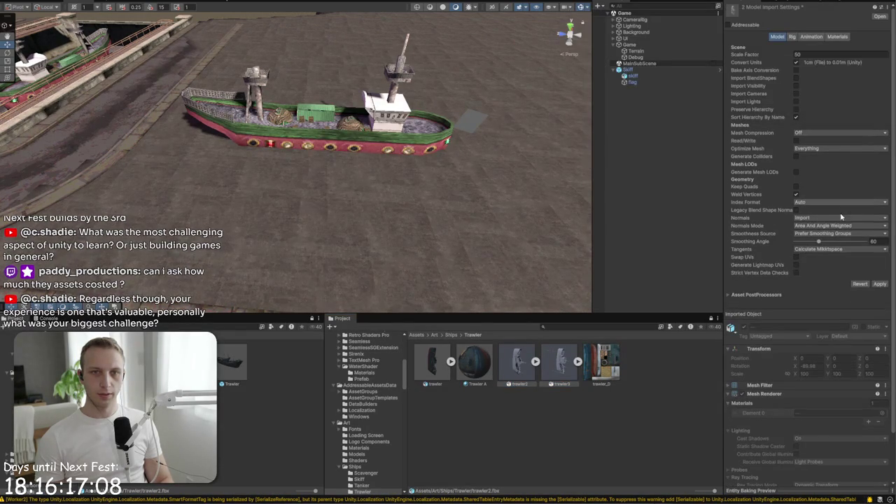
click(880, 285)
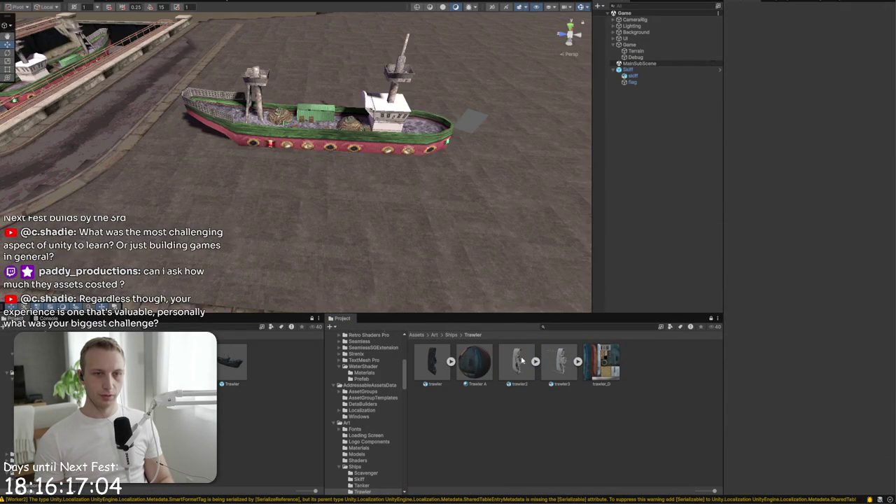
Place trawler2 in the scene at scale 1 beside the docked ship with the Trawler A material
click(520, 366)
drag(659, 106, 649, 101)
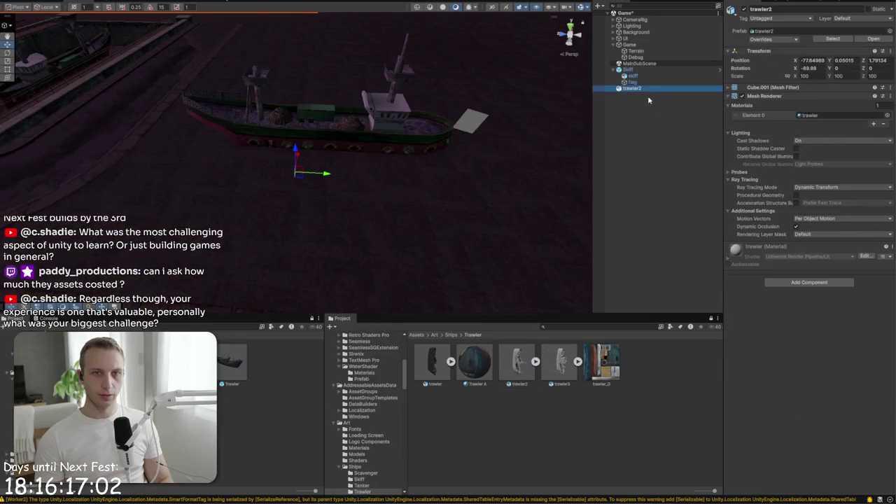
click(805, 75)
text(1)
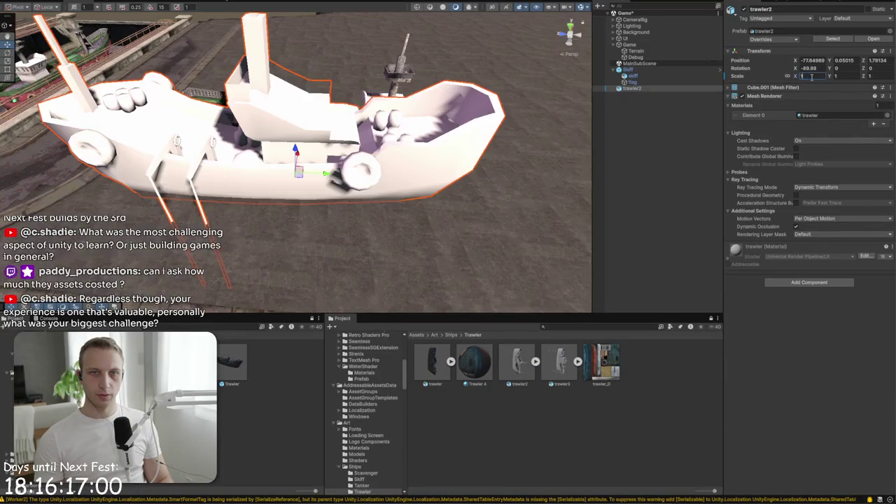
scroll(323, 199, down, 5)
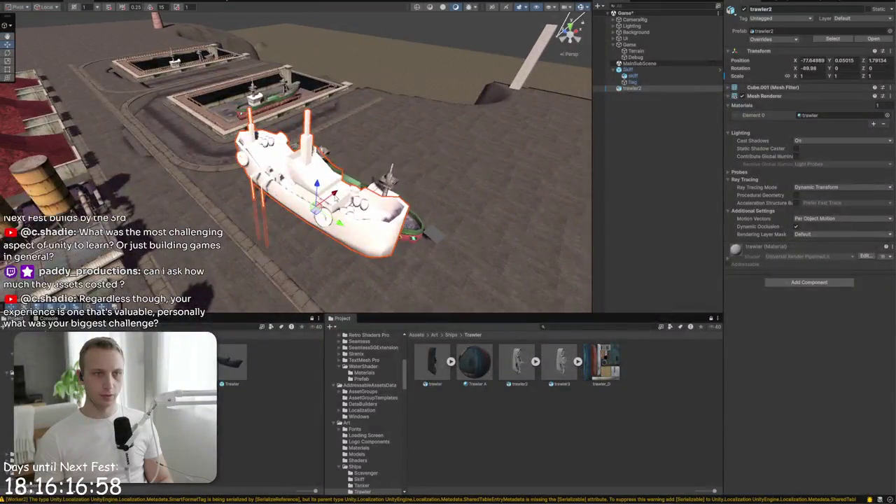
drag(326, 186, 406, 170)
mouse_move(475, 362)
mouse_down()
mouse_move(420, 169)
mouse_move(438, 171)
mouse_move(409, 121)
mouse_move(533, 126)
mouse_move(466, 131)
mouse_up()
scroll(410, 121, up, 10)
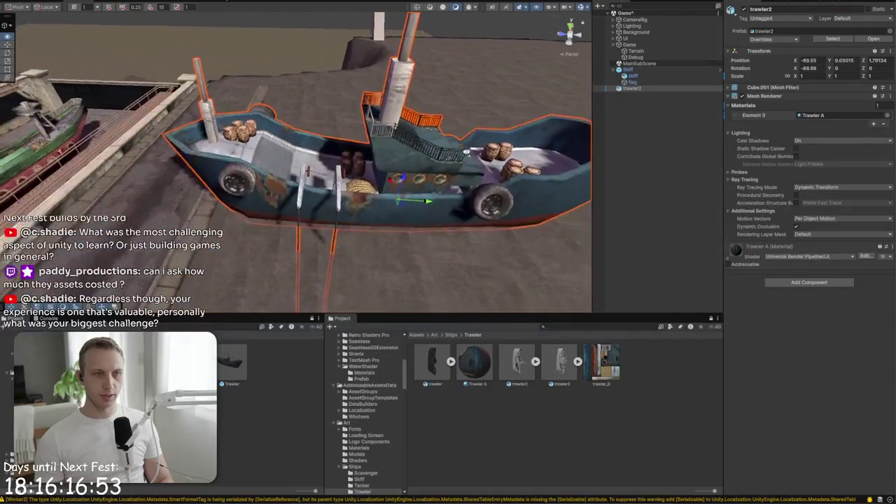
Orbit around the test trawler2, then delete it
mouse_move(466, 152)
mouse_down()
mouse_move(620, 170)
mouse_move(614, 138)
mouse_move(416, 137)
mouse_move(176, 152)
mouse_up()
drag(380, 201, 325, 204)
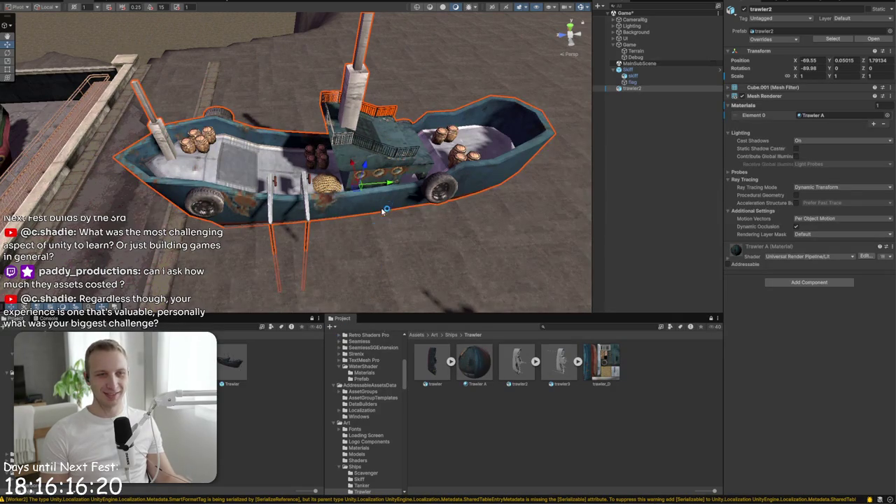
key(Delete)
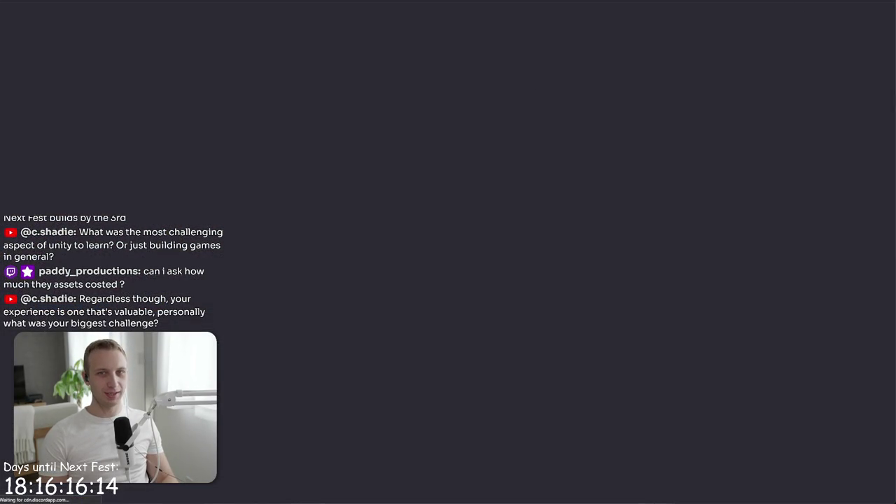
Drag the downloaded tanker2 and tanker3 FBX files from Downloads into Unity
click(826, 30)
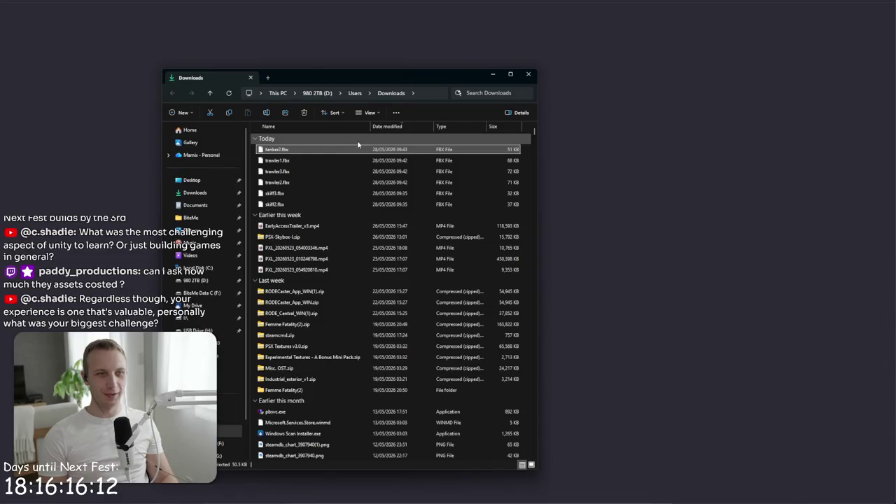
click(330, 151)
mouse_move(319, 157)
mouse_down()
mouse_move(437, 201)
mouse_move(440, 219)
mouse_move(438, 160)
mouse_move(432, 316)
mouse_move(410, 337)
mouse_move(410, 320)
mouse_move(680, 405)
mouse_up()
key(alt+Tab)
key(alt+Tab)
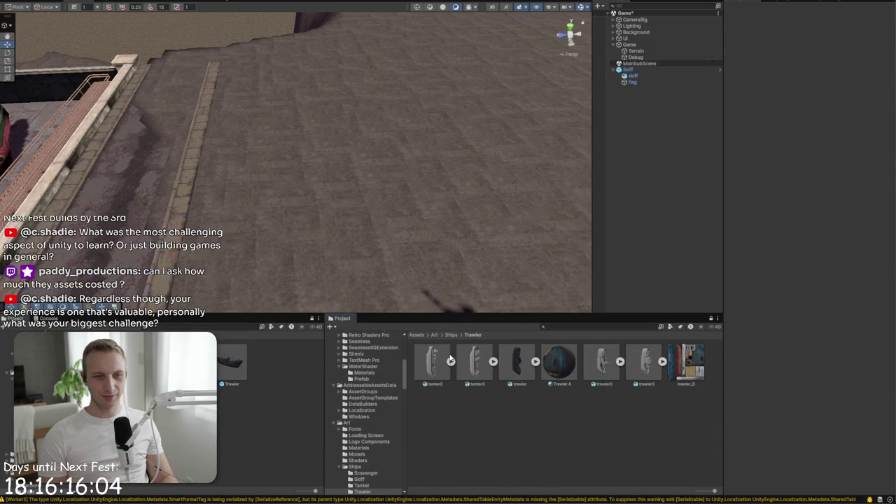
Reveal Unity's Ships/Tanker folder in File Explorer
click(458, 339)
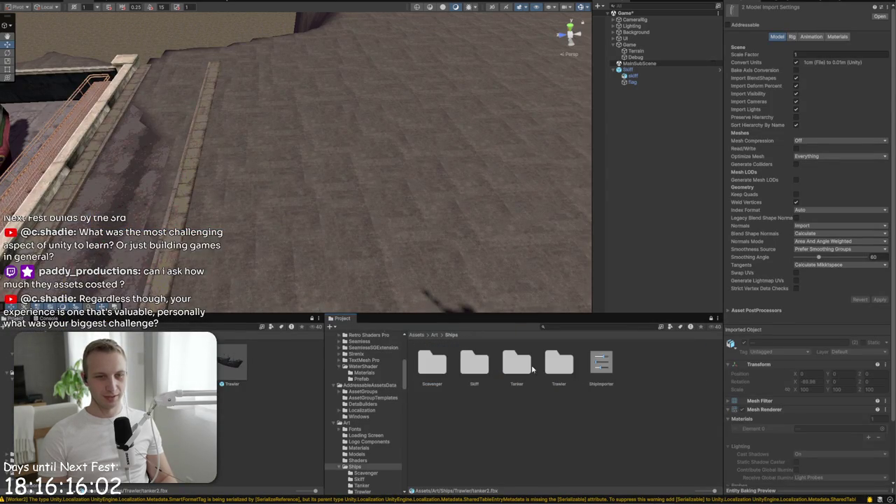
click(551, 371)
click(475, 364)
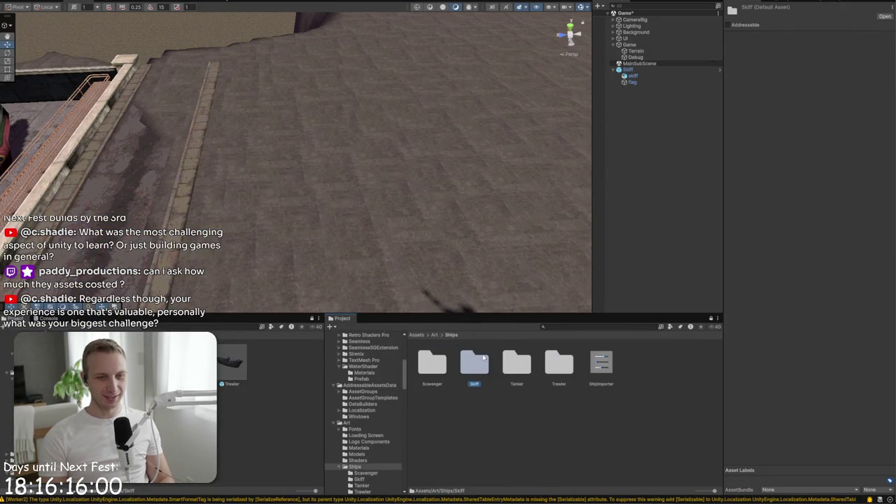
click(511, 378)
double_click(512, 375)
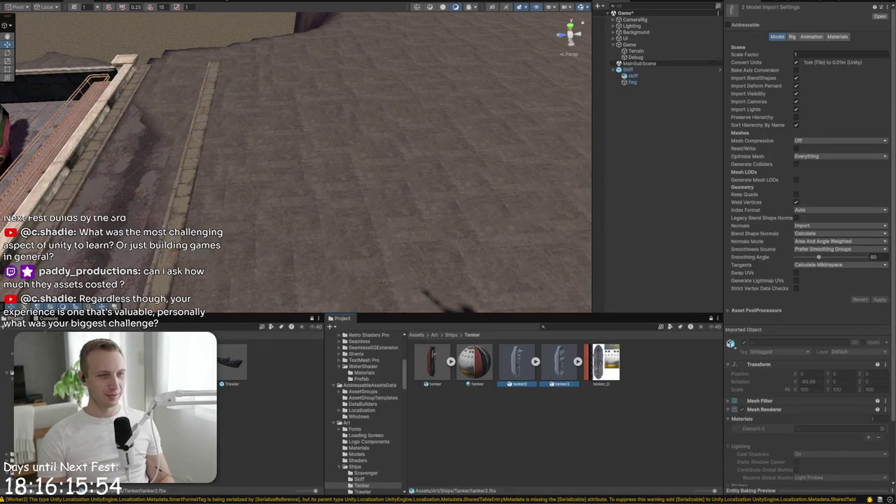
right_click(472, 424)
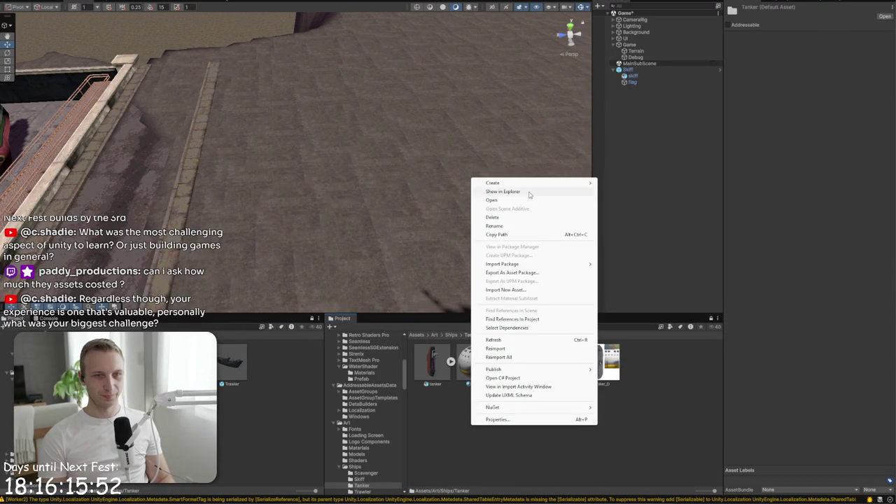
click(531, 193)
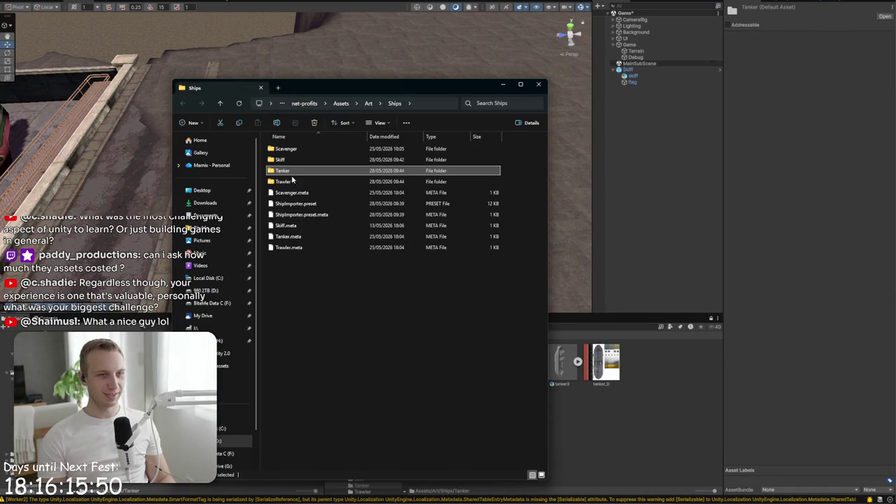
Try dropping the tanker_D3 image into the Tanker folder, then delete the broken shortcut and webp copies
double_click(283, 171)
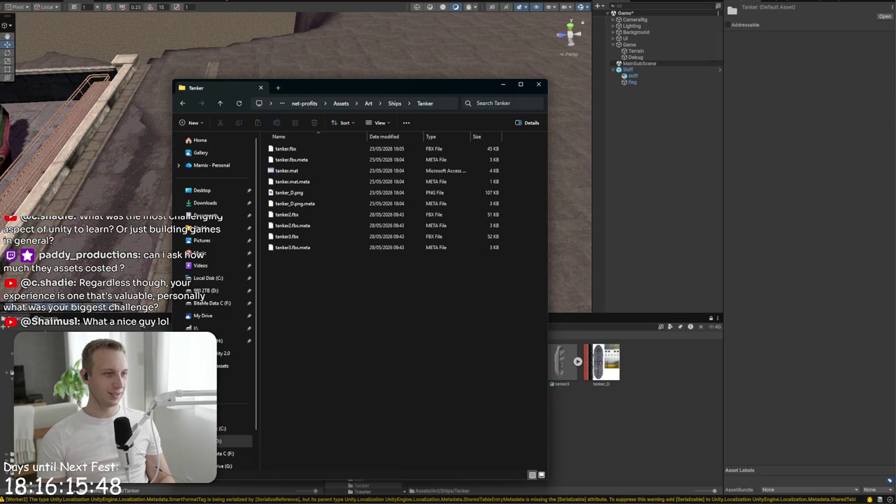
drag(320, 311, 327, 304)
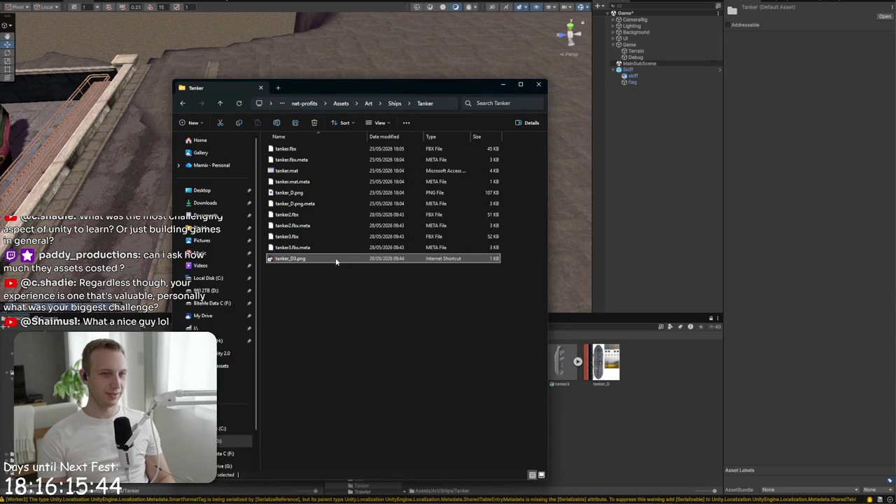
key(Delete)
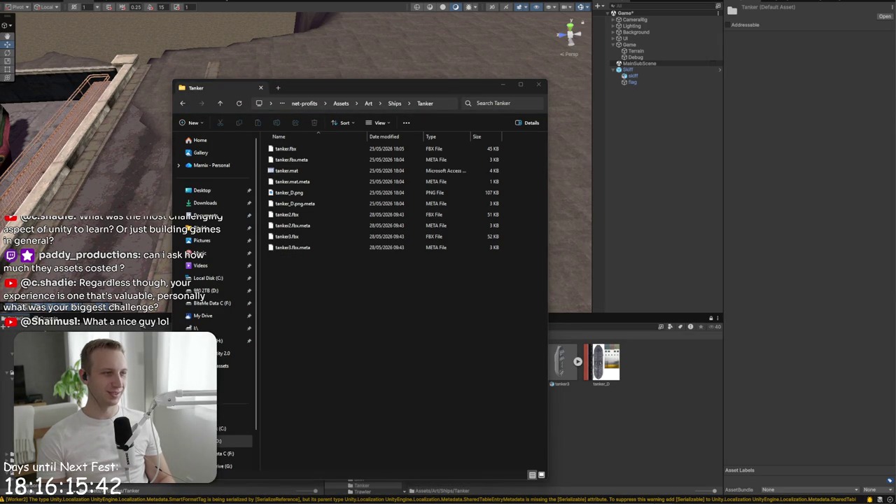
click(348, 308)
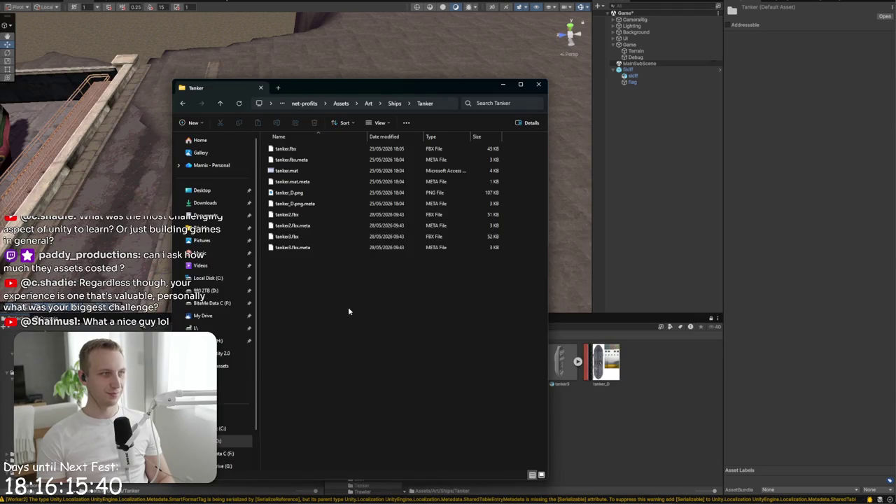
drag(348, 309, 359, 303)
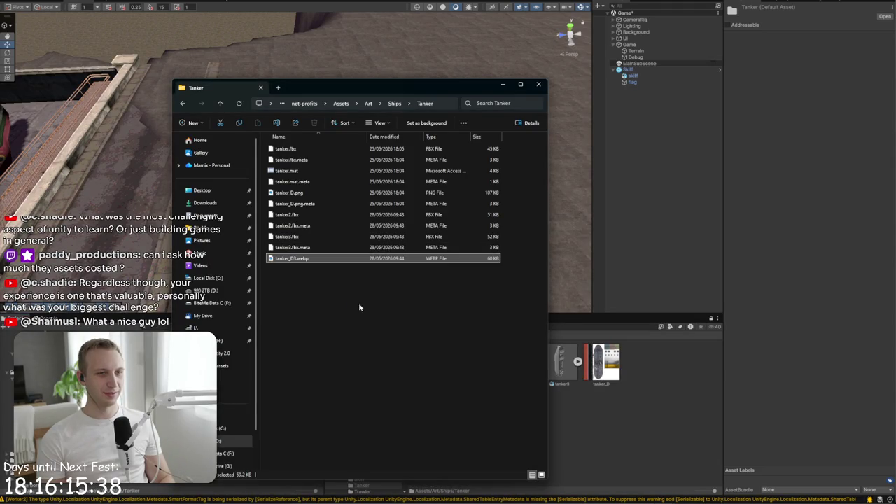
shift+click(329, 259)
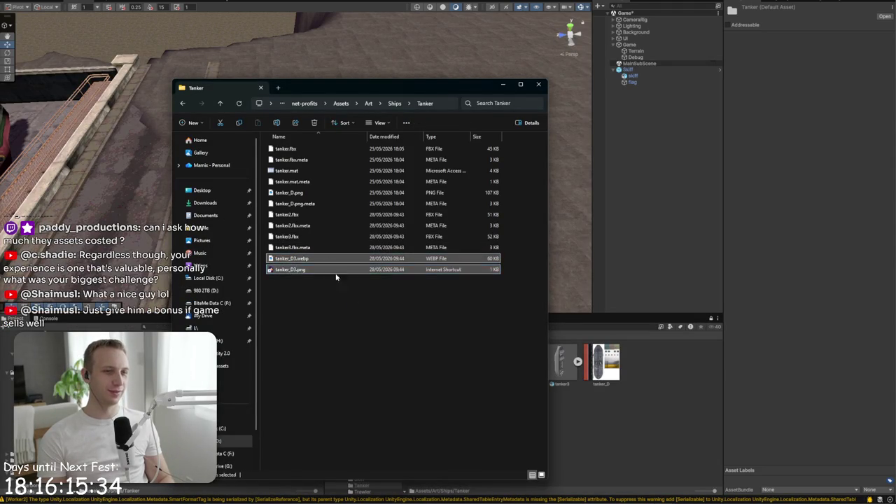
key(Delete)
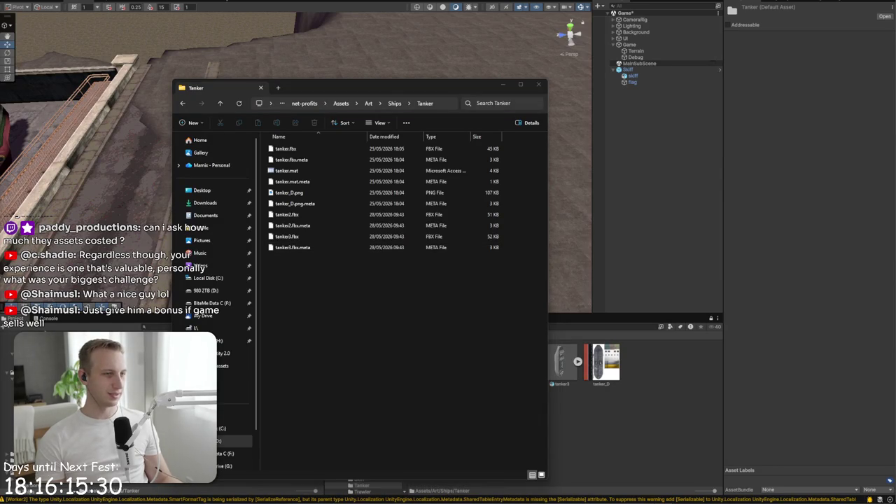
Save tanker_D3.png and tanker_D2.png into the Tanker folder, then go up to Ships
key(ctrl+shift+s)
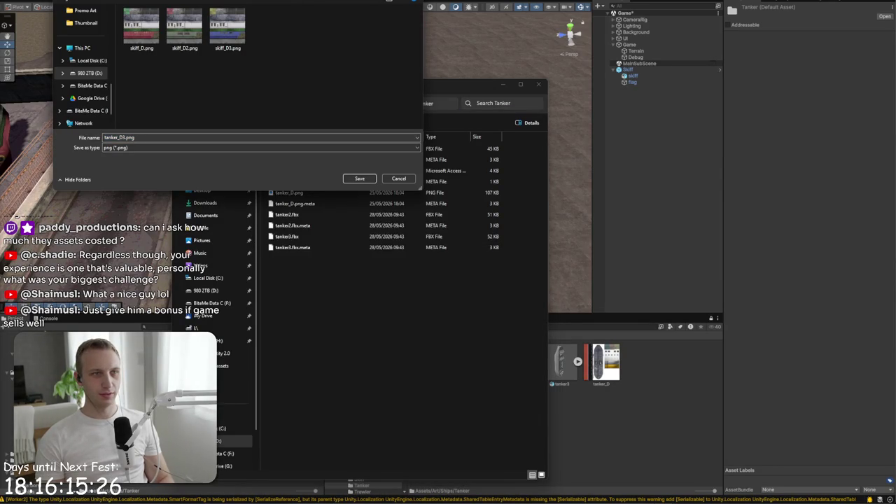
click(359, 179)
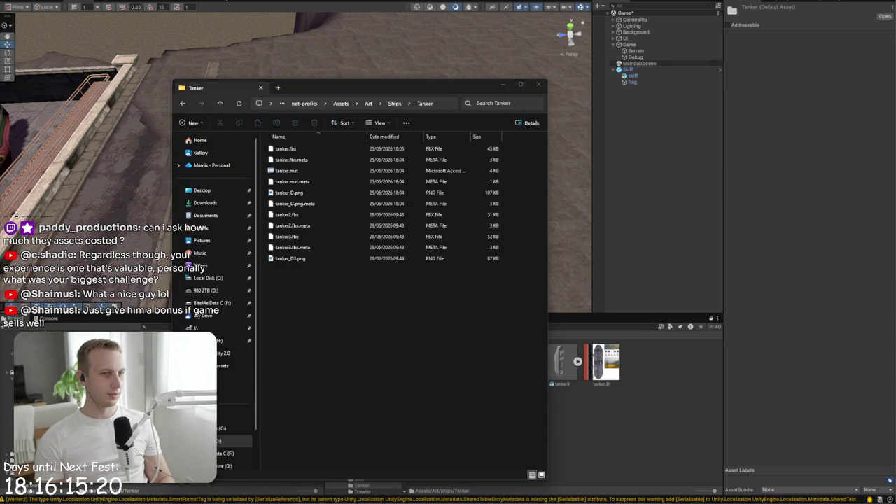
key(ctrl+shift+s)
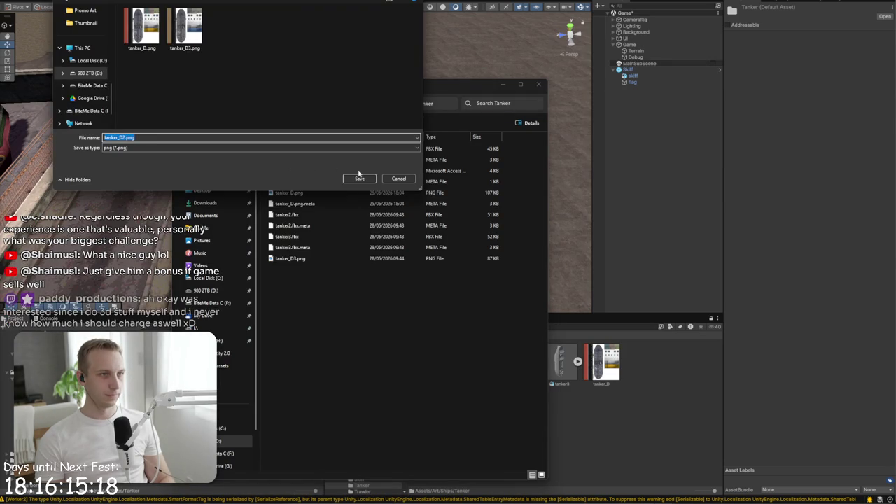
click(358, 181)
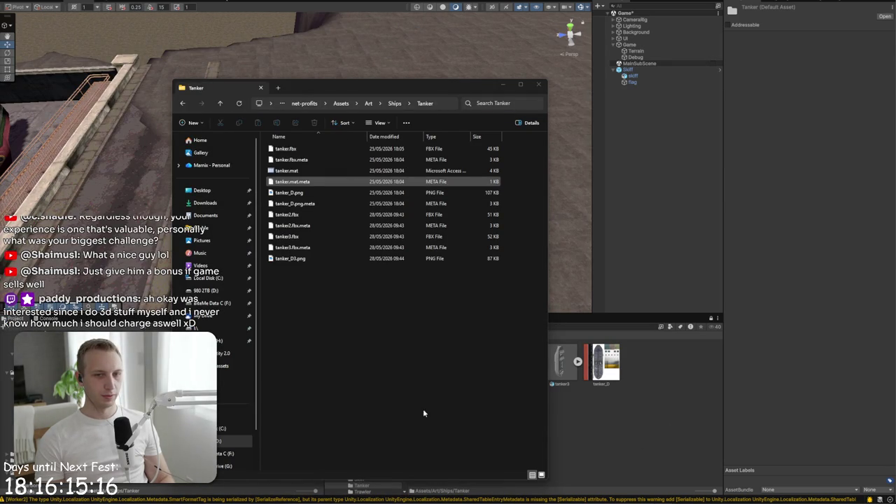
click(394, 103)
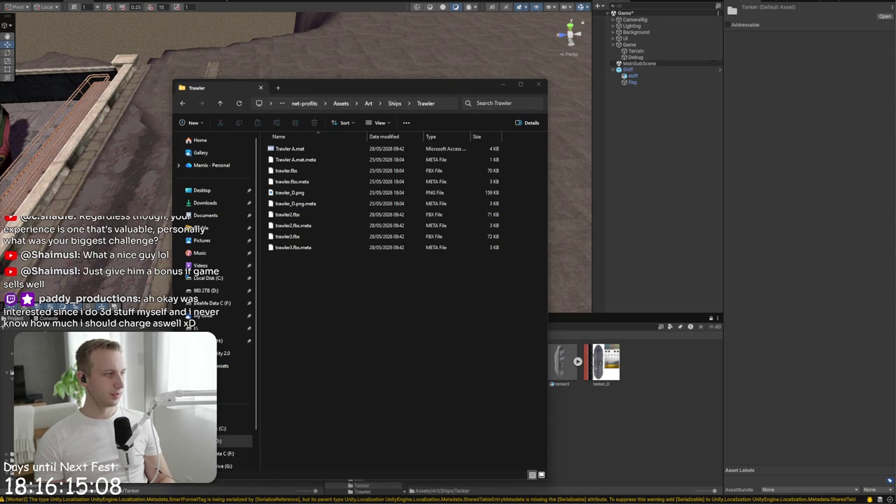
Save the trawler texture as trawler_D3.png in the Ships/Trawler folder and return to Unity
key(ctrl+shift+s)
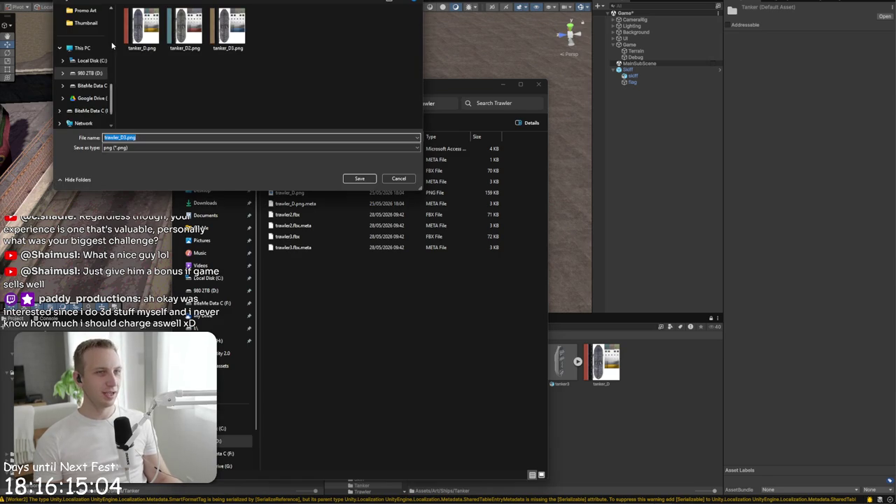
click(126, 137)
key(alt+Up)
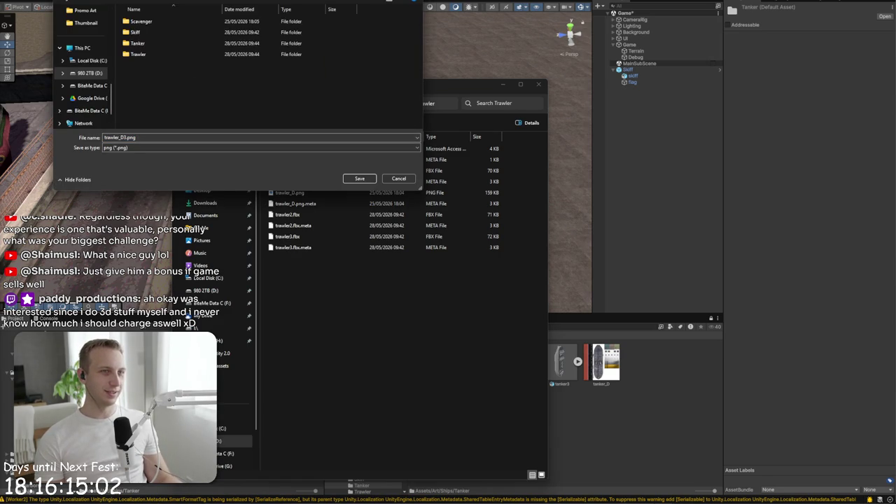
click(198, 43)
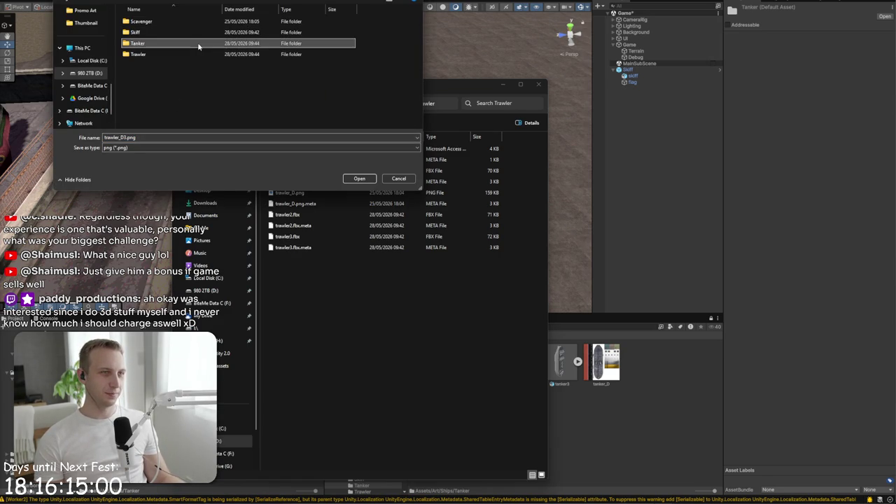
click(182, 54)
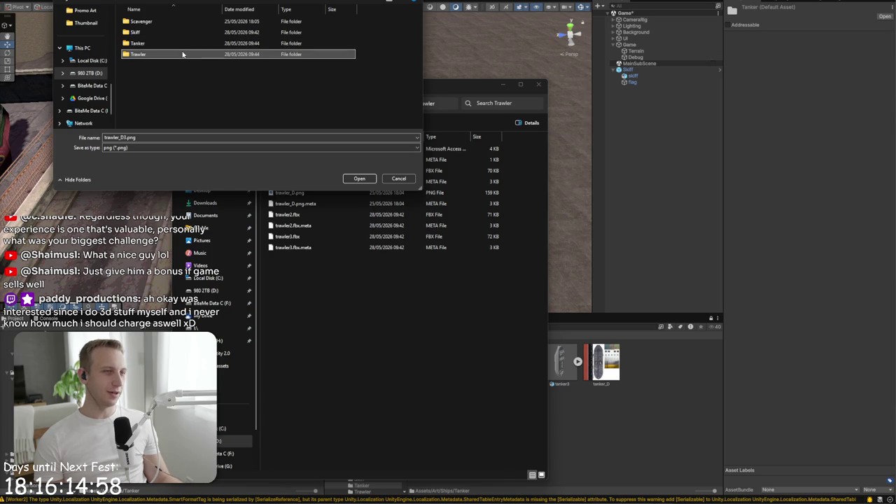
mouse_move(294, 3)
mouse_down()
mouse_move(194, 53)
mouse_move(52, 61)
mouse_up()
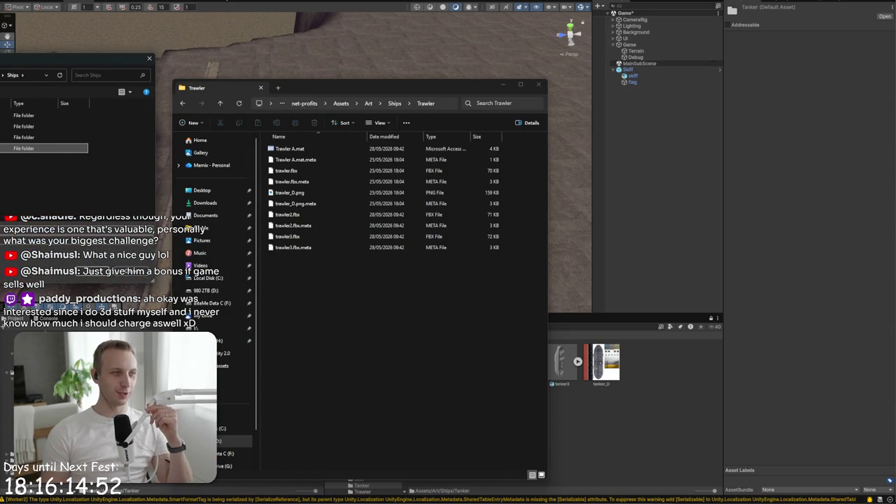
key(Return)
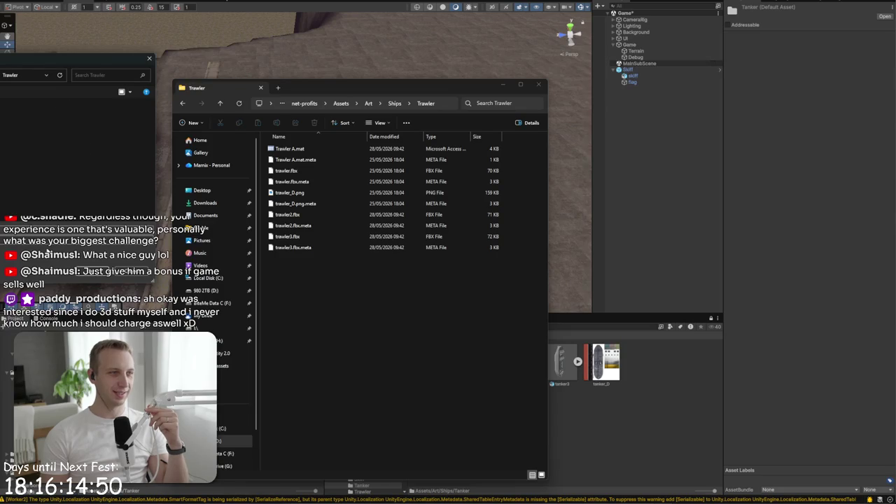
key(Return)
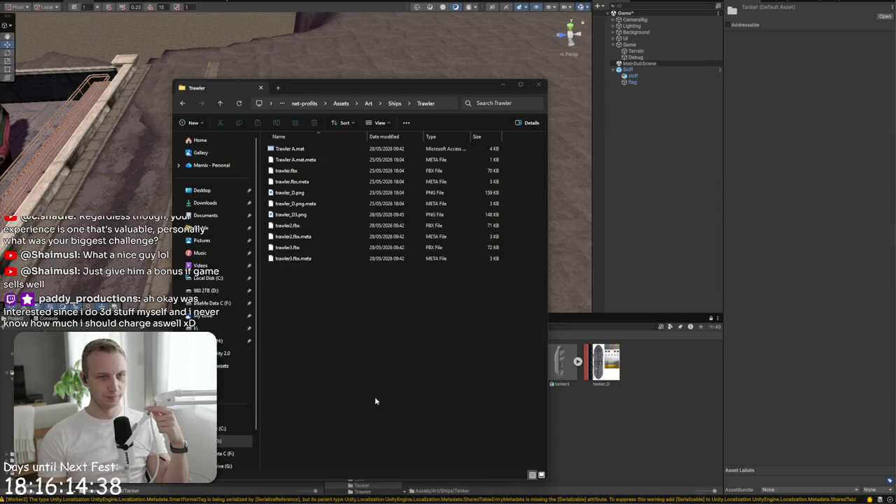
click(568, 413)
Apply the ShipImporter preset to the tanker2 and tanker3 models and reimport them
drag(535, 381, 564, 367)
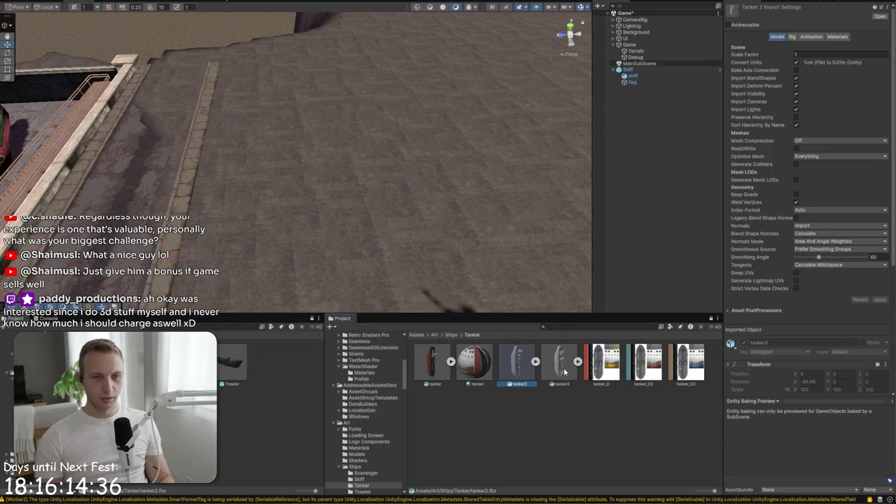
click(881, 8)
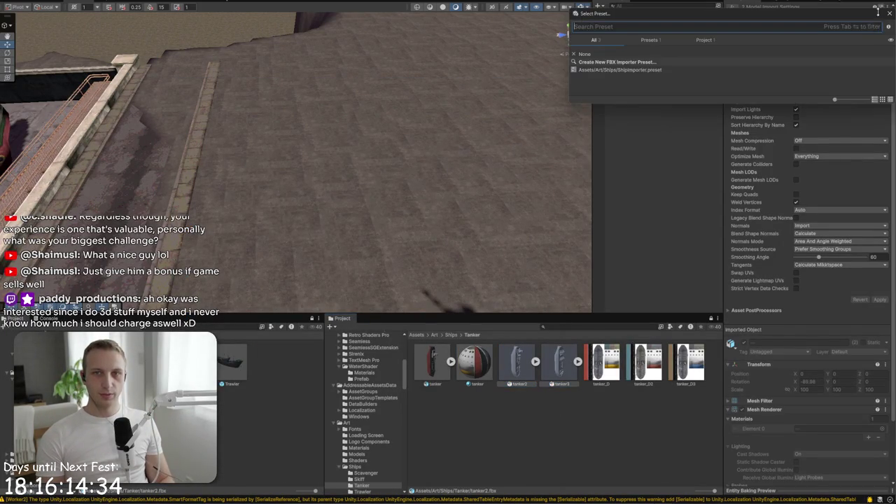
double_click(688, 68)
scroll(377, 161, down, 10)
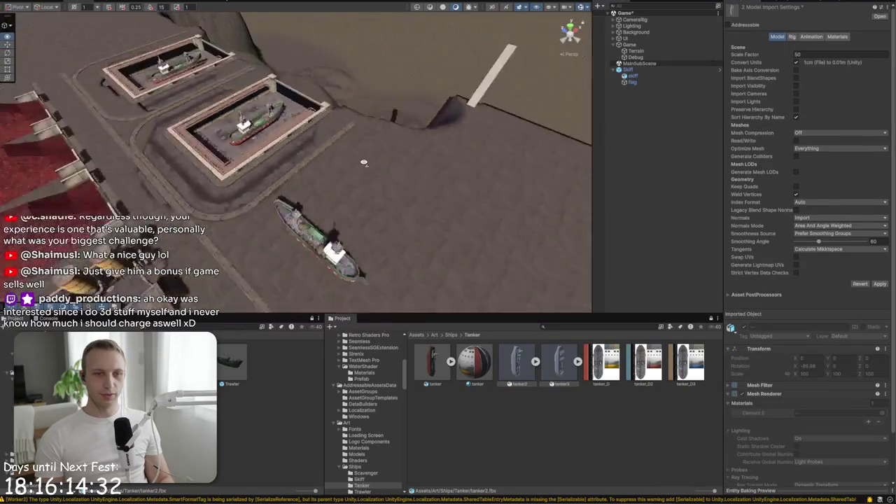
click(524, 378)
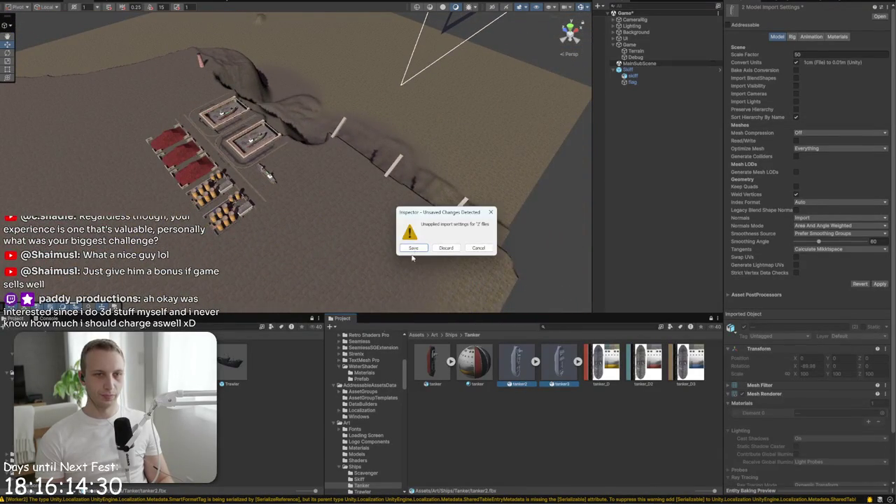
click(413, 248)
click(512, 401)
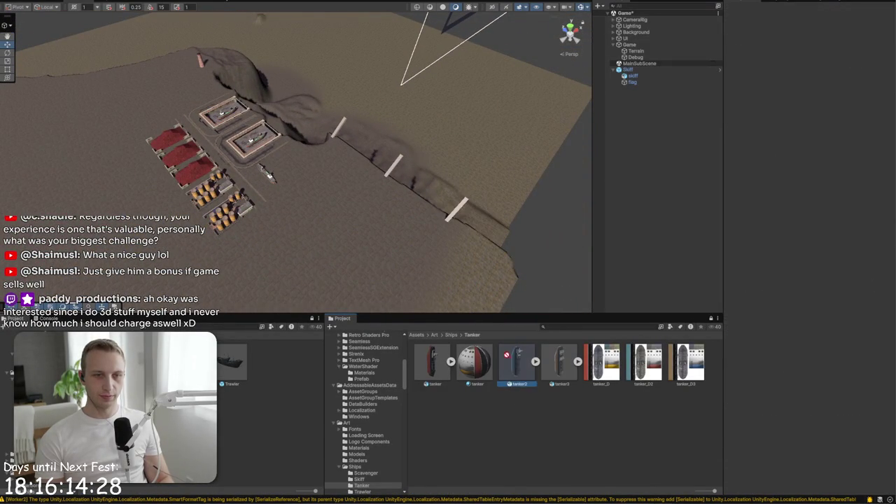
Place a tanker2 ship in the scene beside the dry dock at scale 1
drag(355, 189, 393, 166)
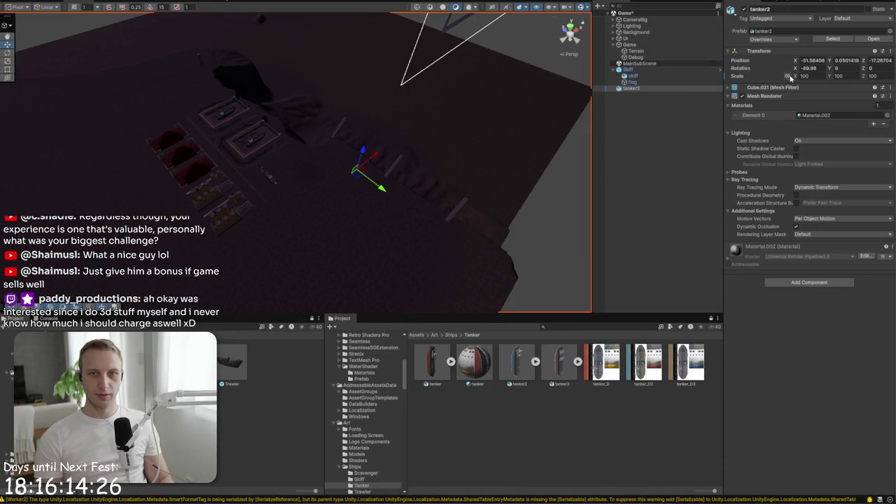
click(812, 76)
text(1)
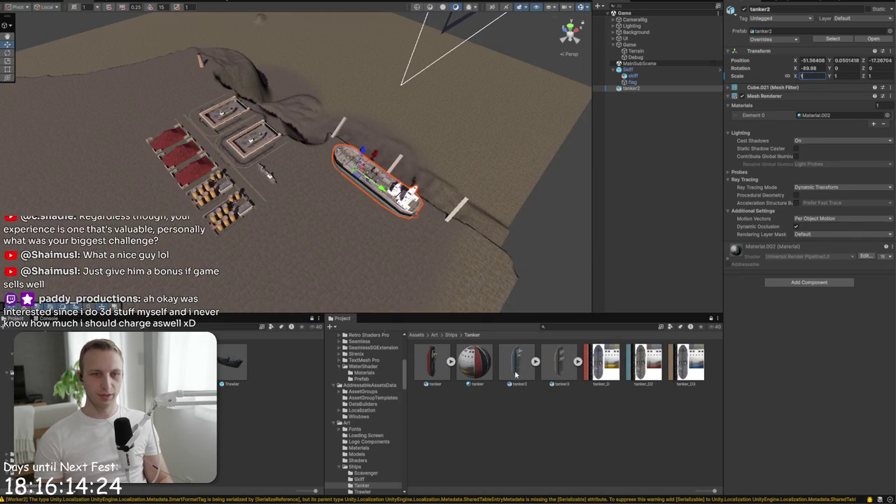
click(517, 375)
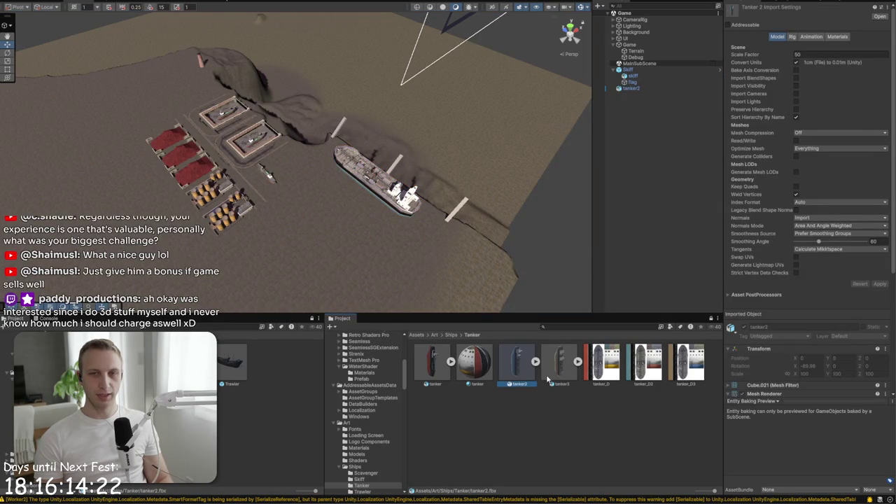
mouse_move(490, 211)
mouse_down()
mouse_move(624, 181)
mouse_move(617, 165)
mouse_move(598, 260)
mouse_up()
Set the three tanker textures to Compression None and Point (no filter) filtering, and apply
click(623, 369)
shift+click(689, 365)
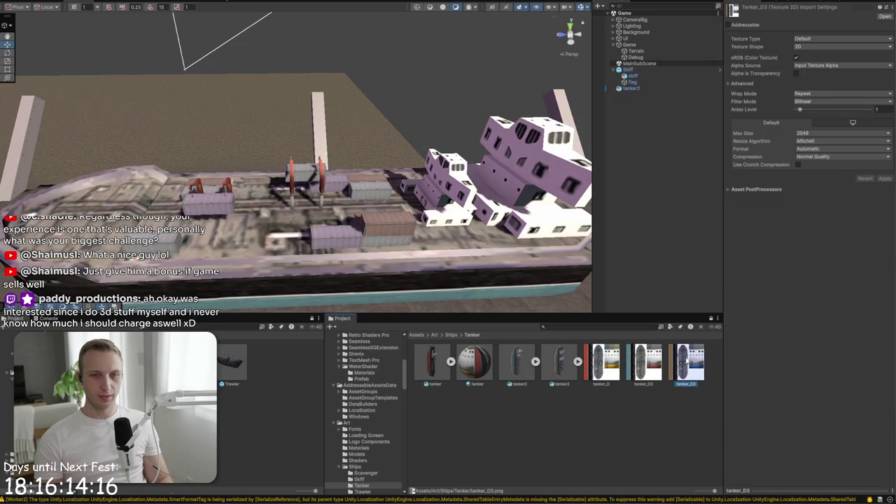
click(812, 156)
click(813, 164)
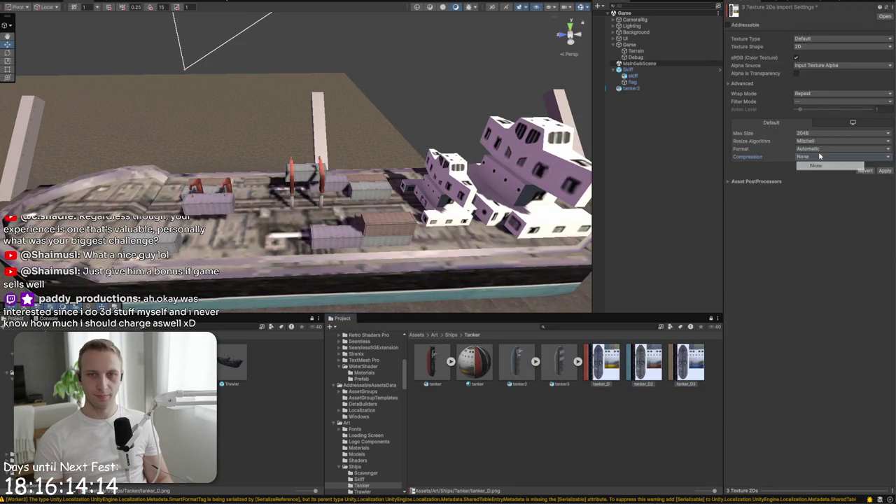
click(815, 102)
click(815, 110)
click(886, 170)
Inspect the pixelated tanker hull up close, then review the tanker material and tanker_D3 texture
scroll(329, 304, up, 10)
mouse_move(329, 304)
mouse_down()
mouse_move(533, 215)
mouse_move(588, 215)
mouse_up()
mouse_move(748, 216)
mouse_down()
mouse_move(672, 210)
mouse_move(836, 236)
mouse_move(459, 372)
mouse_up()
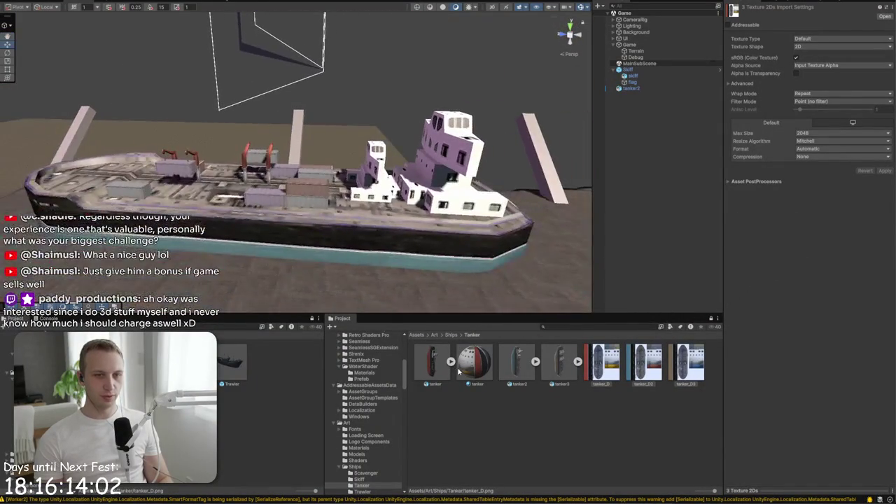
click(462, 371)
click(606, 364)
click(676, 366)
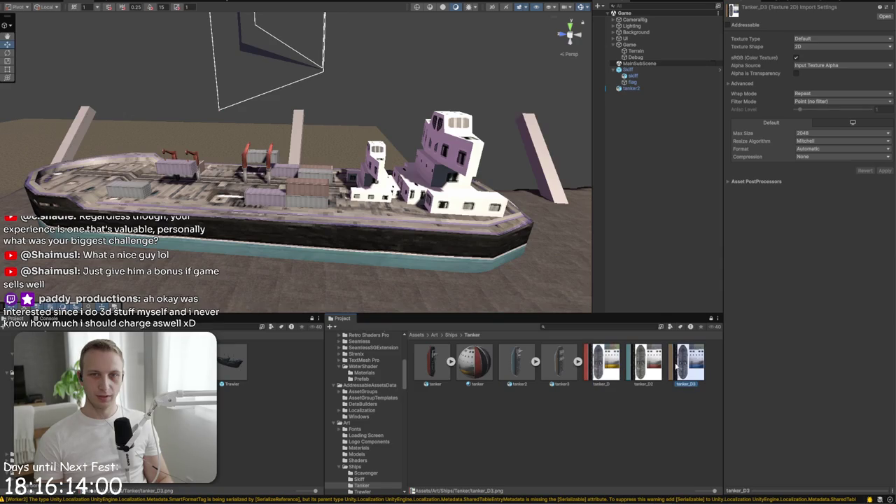
Duplicate the tanker material and rename the original to Tanker A
click(476, 364)
key(ctrl+d)
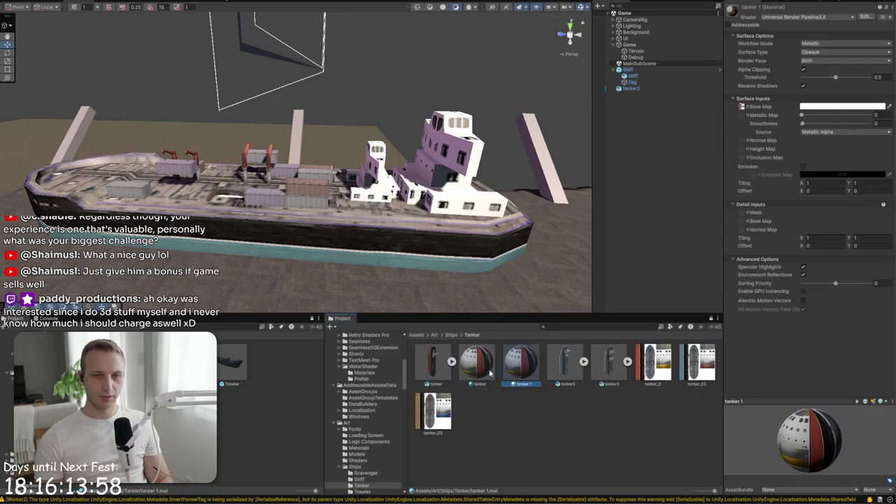
right_click(480, 375)
click(511, 171)
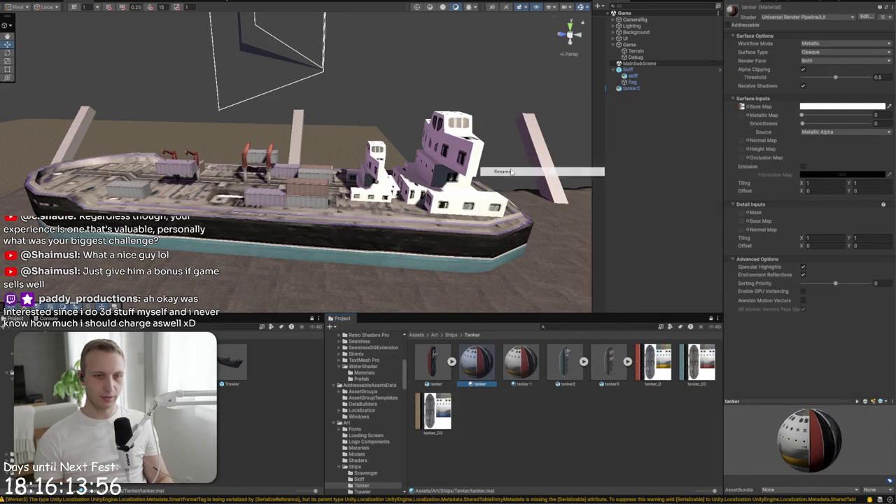
text(Tanker)
key(Return)
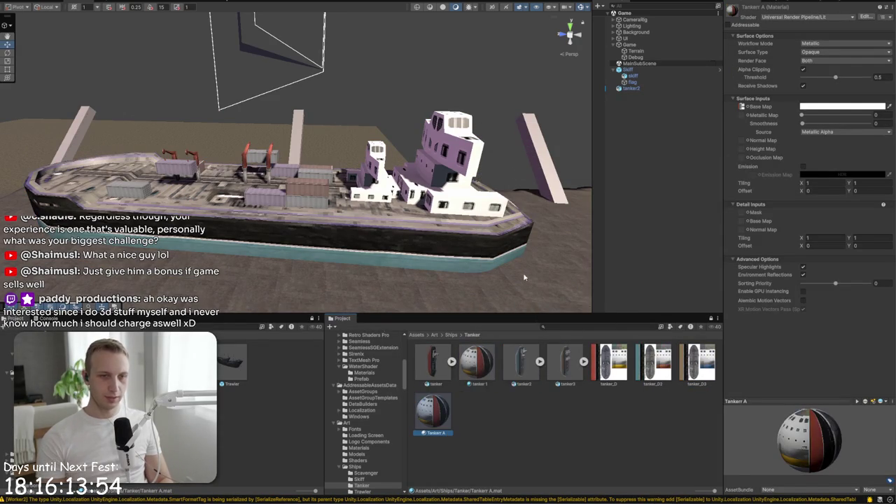
right_click(435, 413)
click(474, 209)
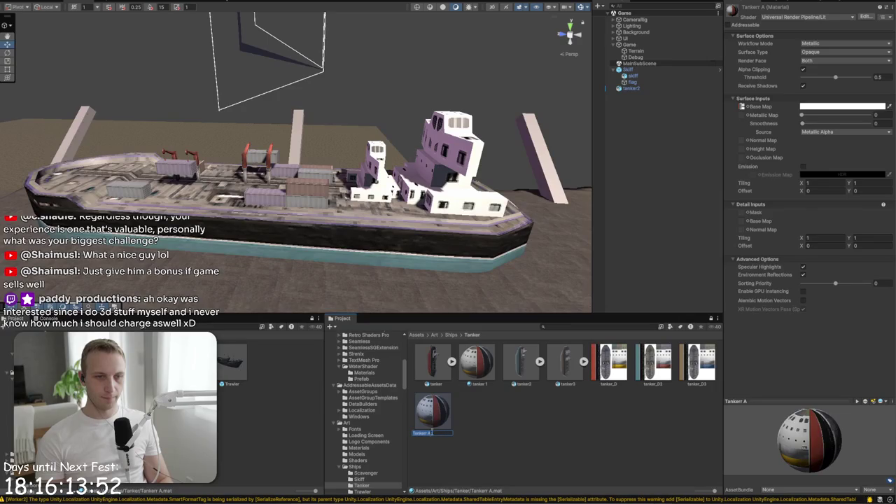
key(Return)
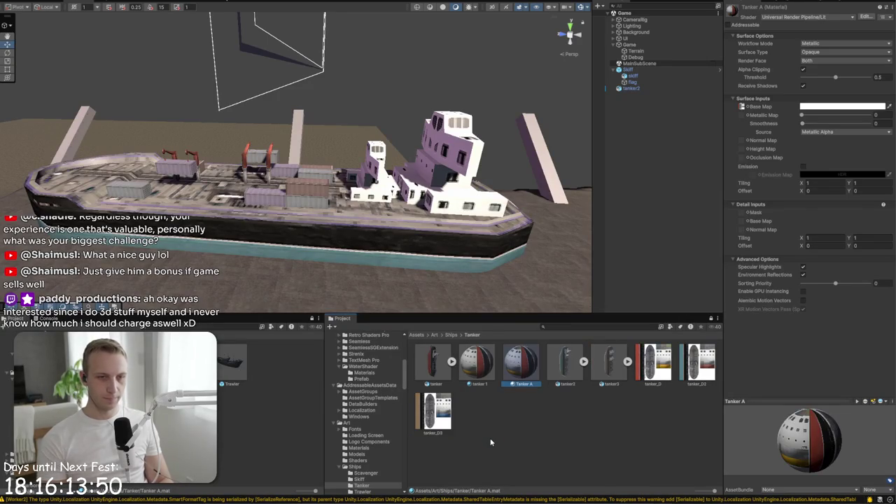
Rename the copy Tanker B, then duplicate it into Tanker C
right_click(489, 373)
click(540, 171)
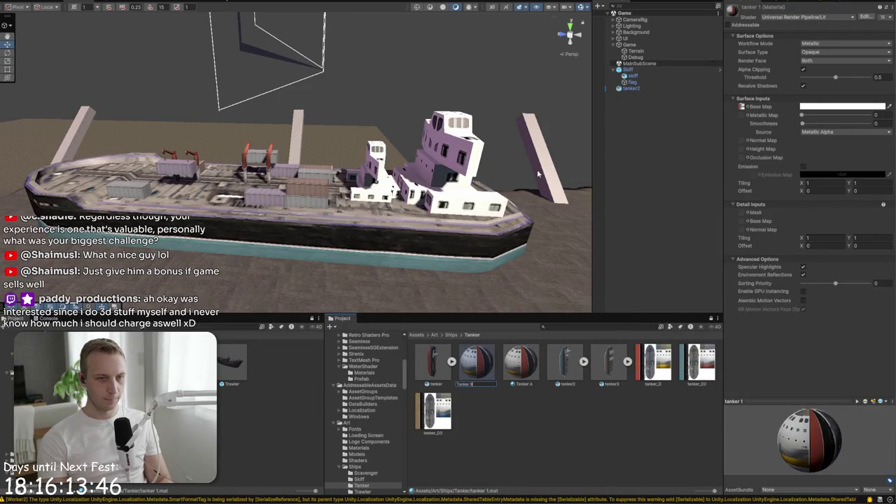
key(Return)
key(ctrl+d)
right_click(555, 360)
click(582, 159)
text(Tanker)
key(Return)
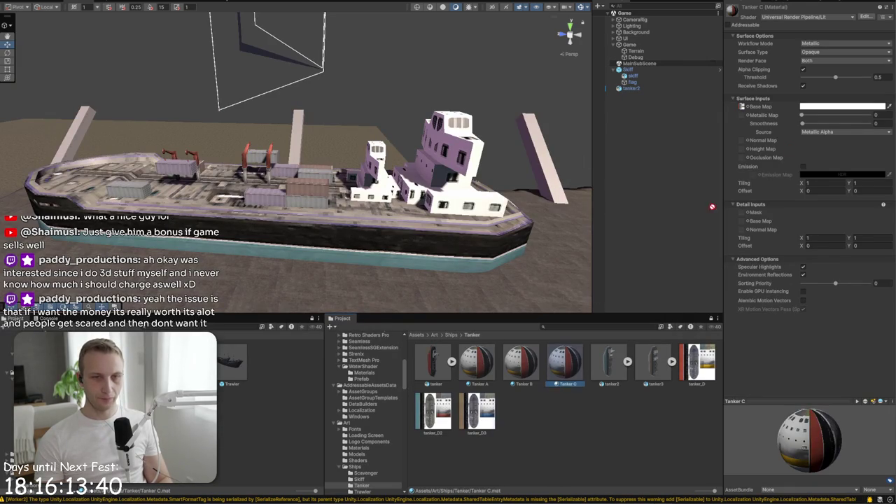
Try Tanker C and then Tanker A on the placed tanker ship
click(521, 361)
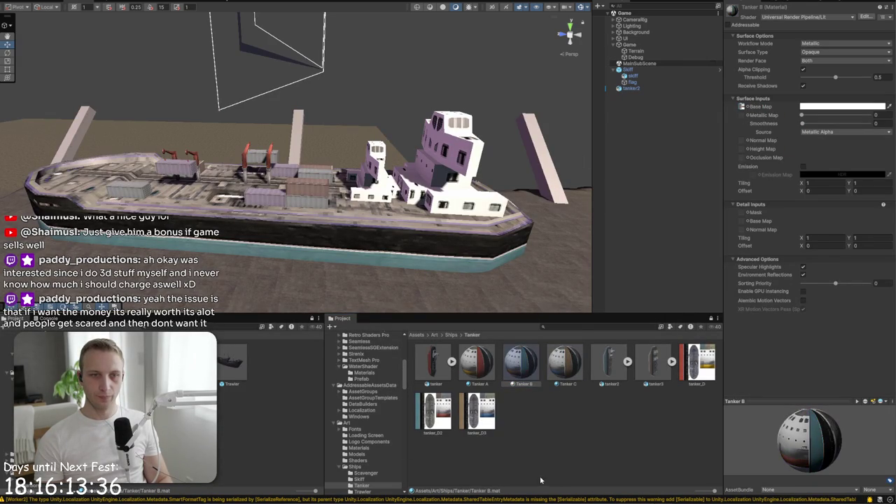
drag(573, 367, 441, 249)
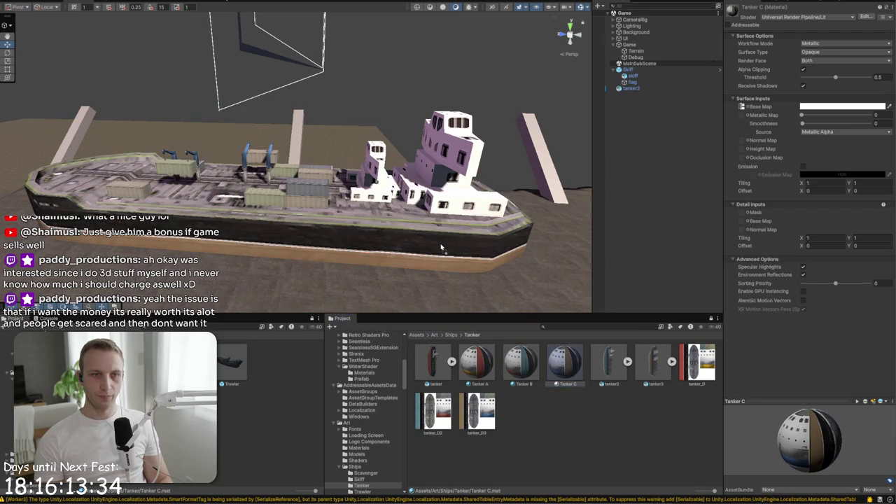
drag(491, 350, 378, 217)
scroll(384, 218, down, 10)
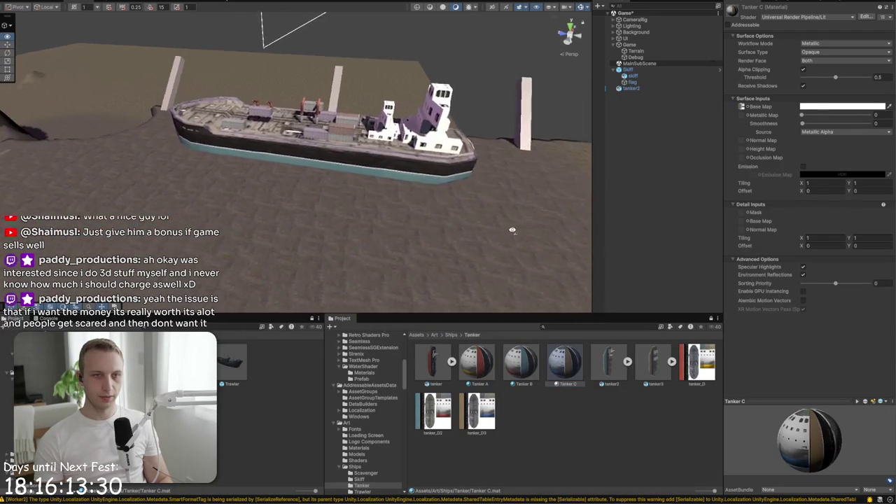
Delete the tanker2 test ship from the harbour scene
click(646, 87)
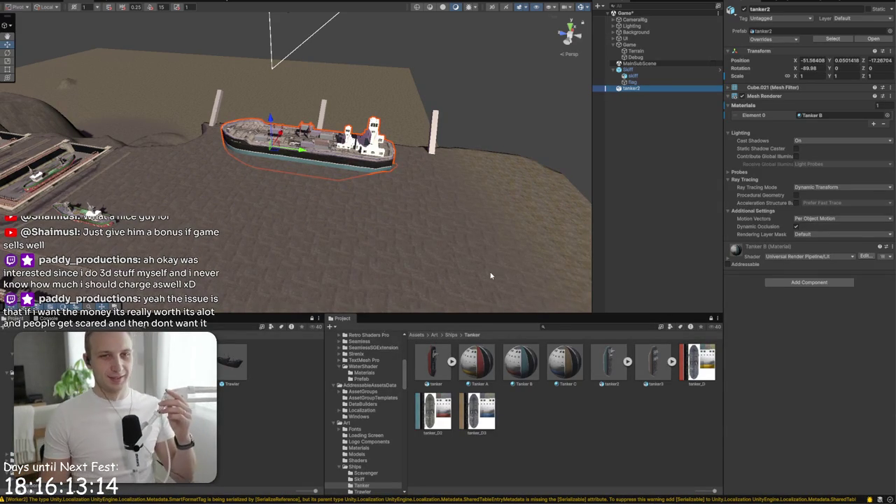
key(Delete)
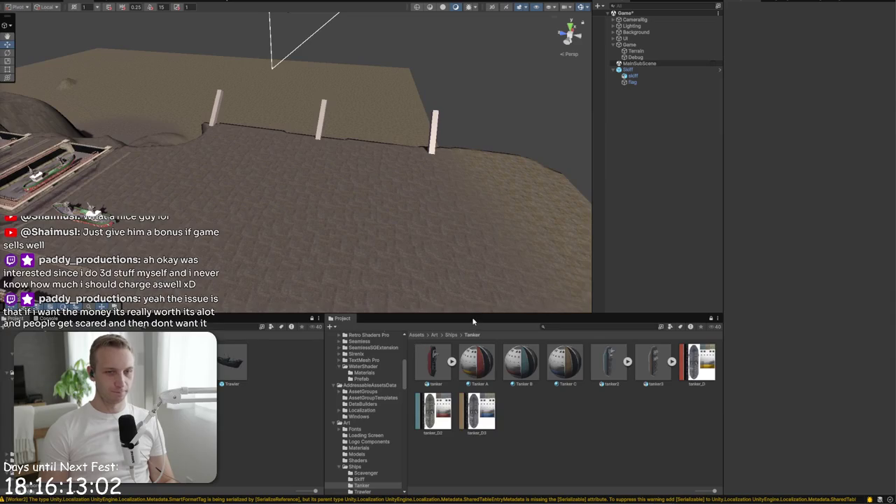
click(451, 335)
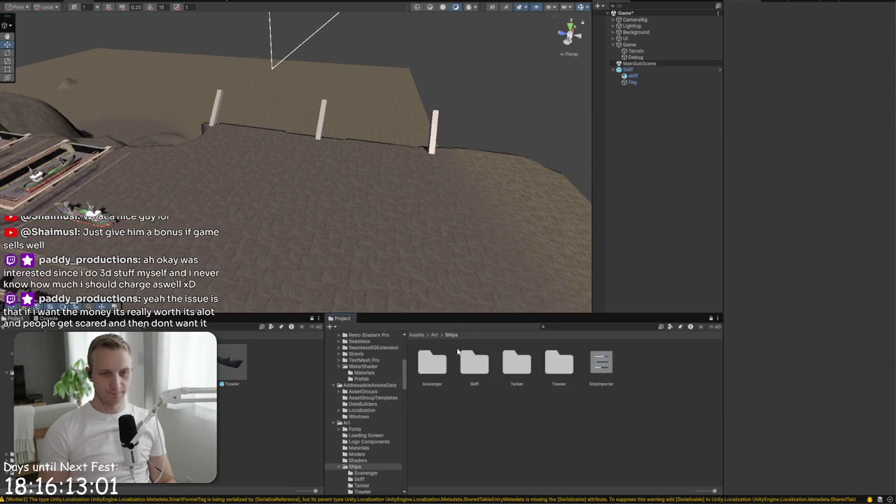
In the Trawler folder, duplicate Trawler A and name the copy Trawler B
double_click(559, 363)
click(476, 362)
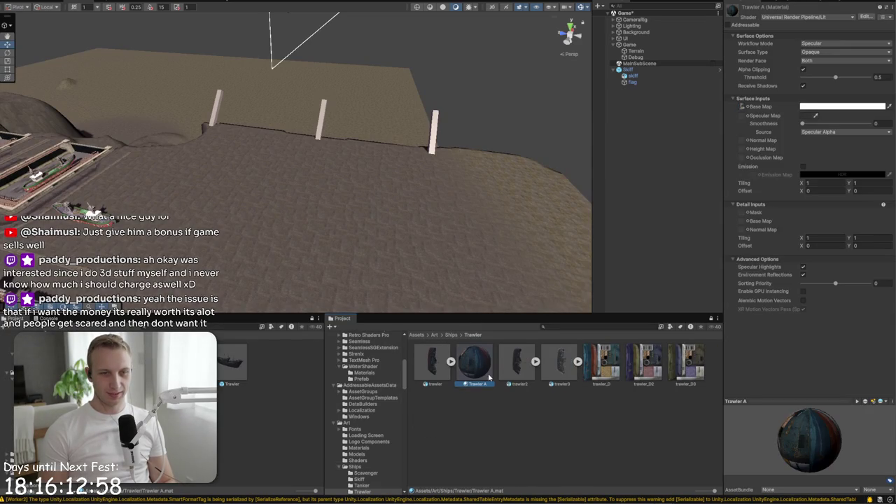
key(ctrl+d)
right_click(519, 366)
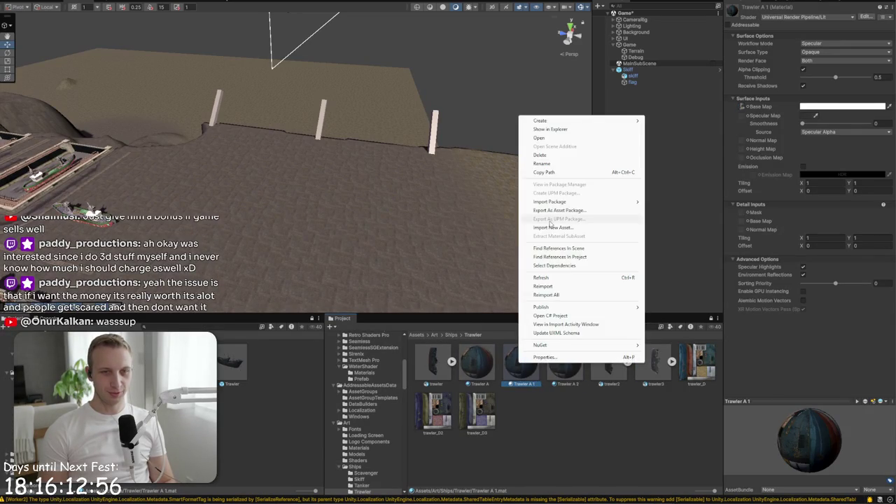
click(542, 163)
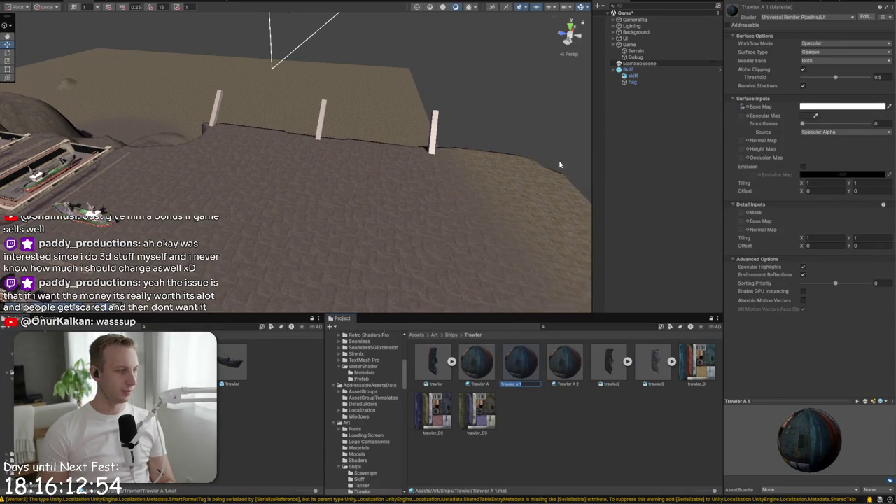
key(BackSpace)
text(B)
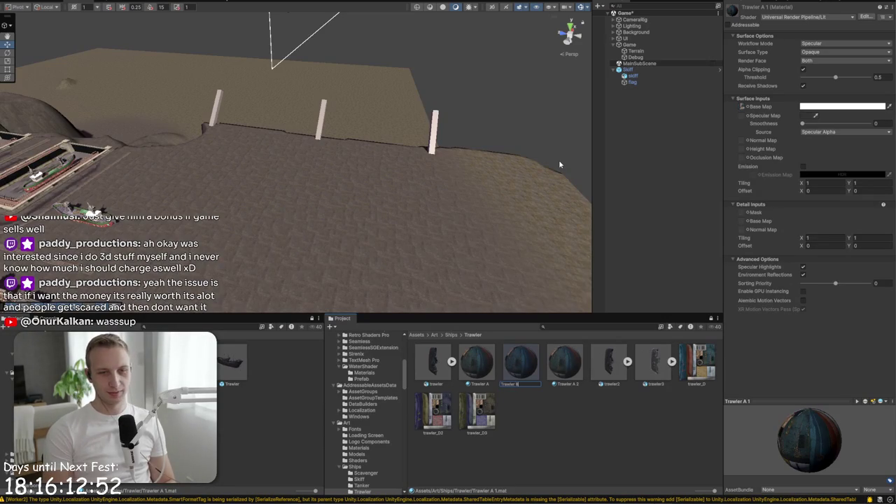
key(Return)
Rename the second copy Trawler C with trawler_D3 as its base map, and give Trawler B a base map texture
right_click(535, 358)
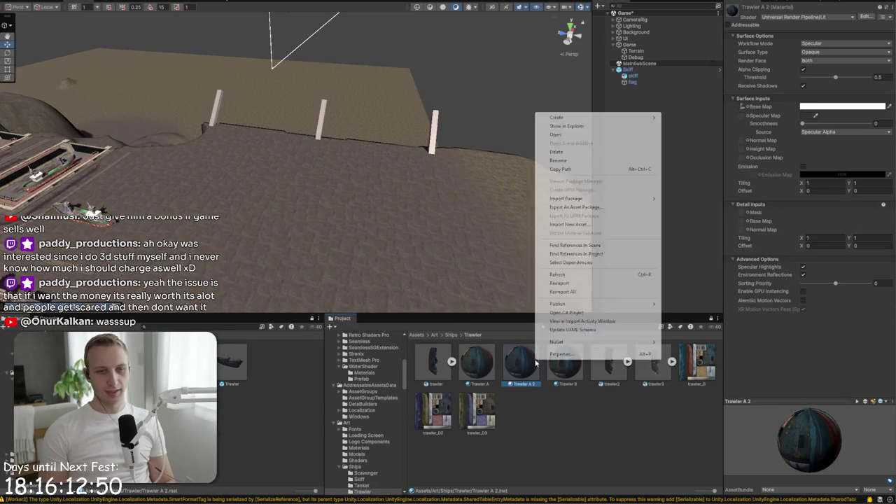
click(558, 161)
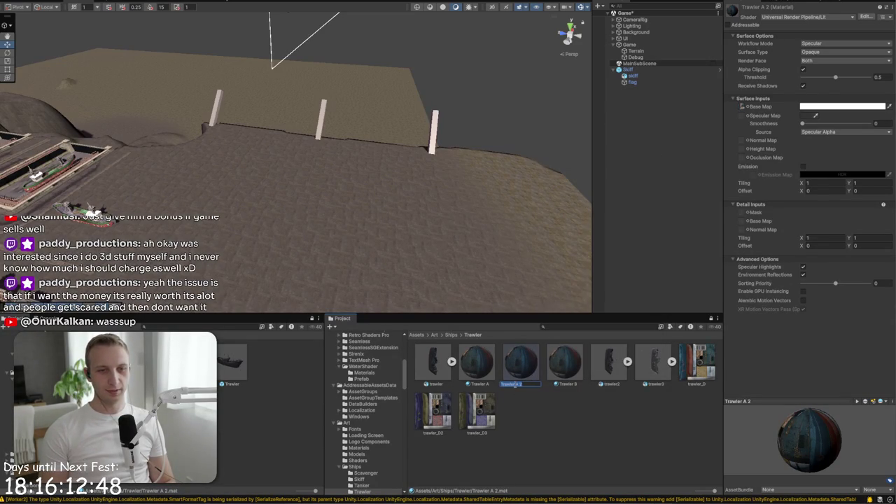
click(524, 385)
text(C)
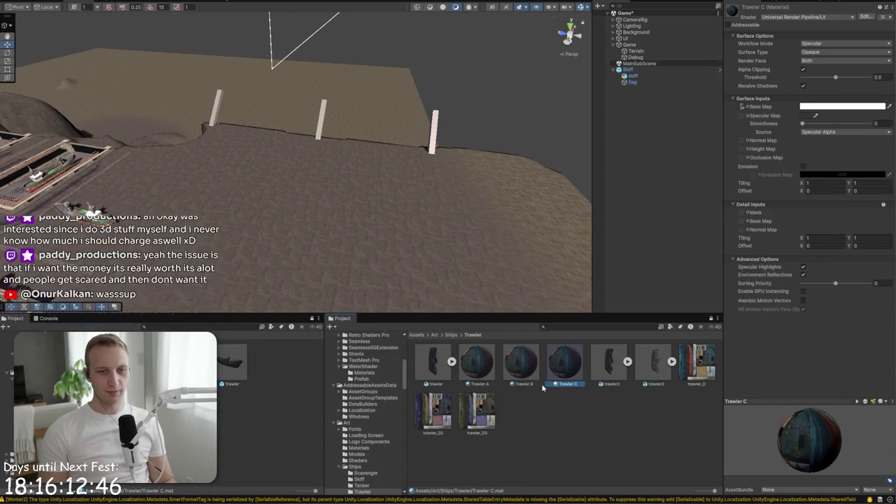
click(479, 417)
drag(617, 264, 745, 110)
click(522, 362)
drag(436, 411, 739, 109)
click(609, 362)
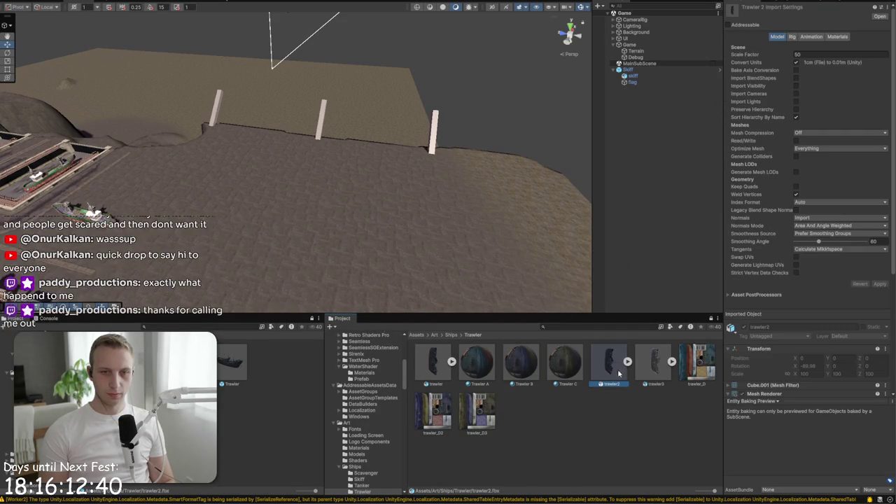
click(652, 372)
mouse_move(653, 372)
mouse_down()
mouse_move(545, 284)
mouse_move(370, 198)
mouse_up()
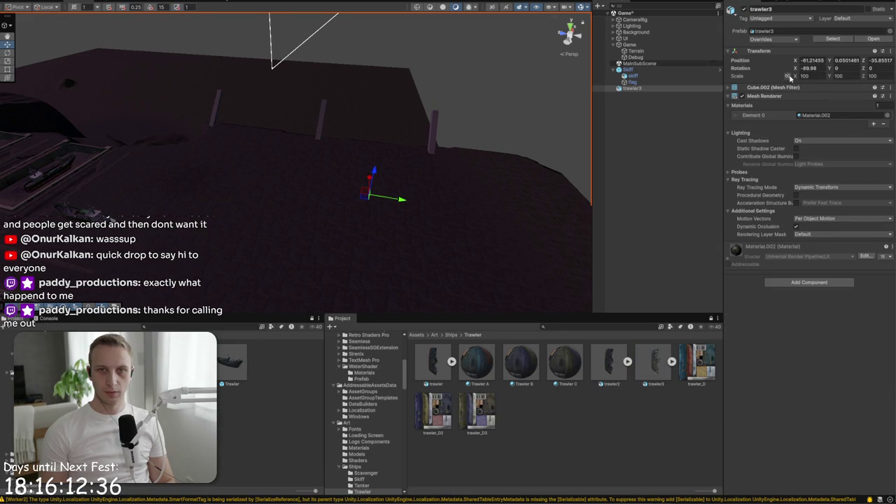
text(1)
key(Return)
click(606, 418)
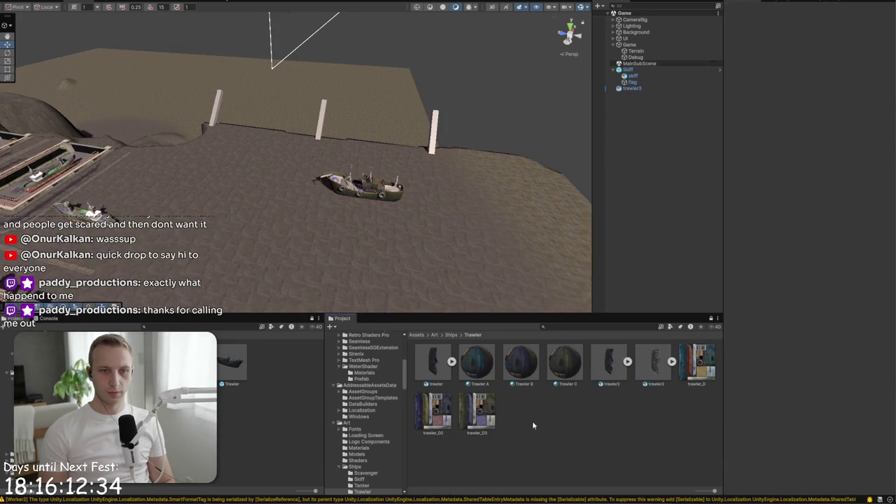
scroll(371, 200, up, 5)
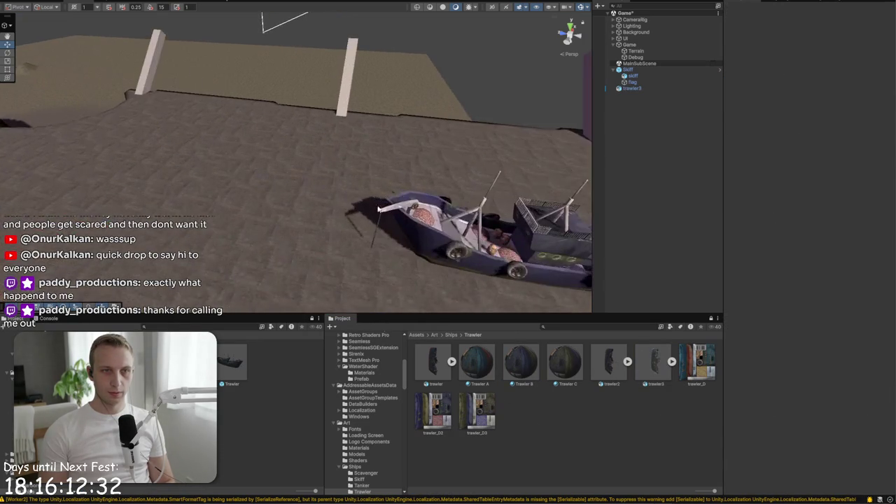
scroll(356, 254, up, 5)
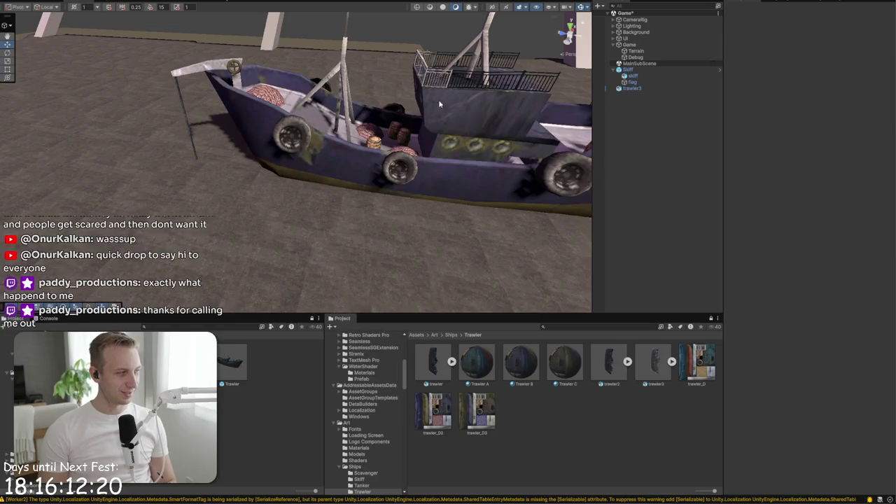
drag(441, 200, 438, 217)
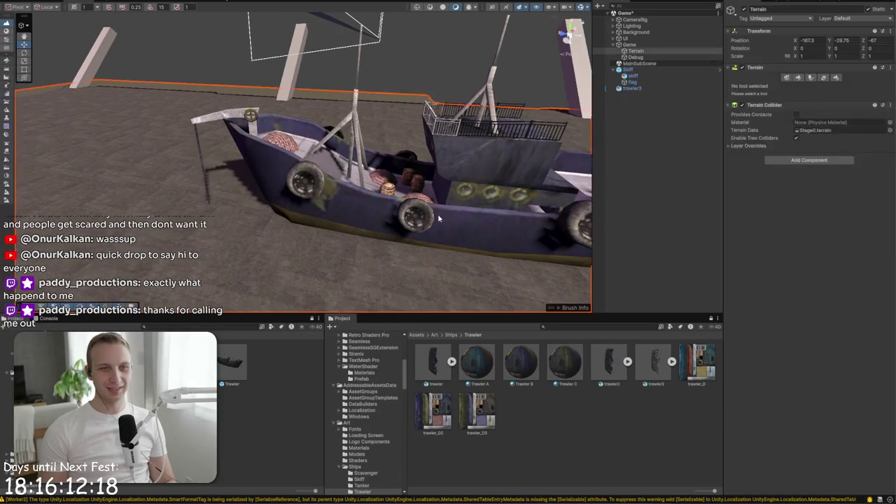
click(438, 214)
key(Delete)
mouse_move(352, 173)
mouse_down()
mouse_move(244, 105)
mouse_move(280, 154)
mouse_move(378, 233)
mouse_move(435, 210)
mouse_move(582, 212)
mouse_move(340, 181)
mouse_move(284, 217)
mouse_up()
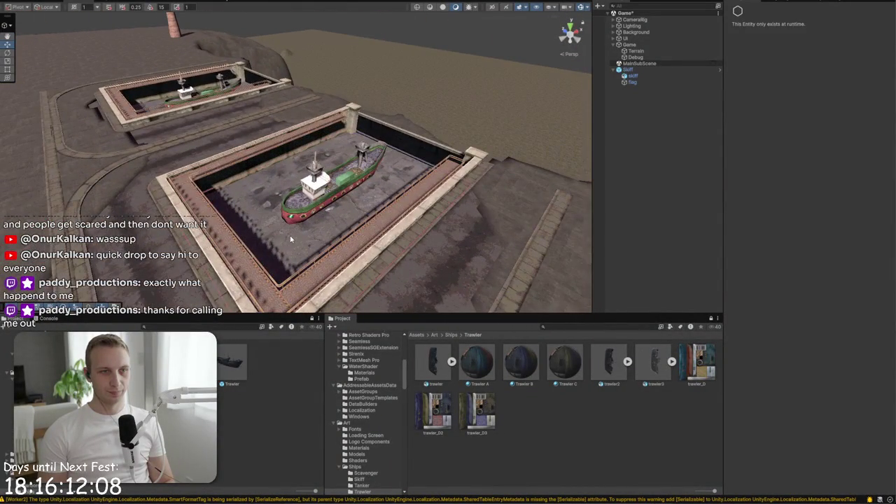
Open MainSubScene for editing and raise the Plane and skiff in the small dry dock
click(333, 236)
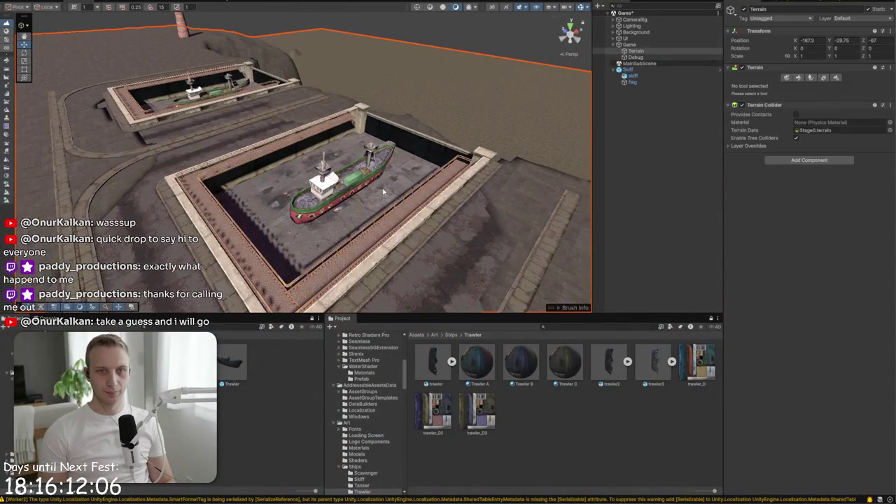
click(384, 193)
click(389, 180)
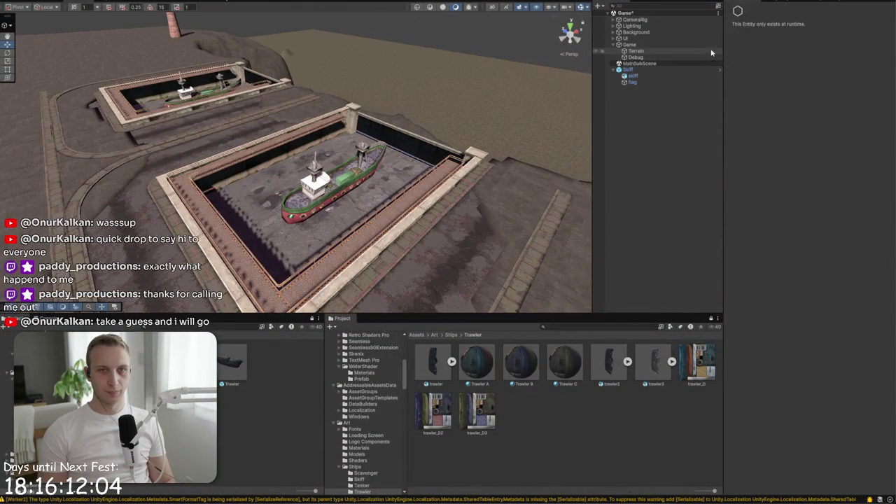
click(715, 65)
click(713, 64)
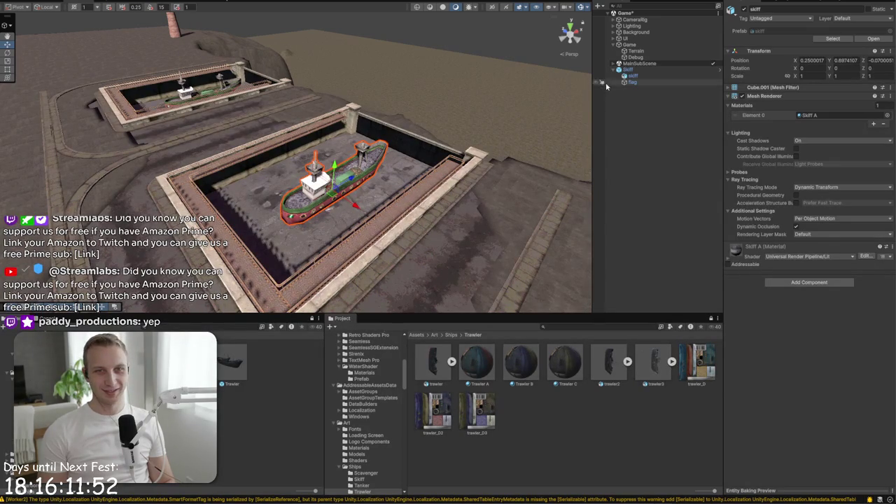
click(614, 64)
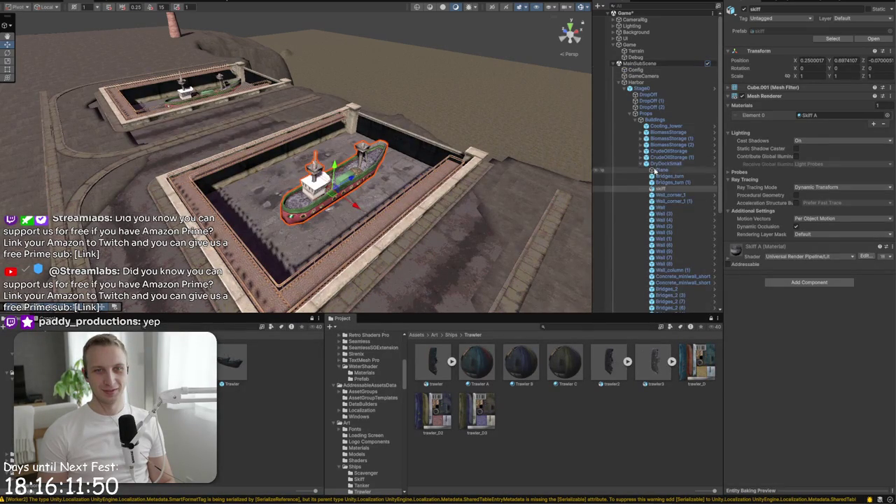
ctrl+click(661, 172)
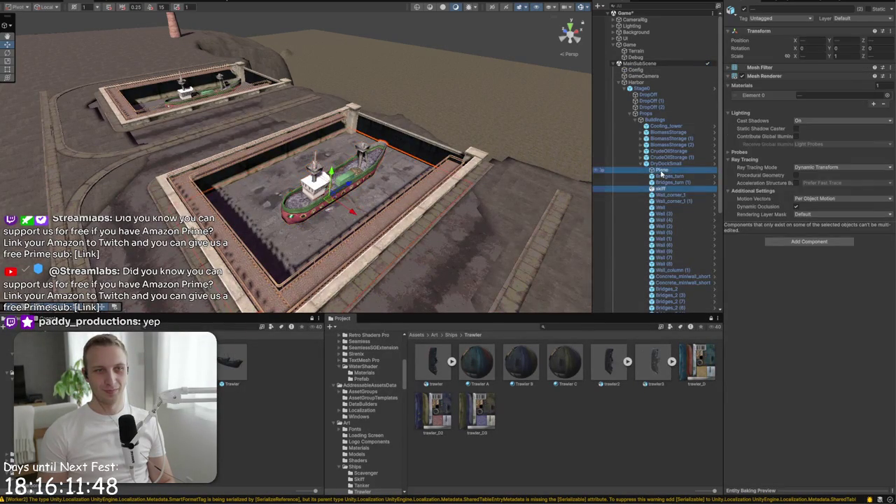
drag(332, 173, 332, 148)
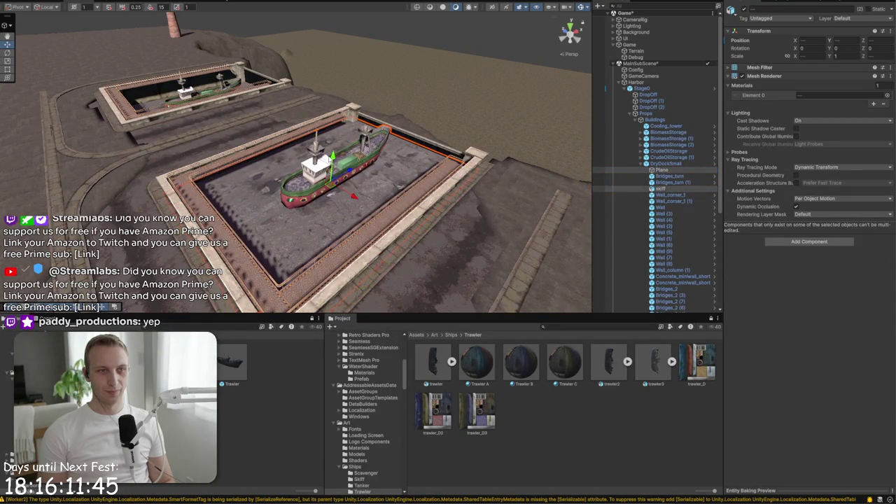
Apply all overrides to the Stage0 prefab, then open DryDockSmall with Plane and skiff selected
click(669, 163)
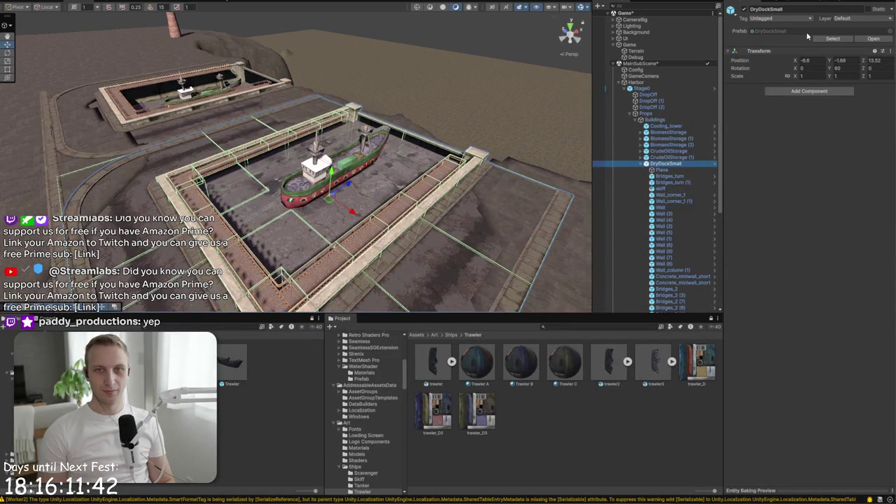
click(656, 88)
click(764, 41)
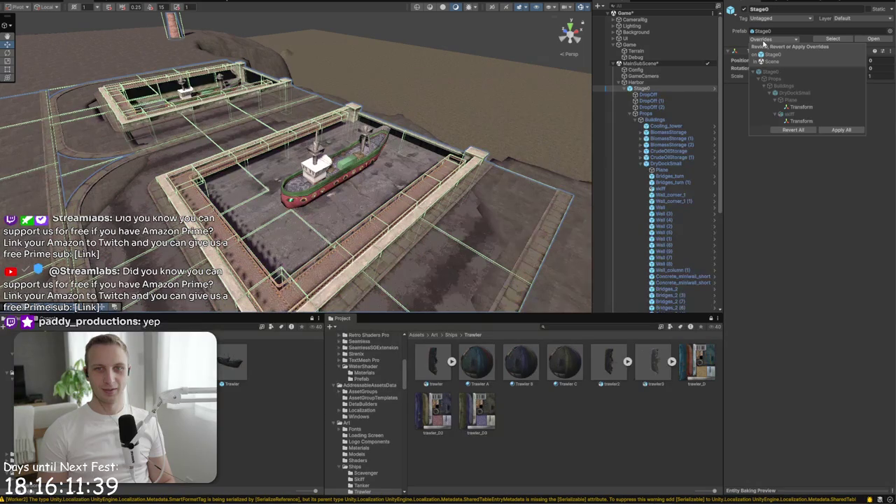
click(832, 132)
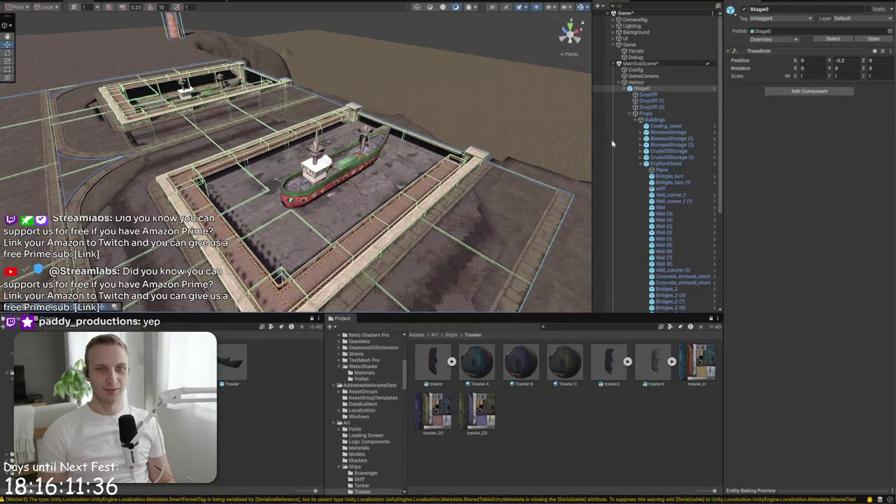
click(677, 162)
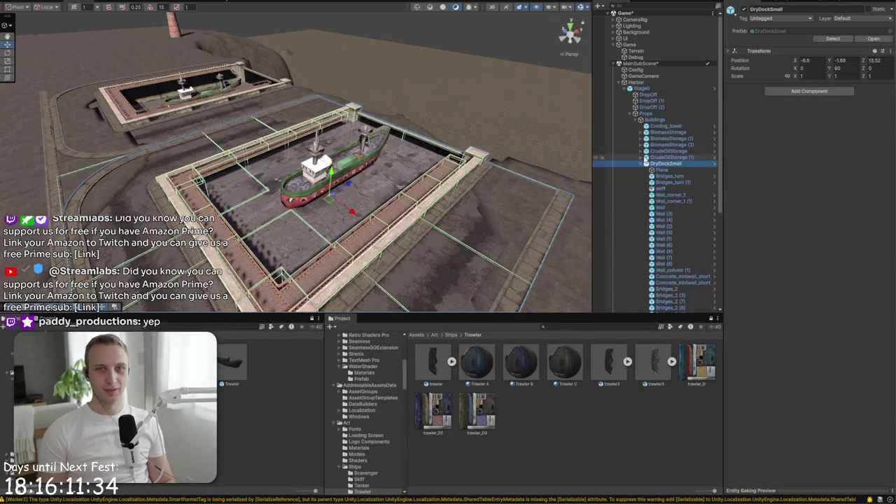
click(833, 38)
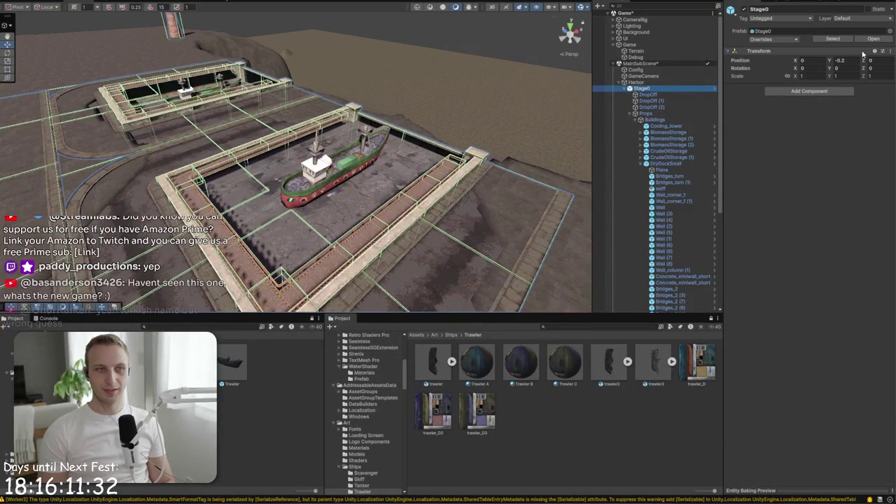
click(662, 170)
ctrl+click(661, 189)
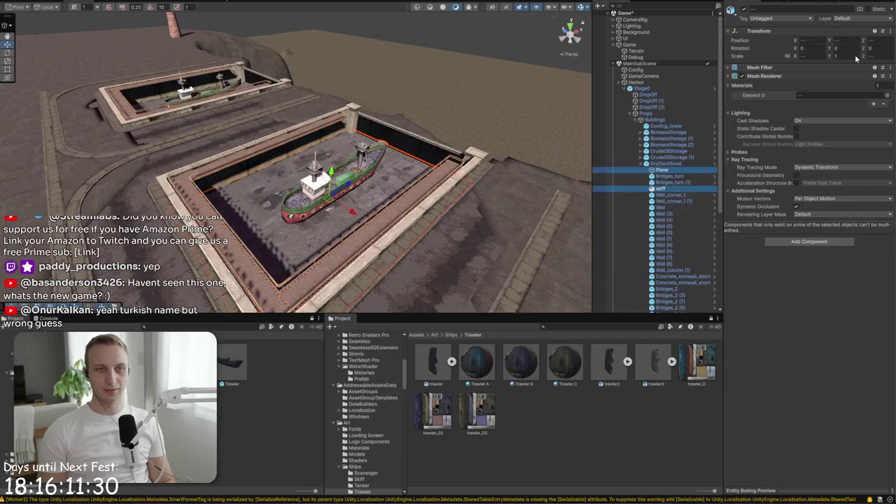
double_click(667, 163)
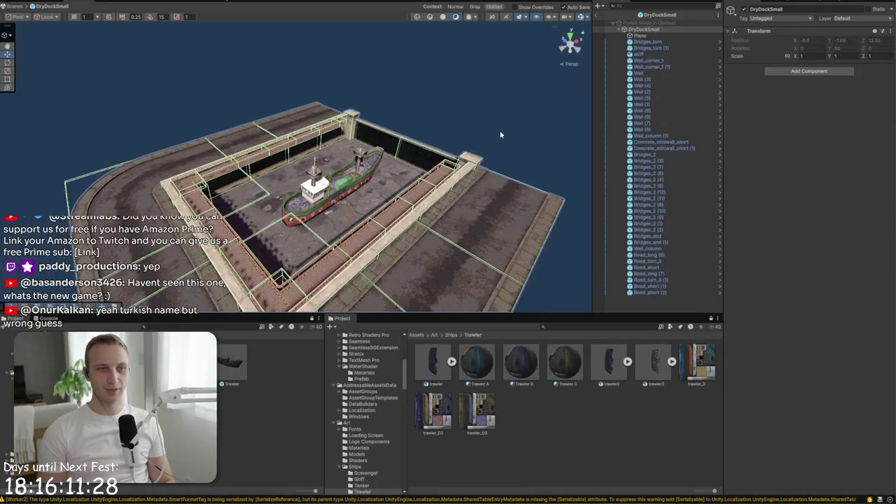
Raise the Plane and skiff slightly inside the DryDockSmall prefab and return to the Game scene
click(371, 205)
ctrl+click(341, 184)
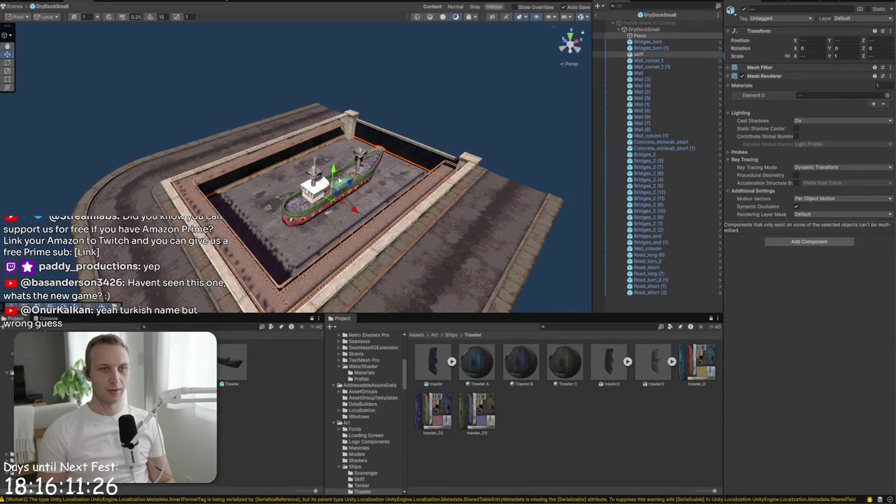
mouse_move(334, 171)
mouse_down()
mouse_move(337, 147)
mouse_move(331, 194)
mouse_move(331, 162)
mouse_up()
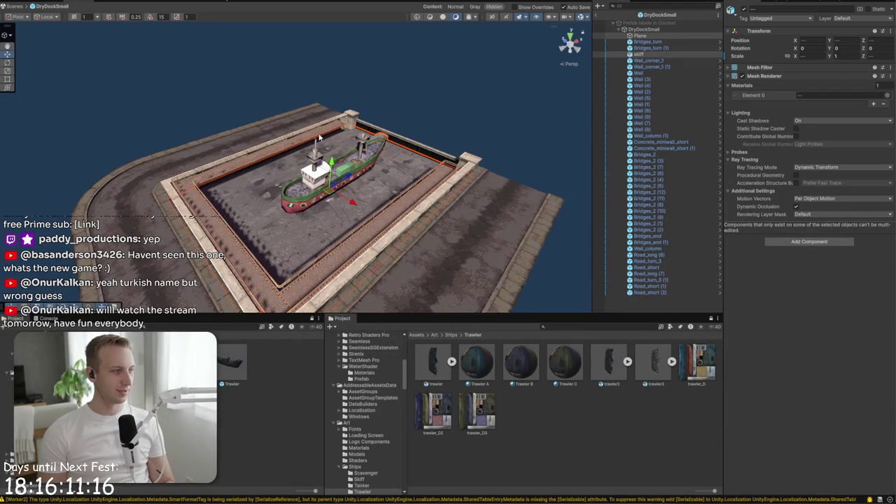
click(604, 20)
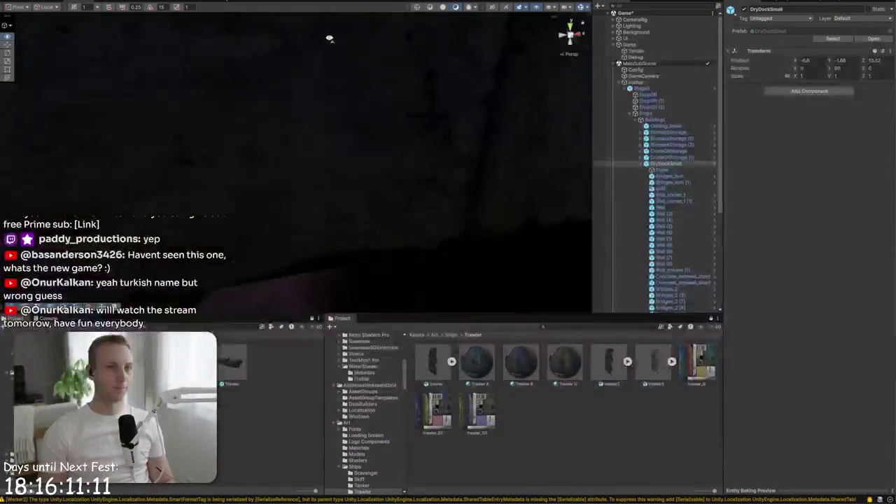
mouse_move(329, 32)
mouse_down()
mouse_move(278, 109)
mouse_move(542, 32)
mouse_move(326, 105)
mouse_move(382, 70)
mouse_move(488, 145)
mouse_up()
click(435, 105)
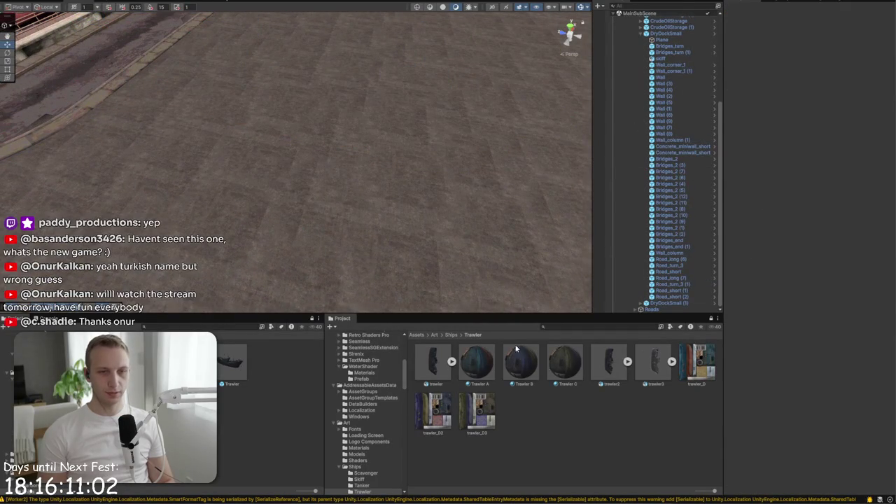
Import the scavenger2 model into the Scavenger folder with the ShipImporter preset applied
click(451, 336)
double_click(448, 371)
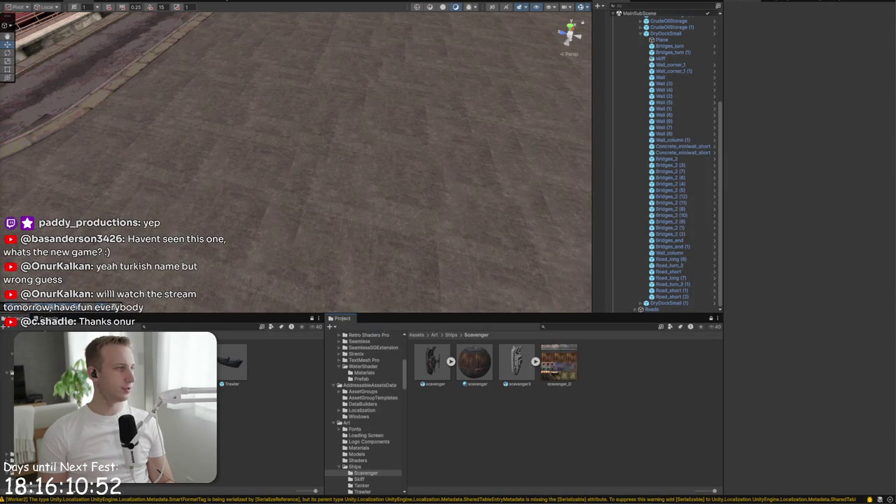
drag(703, 352, 586, 413)
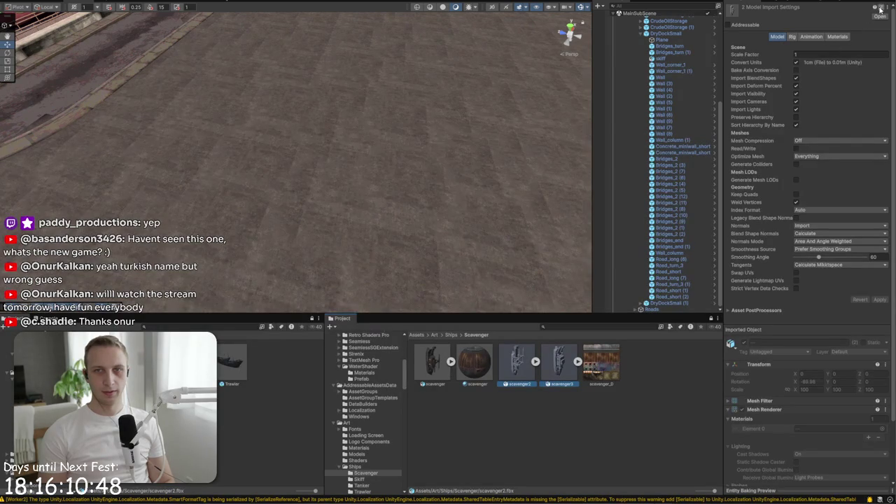
click(880, 7)
double_click(619, 70)
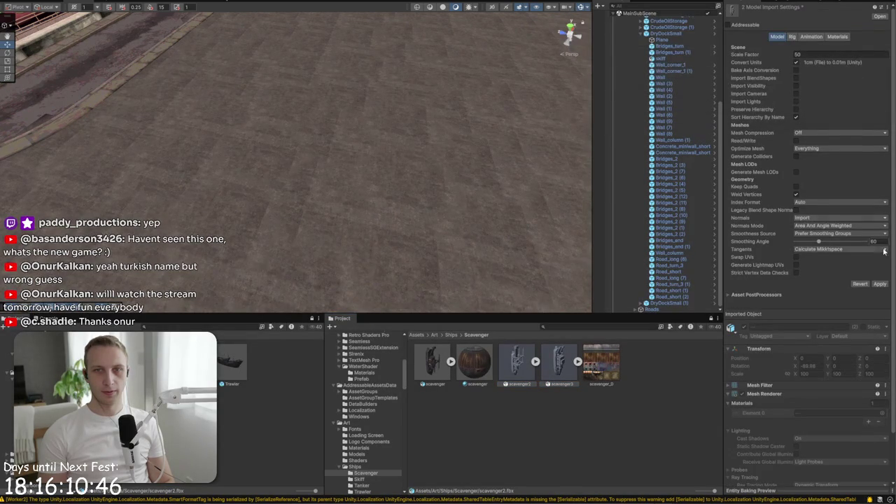
click(884, 285)
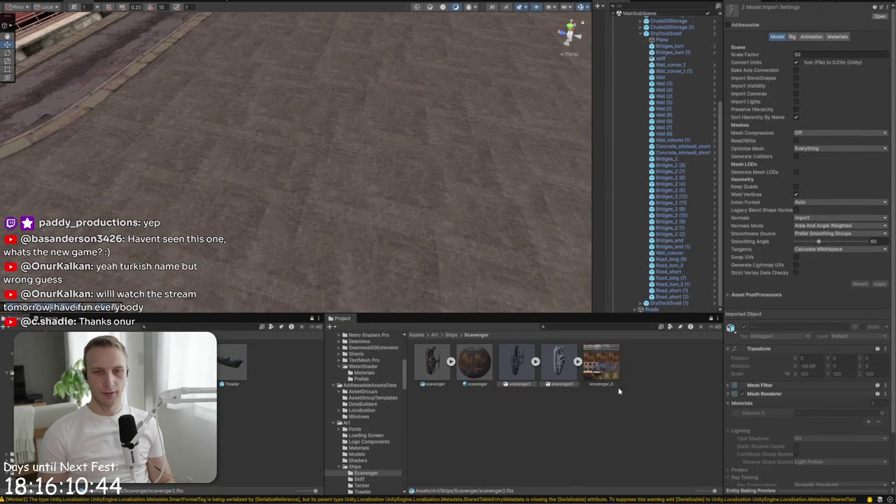
click(652, 375)
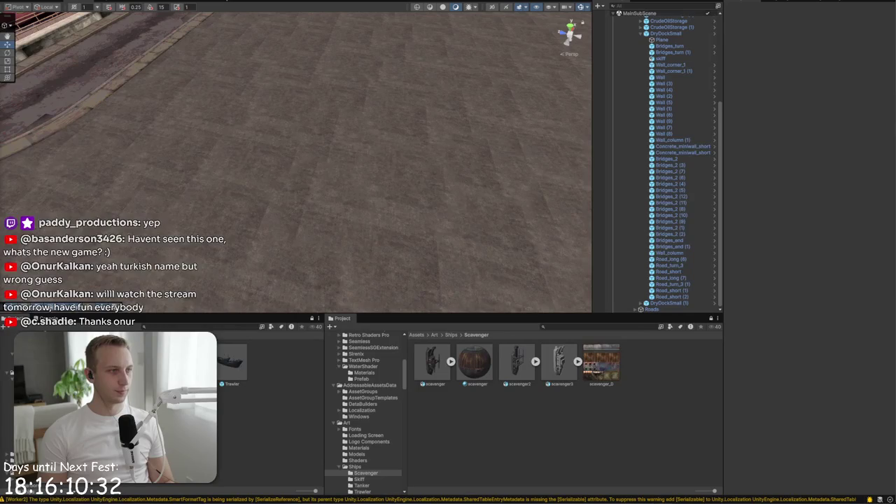
Choose the first folder under Ships in the file dialog to close it, then select the scavenger material
key(alt+Up)
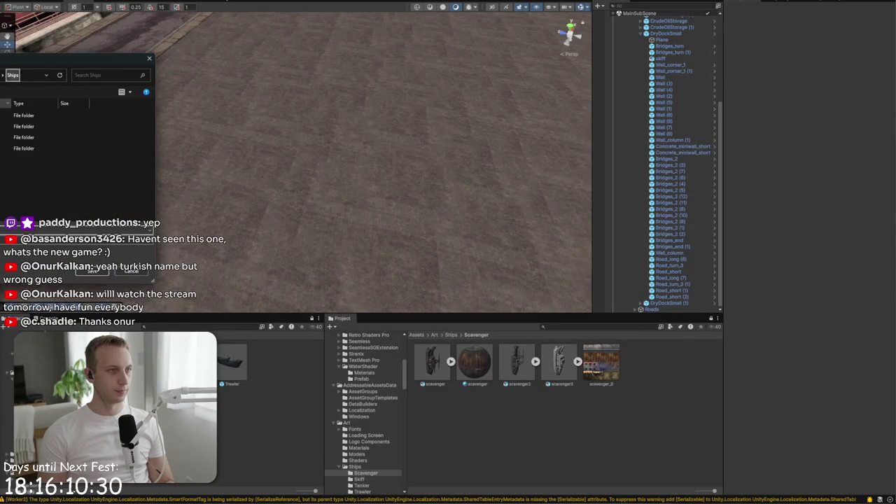
click(42, 138)
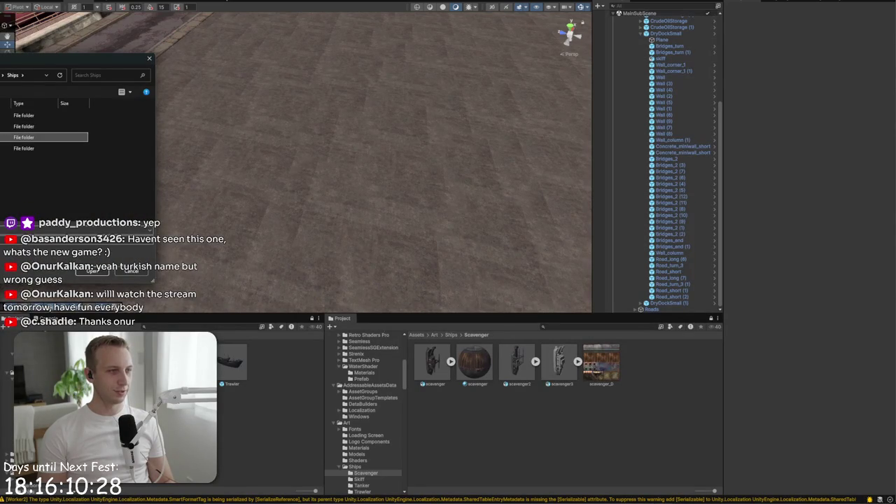
click(42, 115)
key(Return)
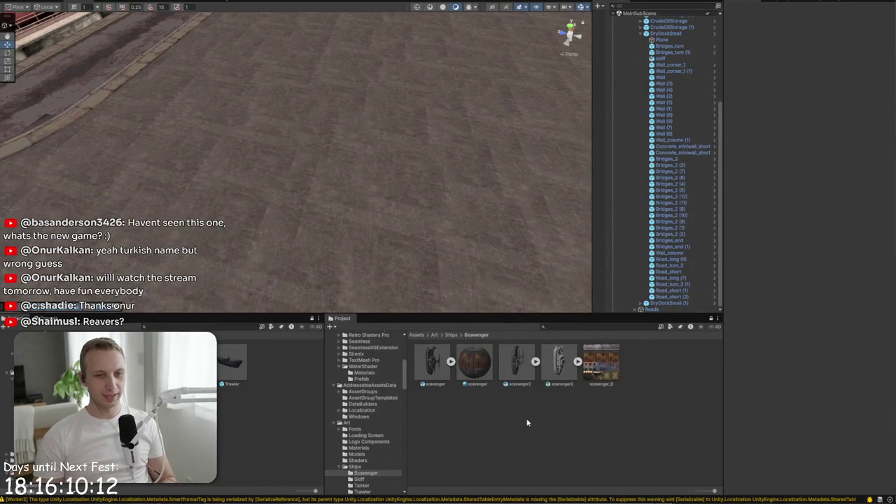
click(488, 379)
Rename the scavenger material to Scavenger A
right_click(488, 379)
click(518, 176)
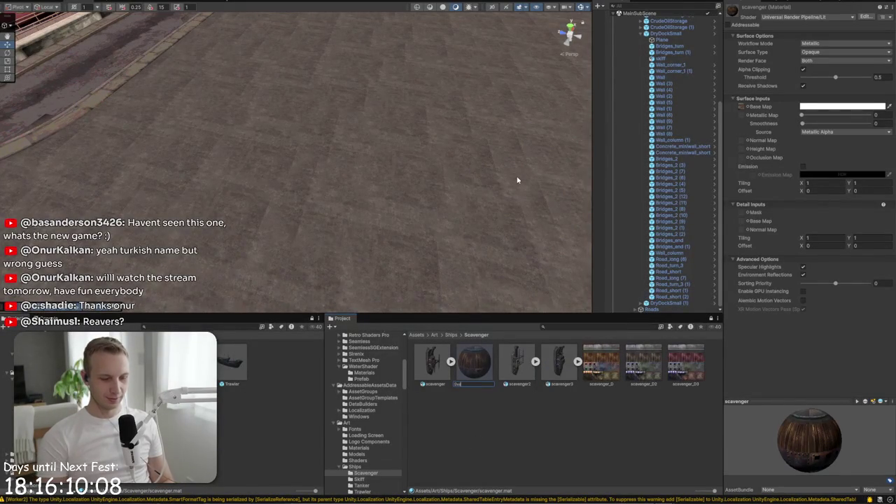
text(ven)
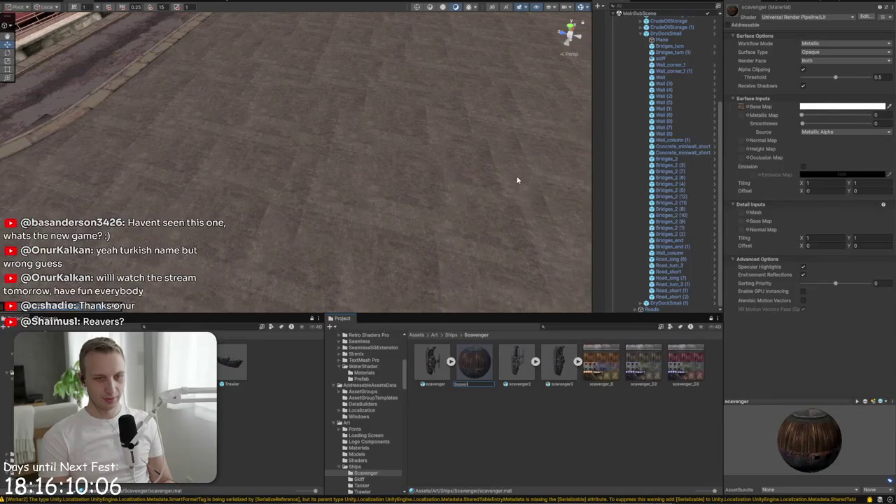
key(Return)
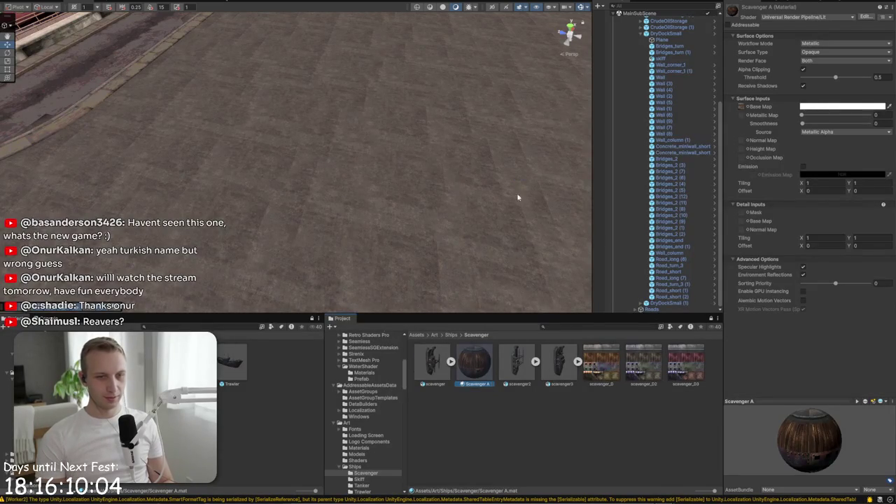
Duplicate Scavenger A and name the copy Scavenger B
key(ctrl+d)
right_click(517, 347)
click(554, 150)
text(Scavenger B)
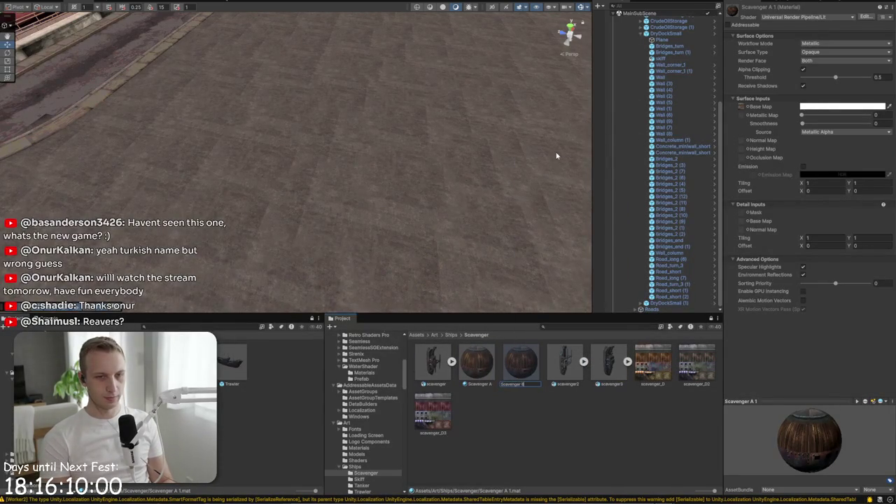
key(Return)
Make a third copy named Scavenger C, then select Scavenger B and the terrain
key(ctrl+d)
right_click(566, 361)
click(581, 150)
text(Scavenger)
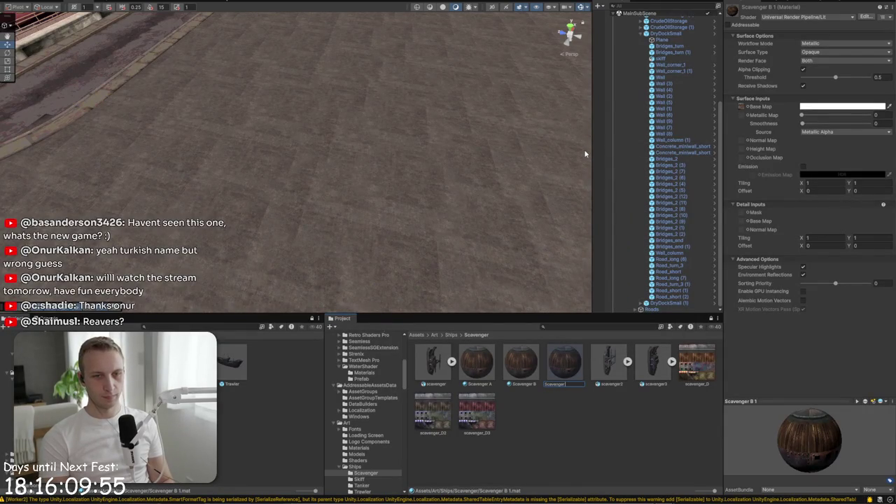
text(C)
key(Return)
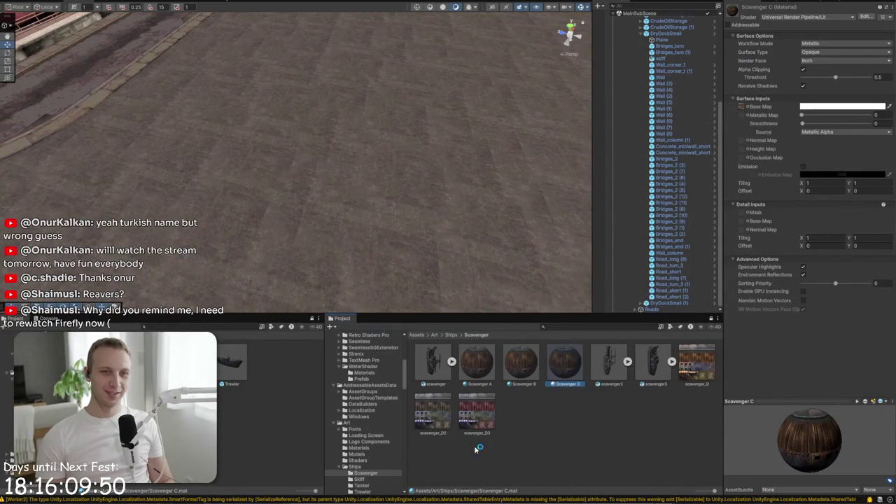
click(522, 362)
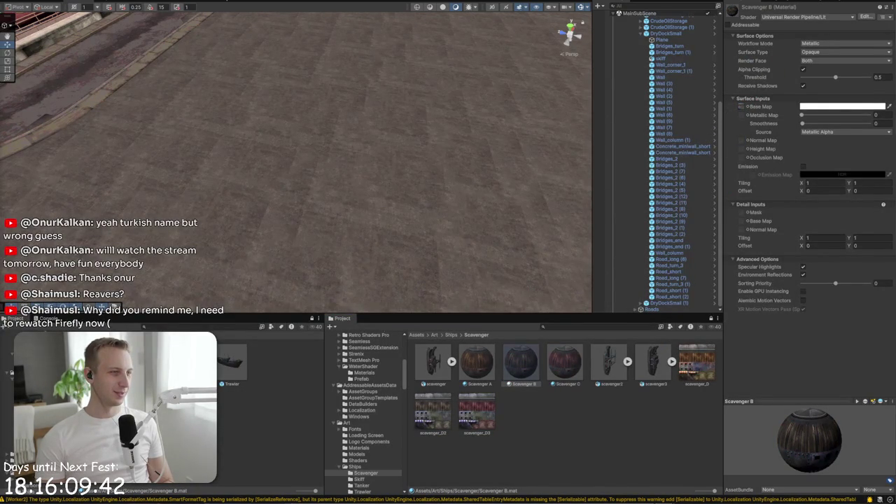
click(351, 179)
Drop the scavenger2 model into the harbor at scale 1 and view it from the side
key(f)
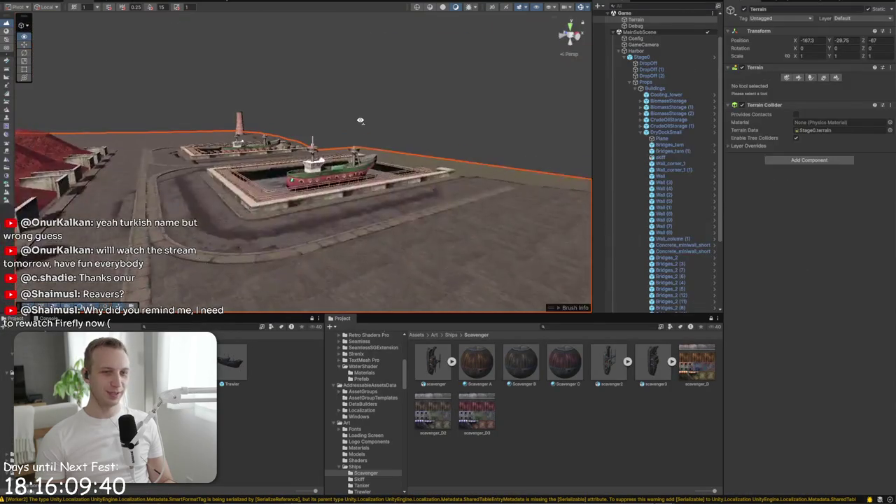
scroll(525, 201, up, 3)
click(604, 363)
drag(604, 363, 406, 203)
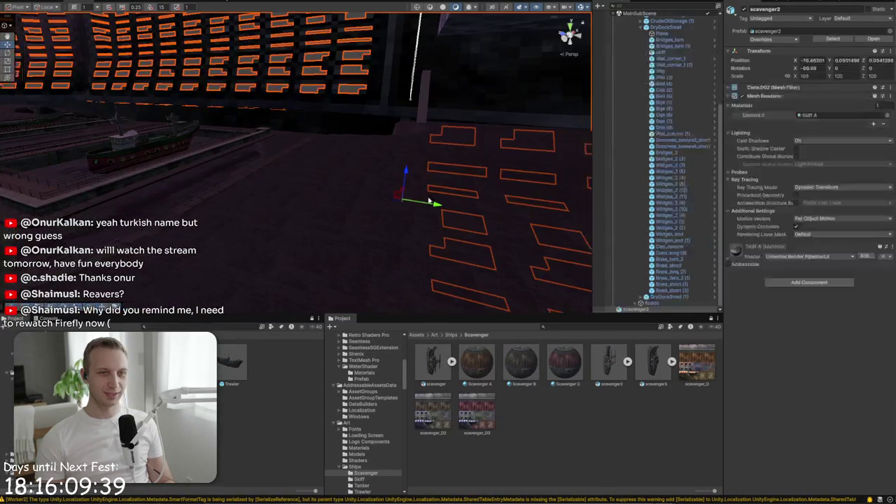
double_click(803, 76)
text(1)
key(Return)
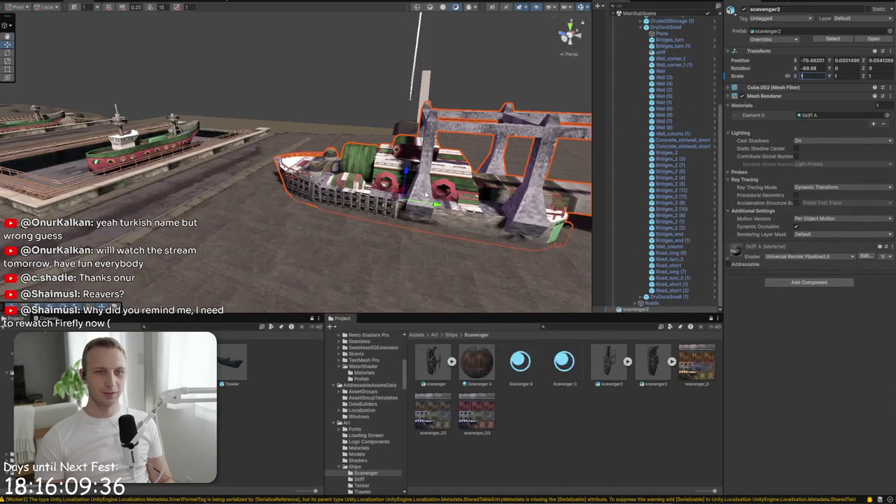
scroll(479, 214, down, 2)
scroll(479, 213, up, 5)
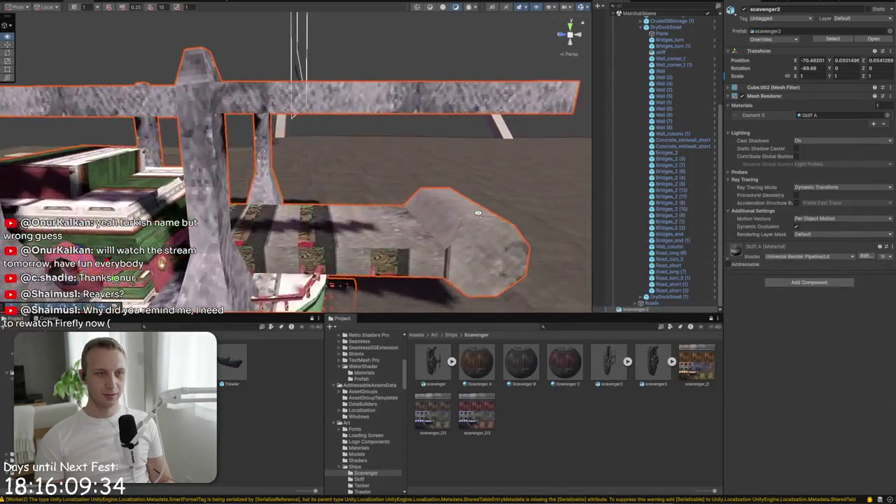
mouse_move(458, 226)
mouse_down()
mouse_move(444, 244)
mouse_move(385, 226)
mouse_move(581, 208)
mouse_up()
Try the Scavenger A, B and C materials on the ship in turn
drag(477, 361, 344, 242)
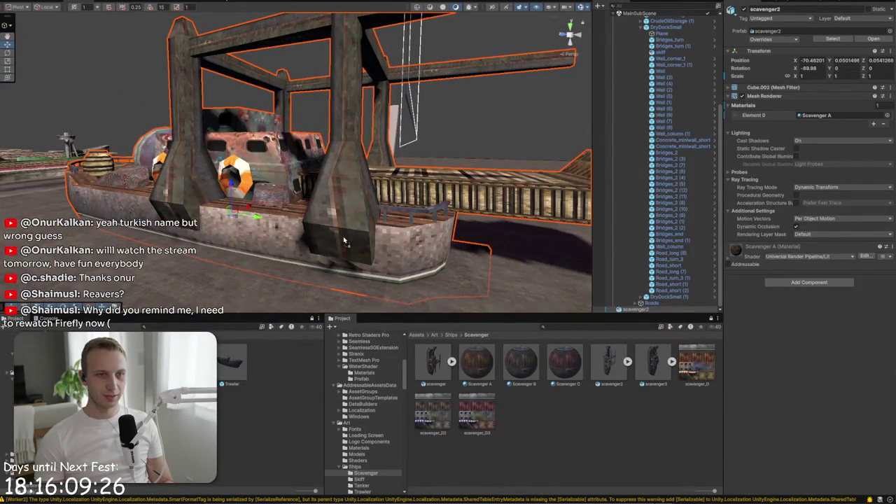
drag(516, 358, 382, 257)
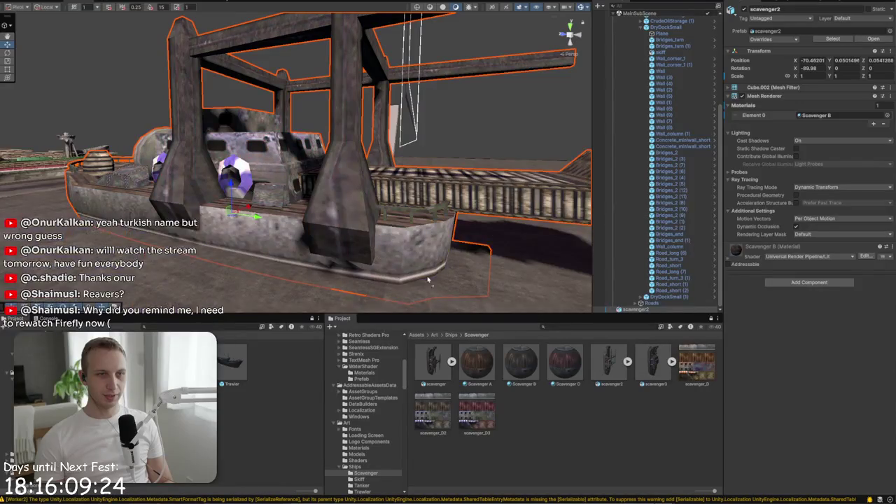
mouse_move(564, 360)
mouse_down()
mouse_move(389, 246)
mouse_move(488, 302)
mouse_up()
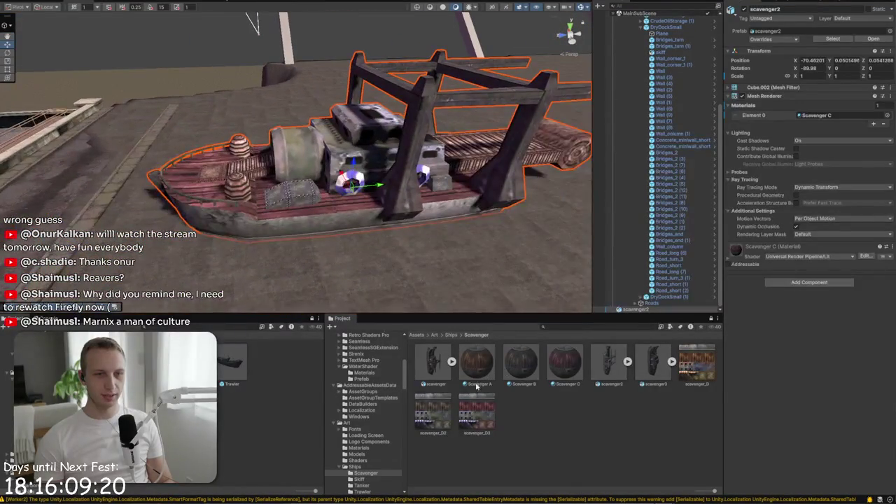
Set the scavenger_D, D2 and D3 textures to Point filtering with Compression None and apply
click(477, 413)
ctrl+click(423, 414)
click(840, 156)
click(816, 164)
click(809, 102)
click(816, 110)
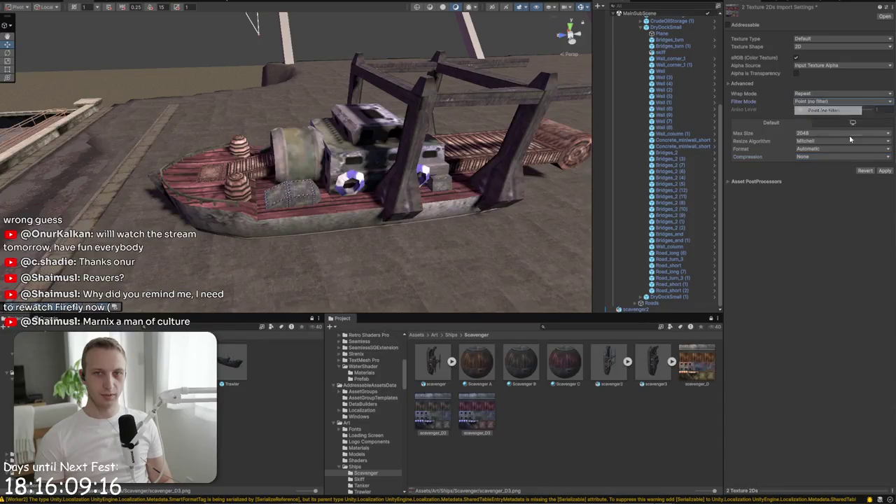
click(886, 171)
click(709, 367)
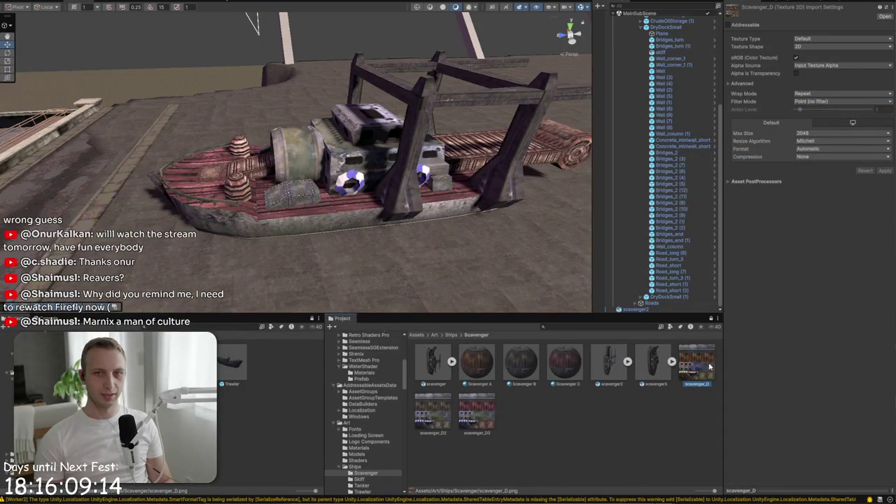
click(567, 416)
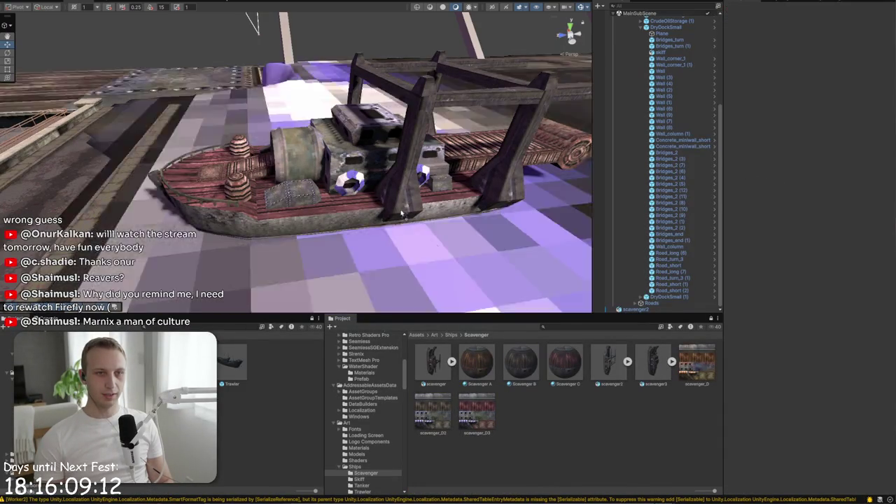
Reapply Scavenger A to the ship, inspect it, then delete the scavenger2 test ship
drag(472, 365, 351, 184)
drag(442, 213, 535, 229)
click(539, 229)
drag(359, 220, 344, 232)
scroll(645, 308, down, 5)
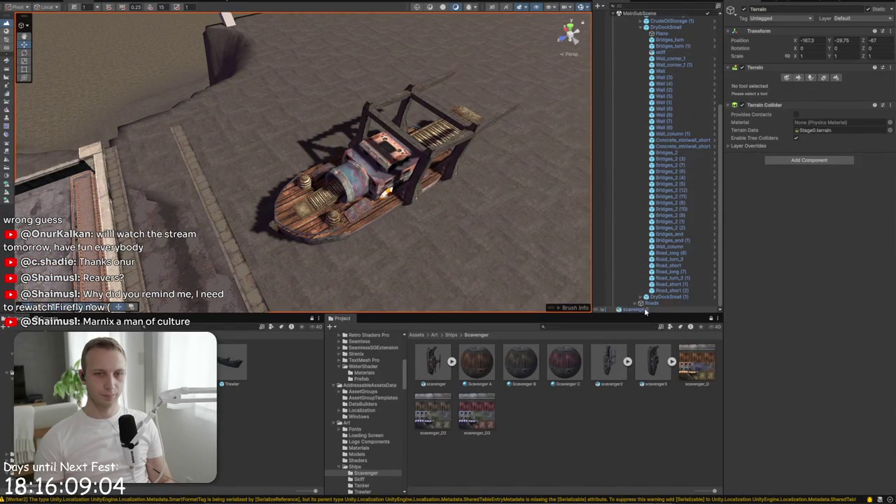
double_click(645, 310)
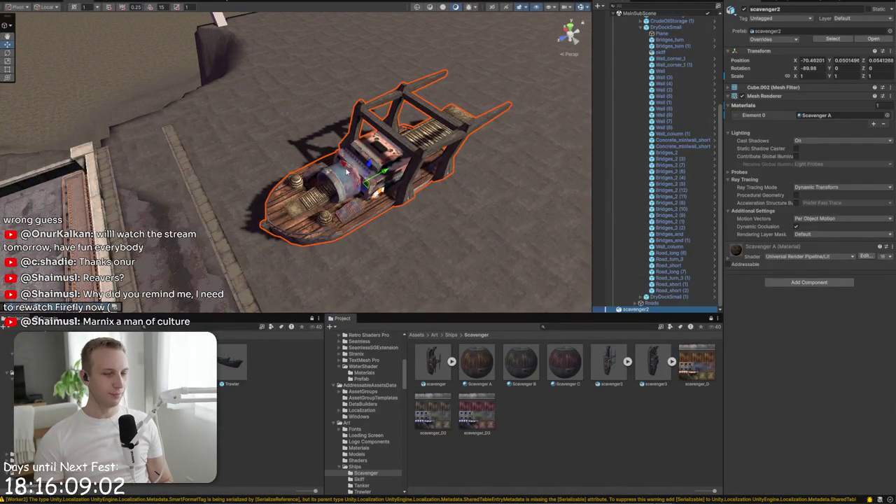
key(Delete)
Collapse the Stage0 and Harbor branches in the Hierarchy and reposition the view
scroll(637, 153, up, 5)
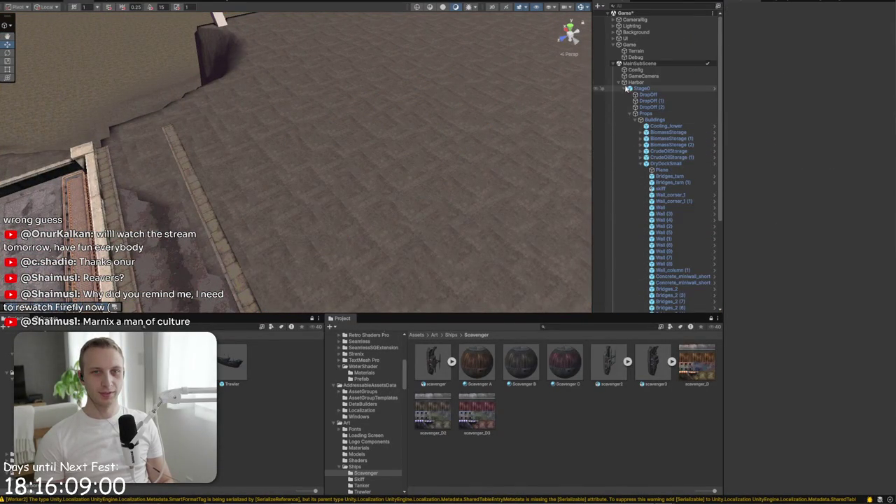
click(630, 89)
click(624, 82)
mouse_move(411, 154)
mouse_down()
mouse_move(480, 135)
mouse_move(383, 130)
mouse_move(493, 343)
mouse_up()
Create a new folder named Neutral inside Ships
click(449, 335)
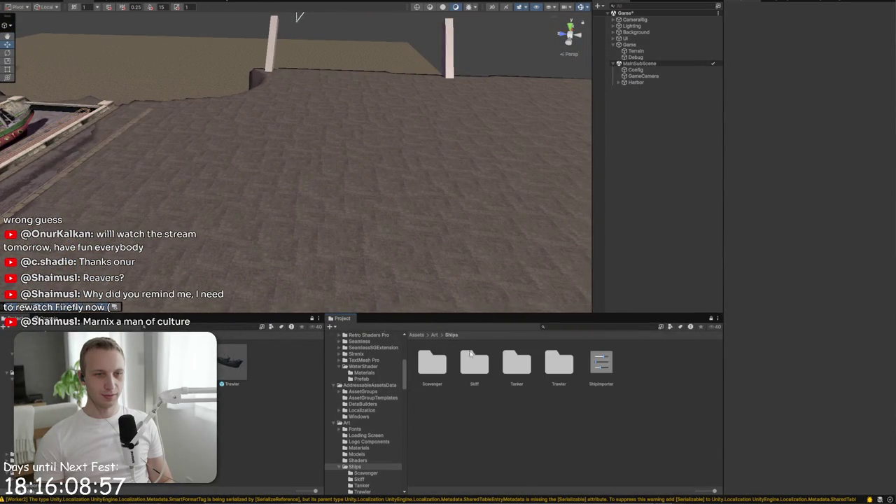
right_click(564, 399)
mouse_move(602, 158)
click(721, 160)
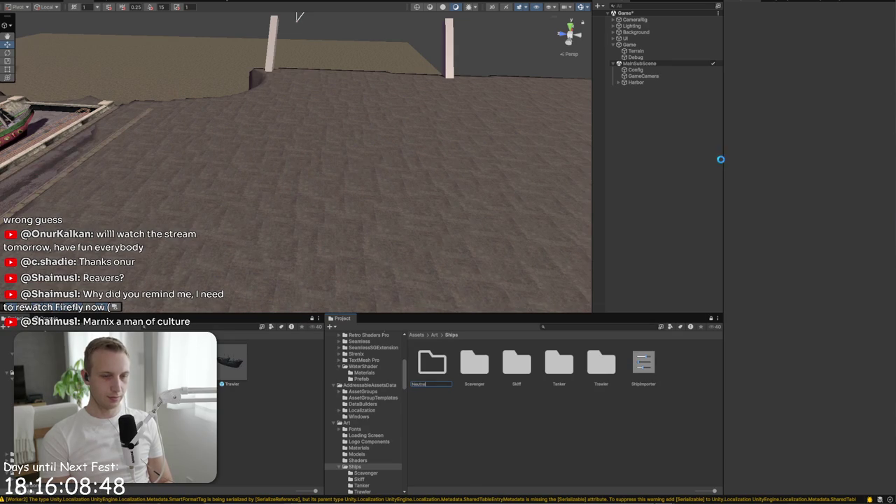
key(Return)
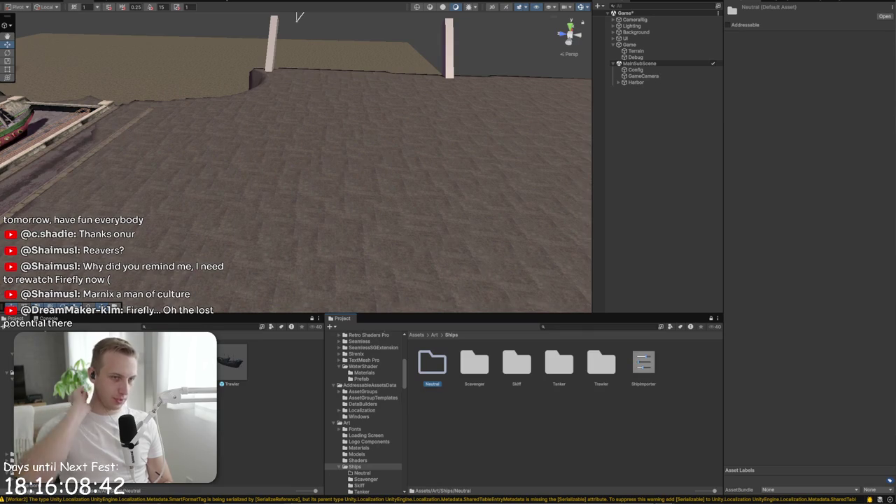
Rename the Neutral folder to Civilian and open it
right_click(423, 364)
click(460, 164)
text(Ch)
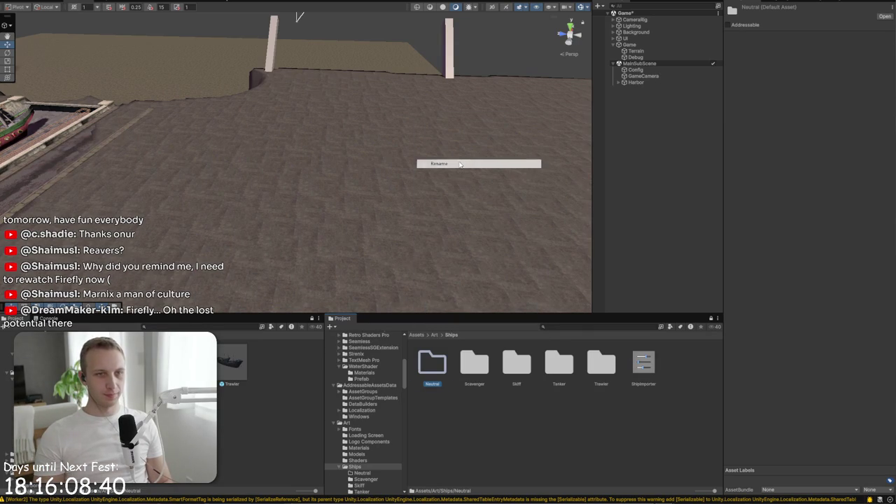
text(Civilian)
key(Return)
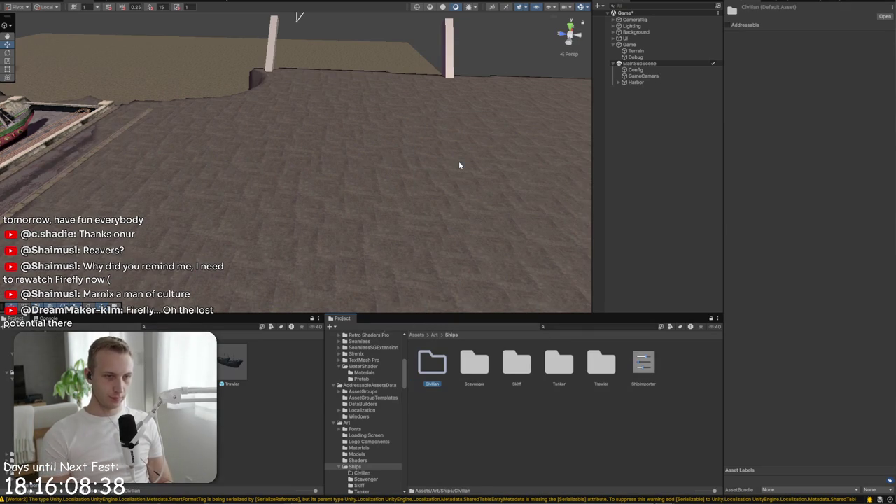
double_click(426, 366)
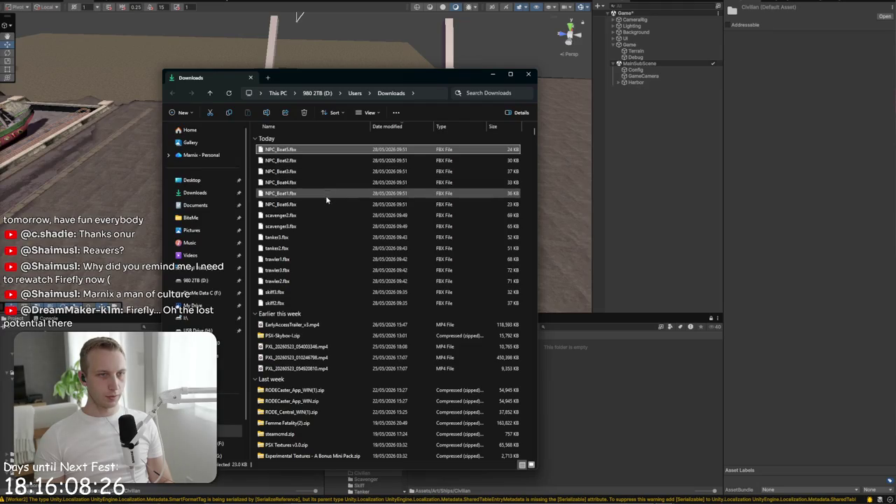
Select NPC_Boat1 through NPC_Boat6 .fbx in the Downloads folder
shift+click(322, 204)
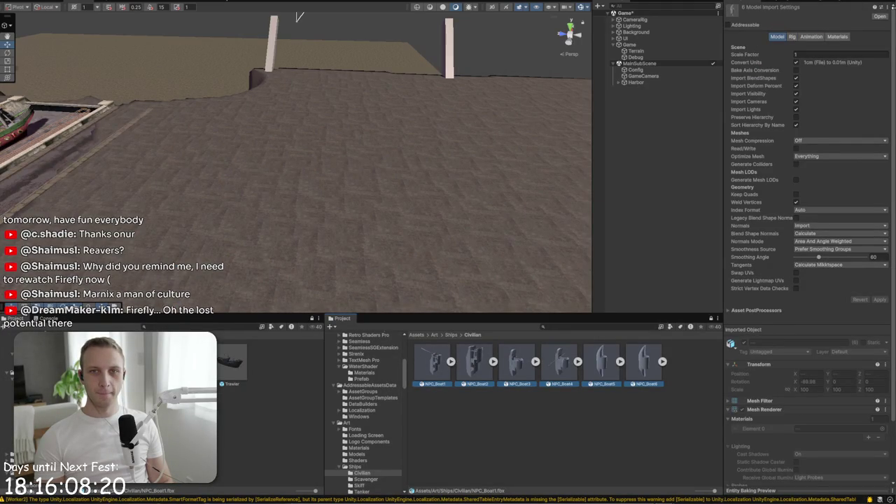
Apply the ShipImporter preset to the imported NPC boat models
click(886, 10)
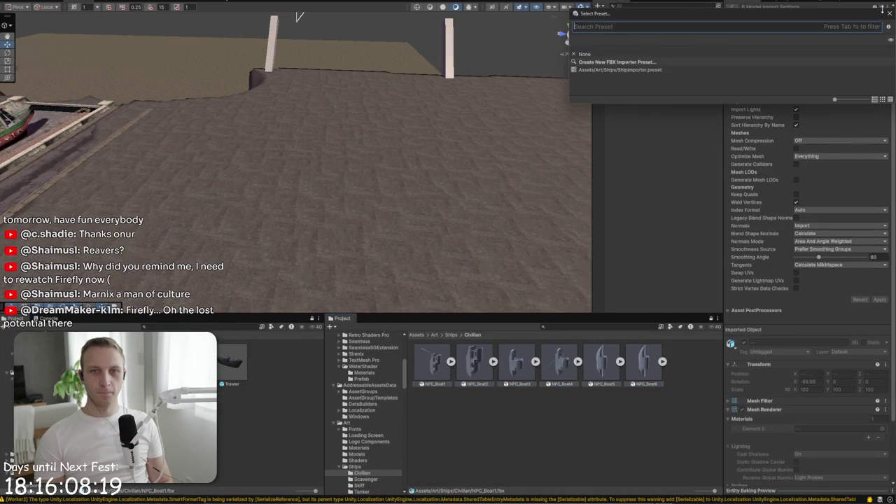
double_click(675, 70)
click(884, 286)
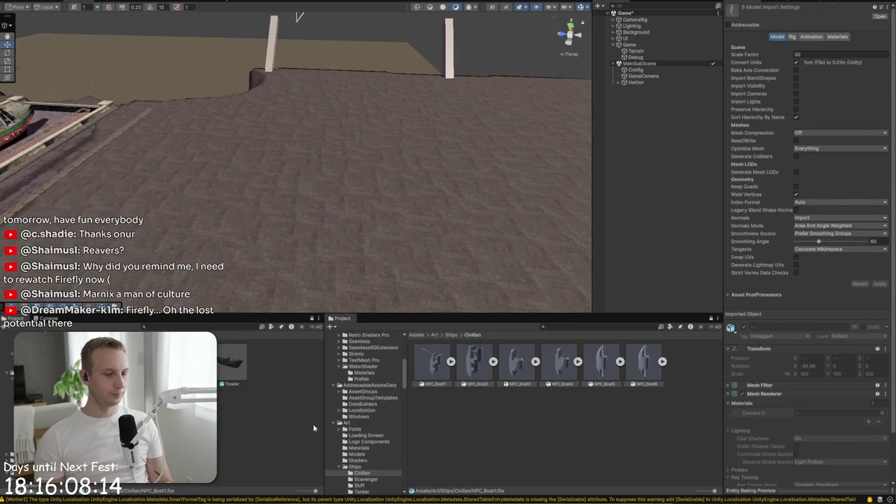
Create a new material named Civilian A in the Civilian folder
click(434, 452)
right_click(464, 418)
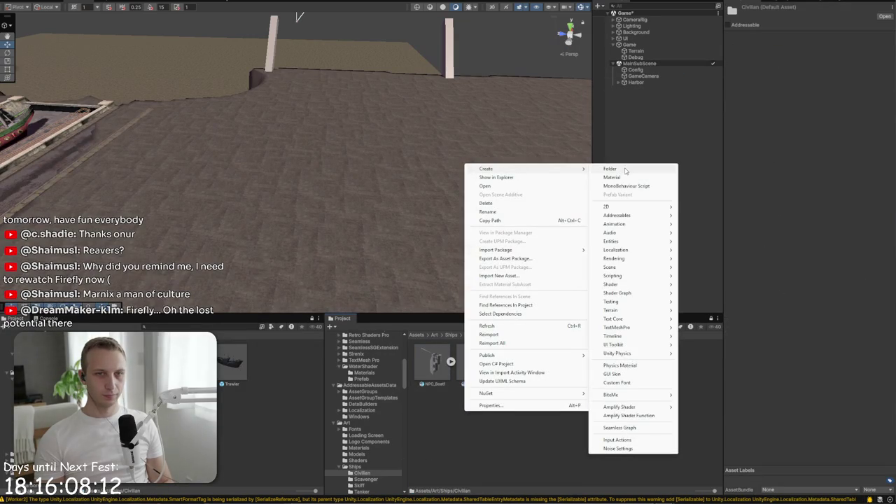
click(627, 178)
text(Civili)
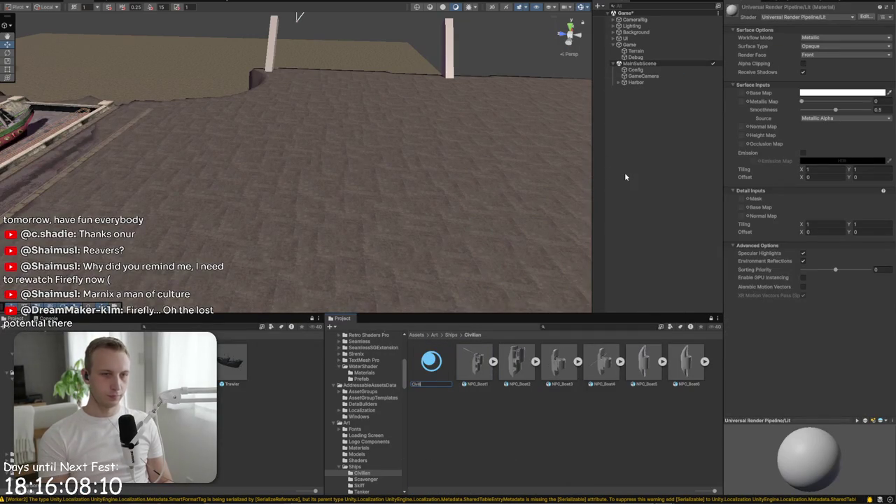
text(an A)
key(Return)
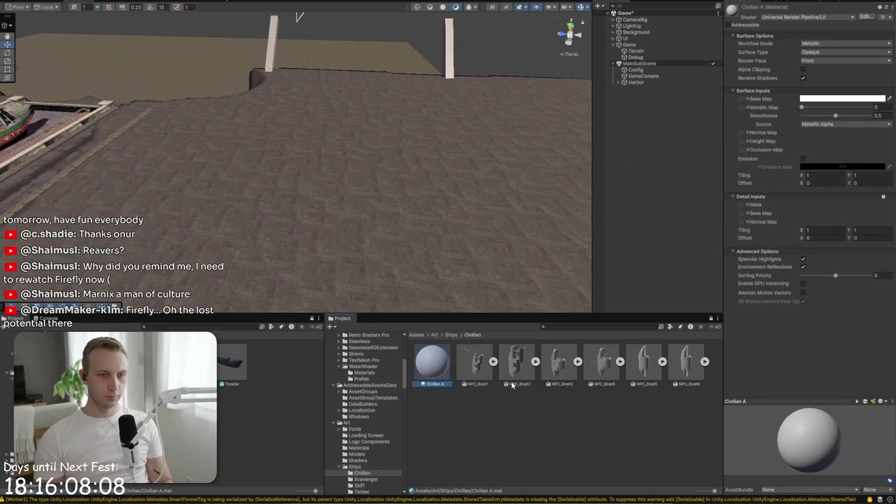
Duplicate Civilian A as Civilian B and confirm the save prompt
key(ctrl+d)
right_click(464, 378)
click(517, 176)
text(Civilian B)
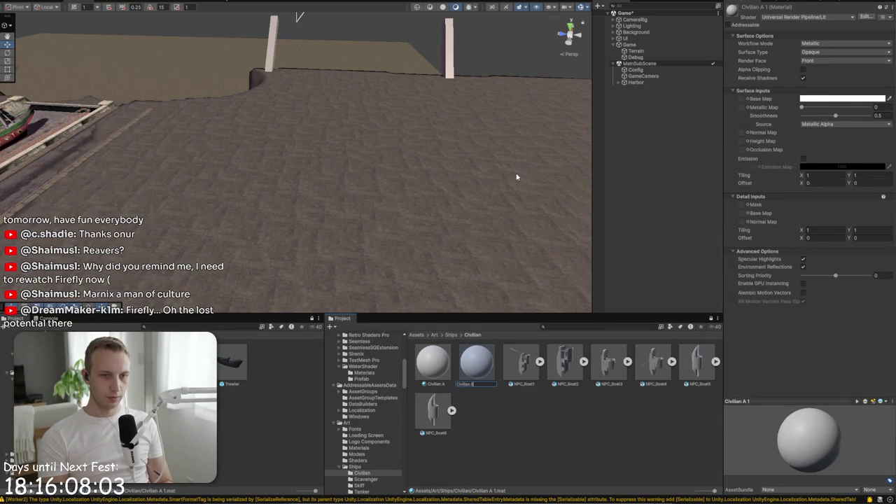
key(Return)
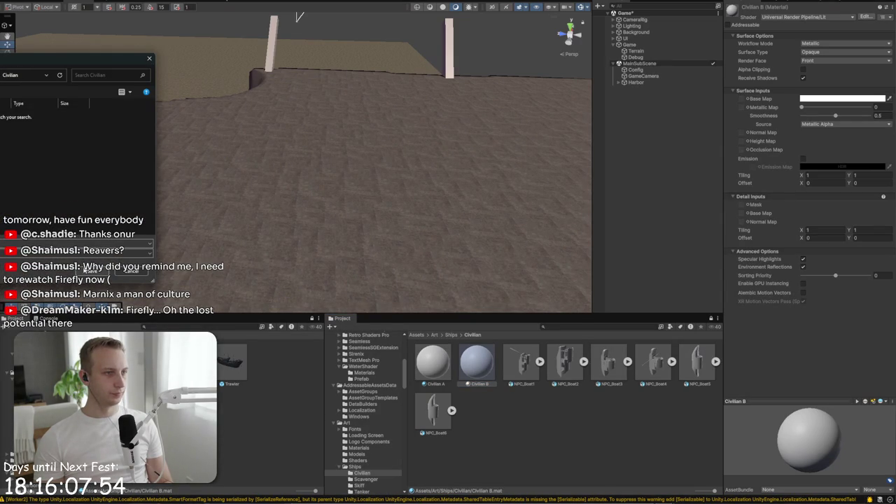
click(86, 272)
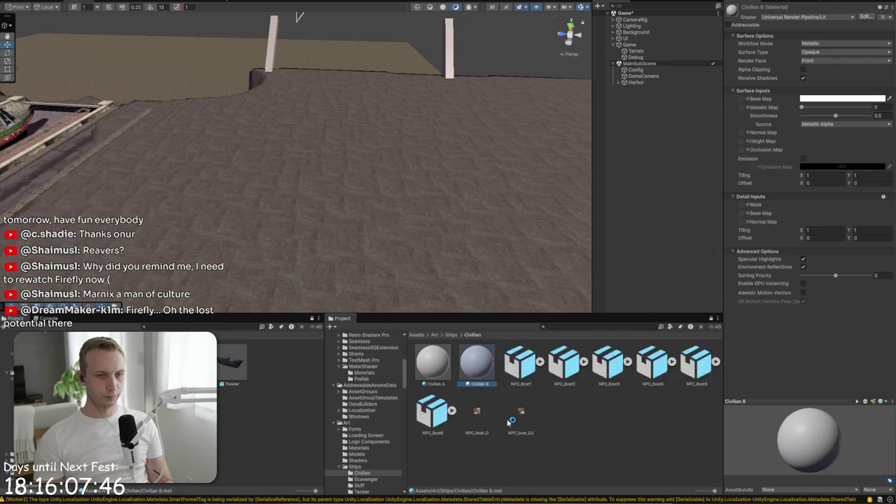
Texture Civilian A with NPC_boat_D and Civilian B with an NPC boat texture, both at smoothness 0
click(510, 418)
click(441, 367)
drag(468, 419, 743, 100)
drag(835, 115, 803, 115)
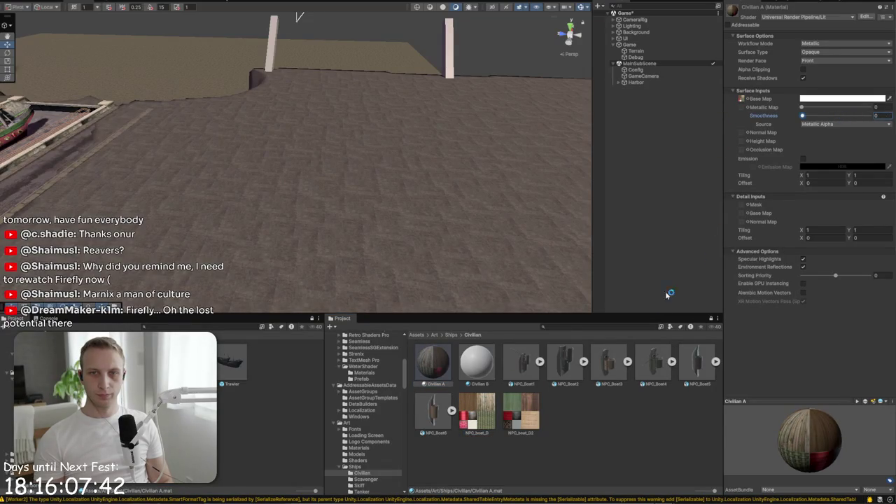
key(Right)
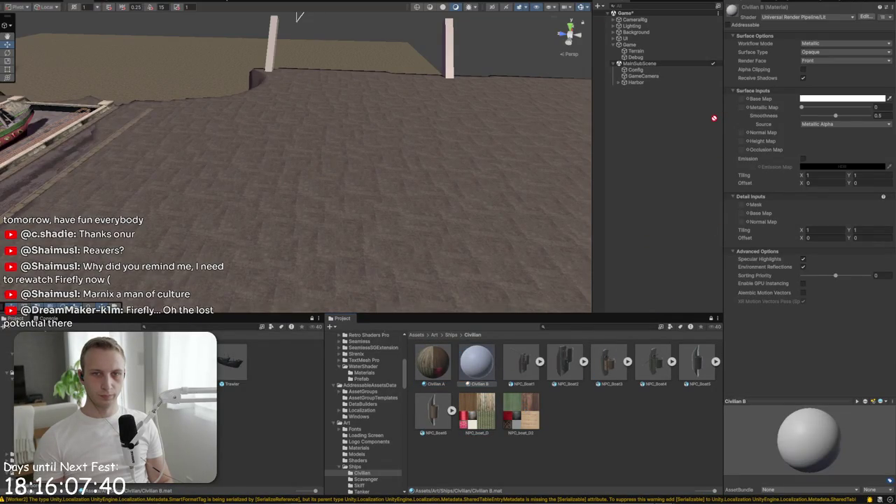
drag(743, 102, 742, 100)
drag(764, 115, 722, 110)
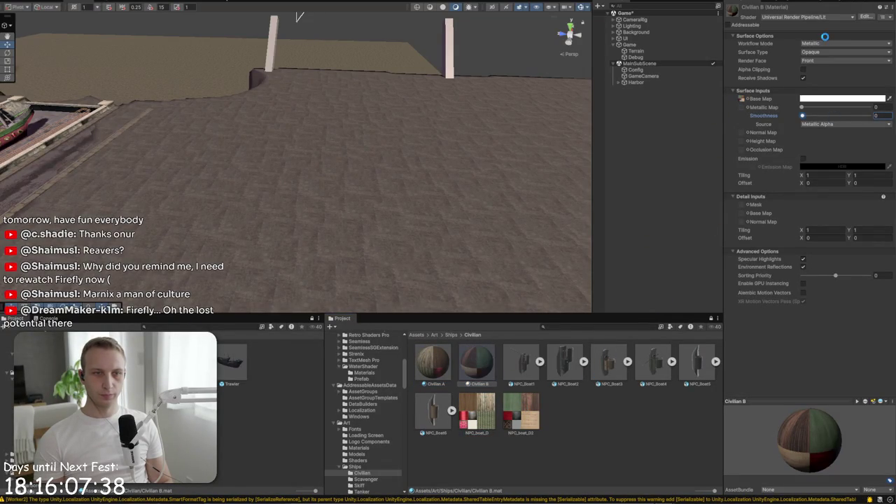
Select both Civilian materials, then drag NPC_Boat1 into the scene
click(433, 363)
ctrl+click(466, 367)
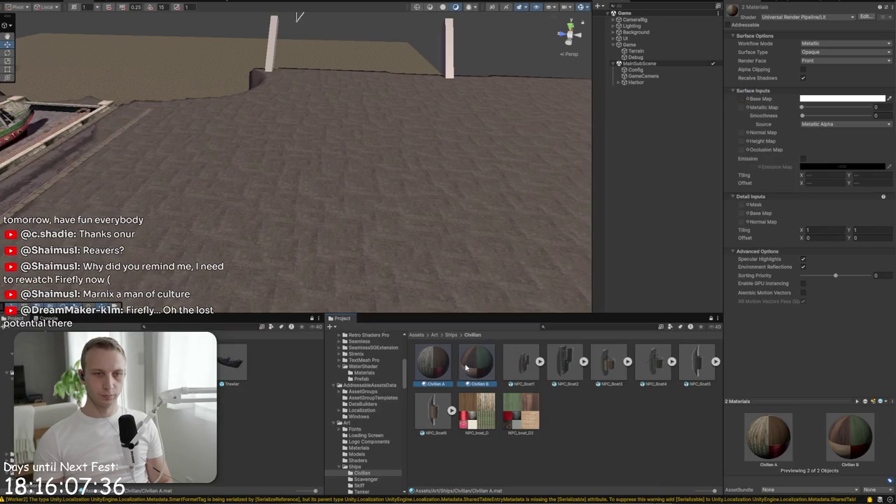
scroll(338, 147, up, 2)
drag(522, 362, 412, 172)
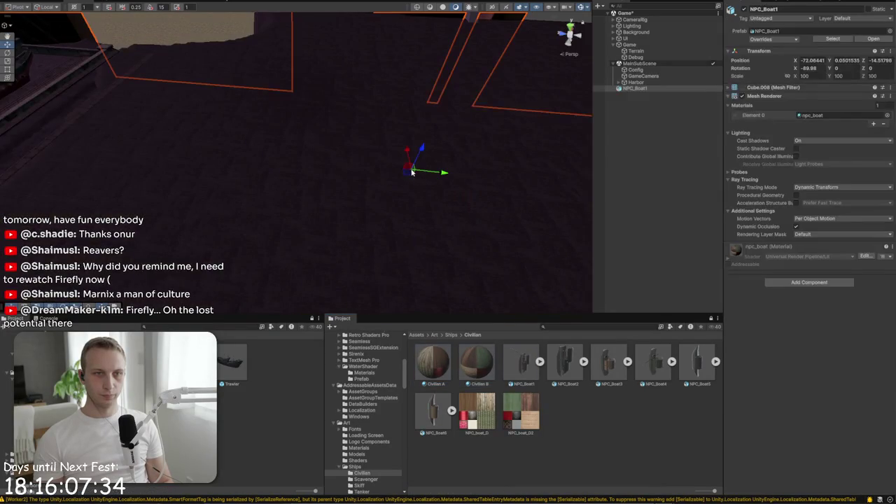
Set NPC_Boat1 to scale 1 and raise it above the ground
text(1)
key(Return)
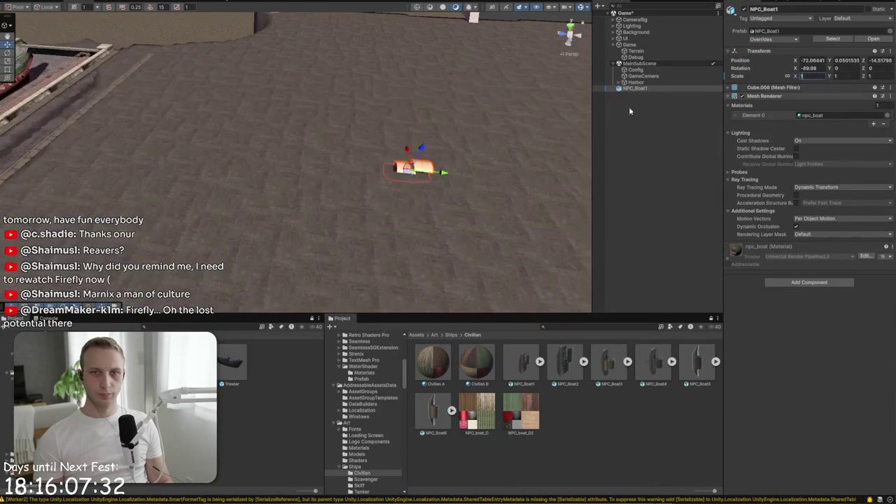
scroll(291, 125, up, 5)
mouse_move(234, 119)
mouse_down()
mouse_move(224, 79)
mouse_move(308, 87)
mouse_move(340, 19)
mouse_move(421, 210)
mouse_up()
Add NPC_Boat2–5 to the scene and set NPC_Boat2–6 to scale 1
drag(566, 361, 457, 268)
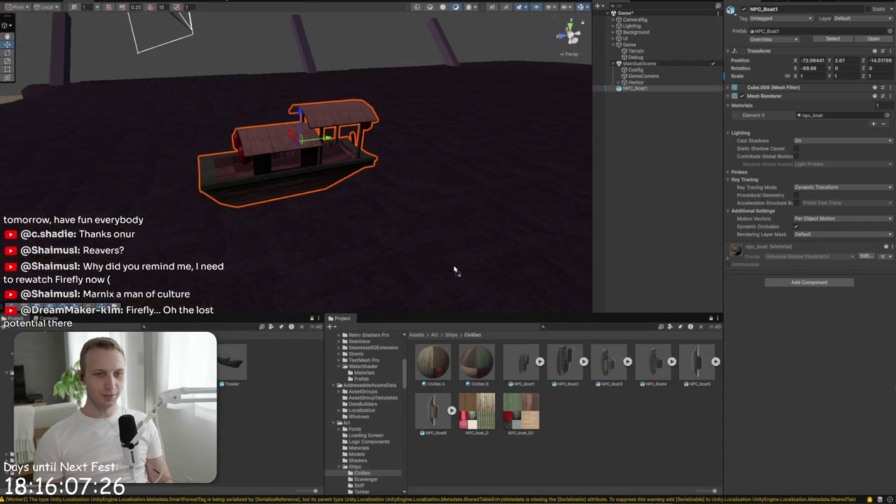
drag(626, 365, 482, 214)
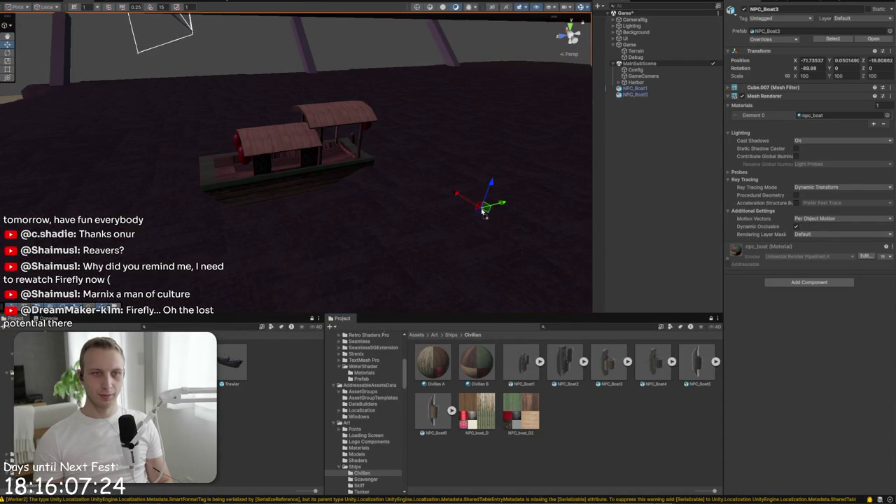
mouse_move(655, 361)
mouse_down()
mouse_move(516, 270)
mouse_move(522, 264)
mouse_up()
drag(701, 361, 410, 273)
key(ctrl+d)
shift+click(636, 95)
click(809, 76)
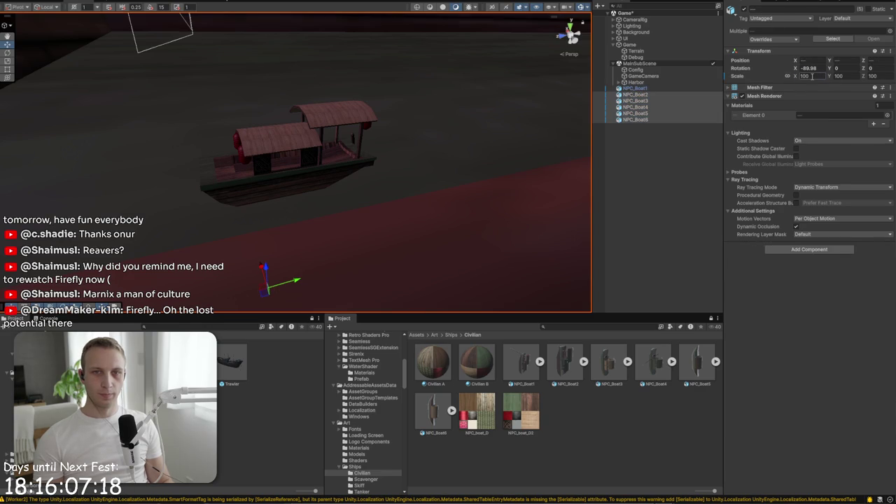
text(1)
key(Return)
Reposition NPC_Boat5 down-left and NPC_Boat2 further up the dock
click(410, 175)
drag(414, 184, 334, 233)
click(466, 176)
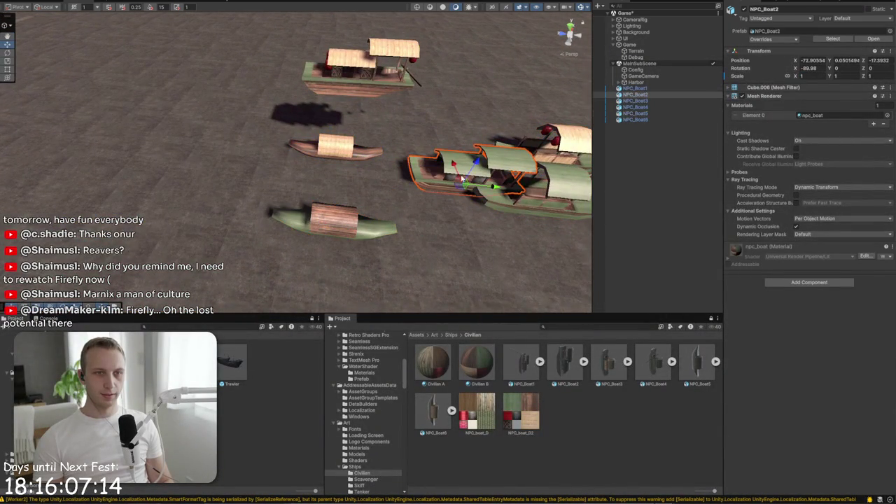
drag(457, 185, 482, 118)
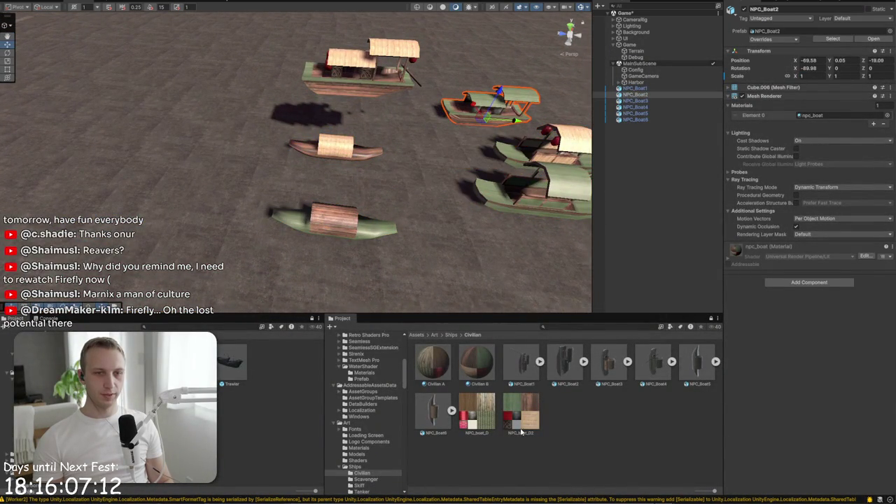
Set the NPC_boat_D and NPC_boat_D2 textures to Point filtering with Compression None and apply
click(529, 433)
ctrl+click(477, 413)
click(840, 157)
click(828, 167)
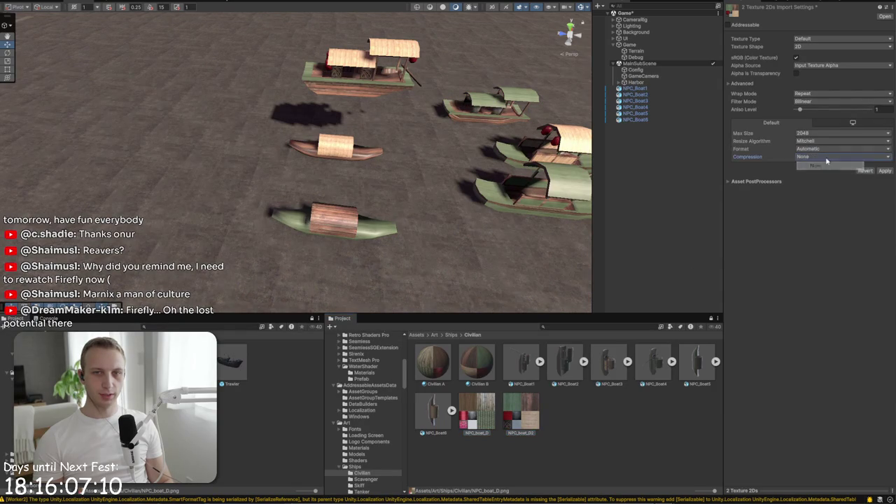
click(812, 102)
click(815, 116)
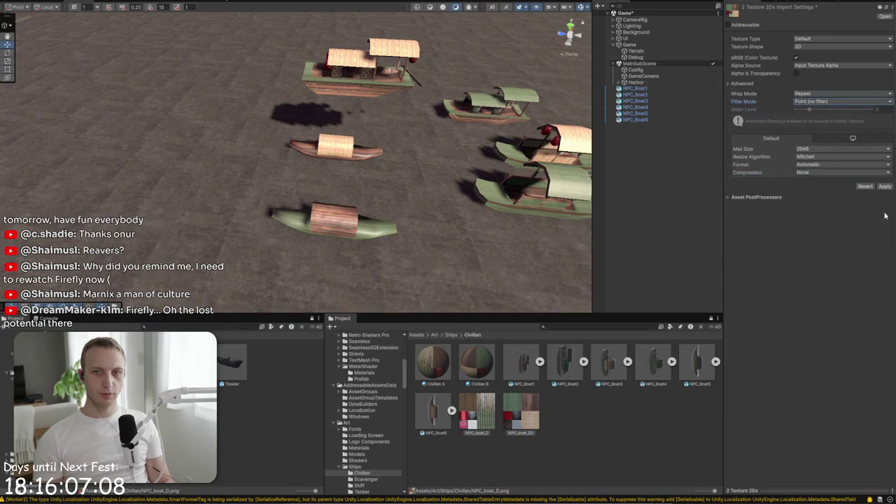
click(886, 187)
Orbit in toward the boats and try rotating NPC_Boat1, then undo the rotation
scroll(466, 190, up, 10)
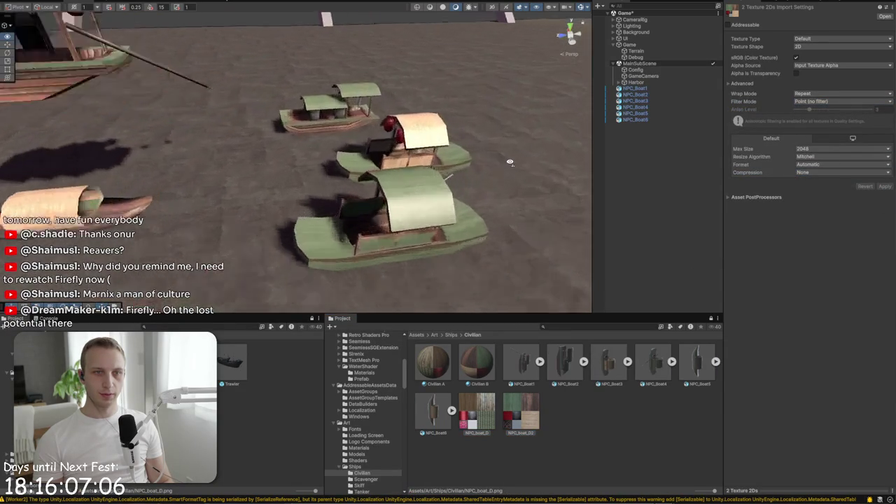
scroll(509, 162, down, 10)
mouse_move(509, 163)
mouse_down()
mouse_move(659, 169)
mouse_move(657, 161)
mouse_move(462, 154)
mouse_move(488, 124)
mouse_move(497, 139)
mouse_up()
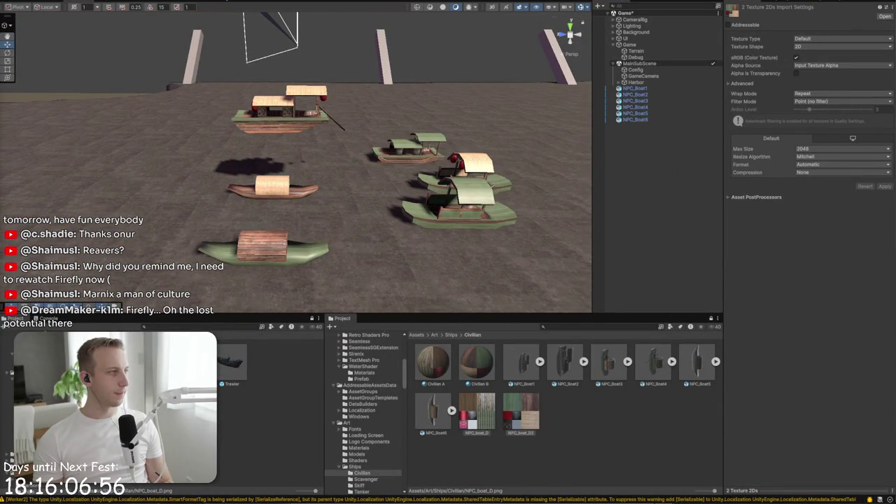
mouse_move(377, 54)
mouse_down()
mouse_move(541, 59)
mouse_move(316, 133)
mouse_up()
click(245, 137)
drag(245, 137, 539, 127)
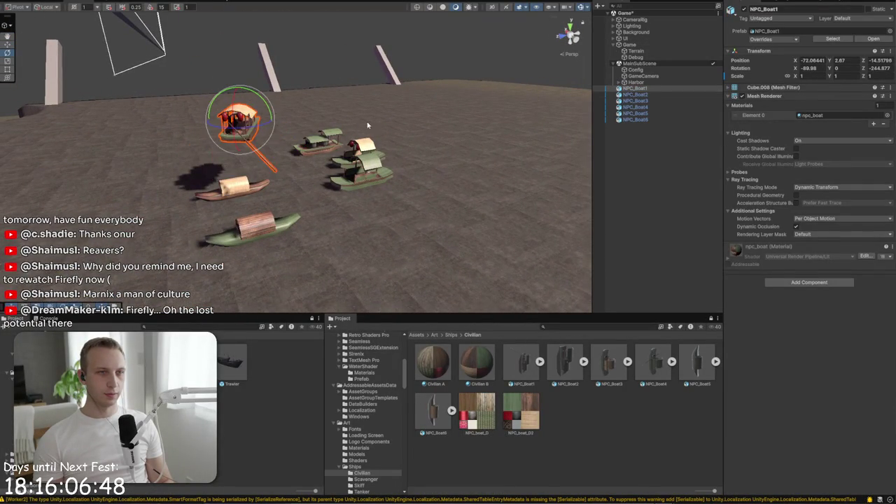
key(ctrl+z)
Select all six NPC boats and delete them
click(636, 94)
click(636, 120)
shift+click(642, 89)
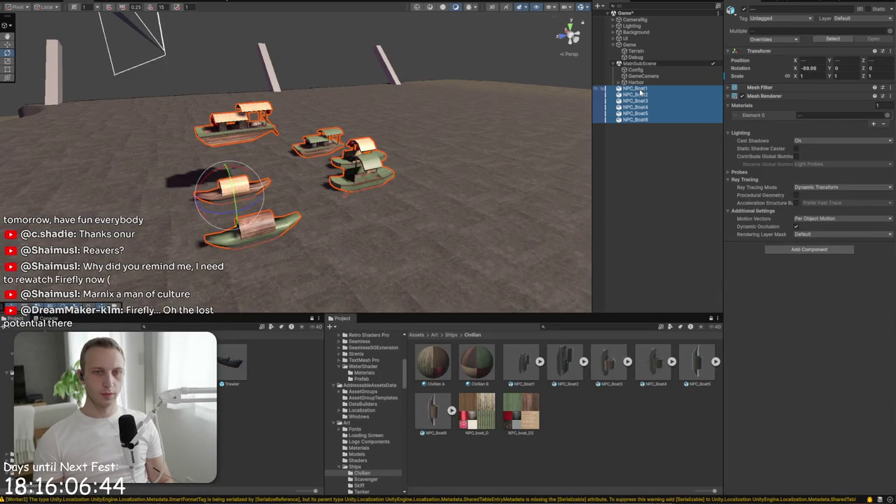
key(Delete)
Return to the Ships folder and swing the view around to the harbor
click(451, 334)
drag(500, 246, 364, 236)
mouse_move(371, 251)
mouse_down()
mouse_move(456, 242)
mouse_move(420, 187)
mouse_move(238, 223)
mouse_up()
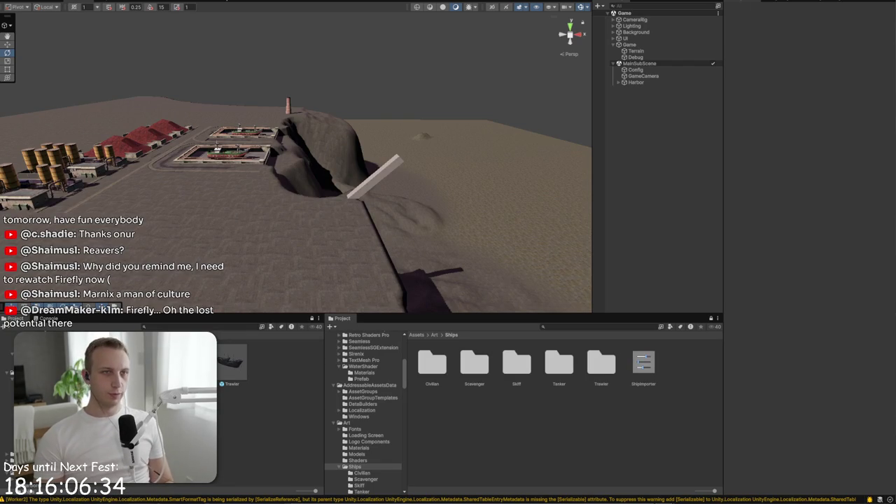
Switch to the MainMenu scene and move the Steam launch notice out of the way
click(387, 3)
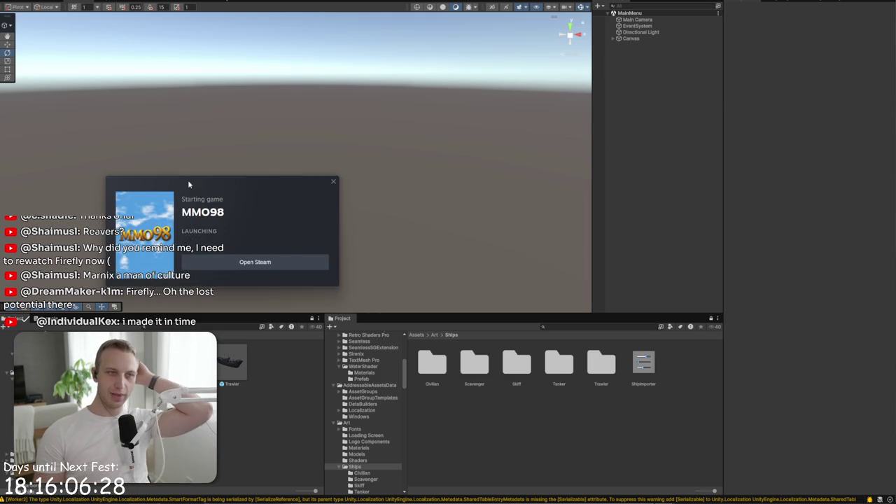
drag(187, 180, 428, 180)
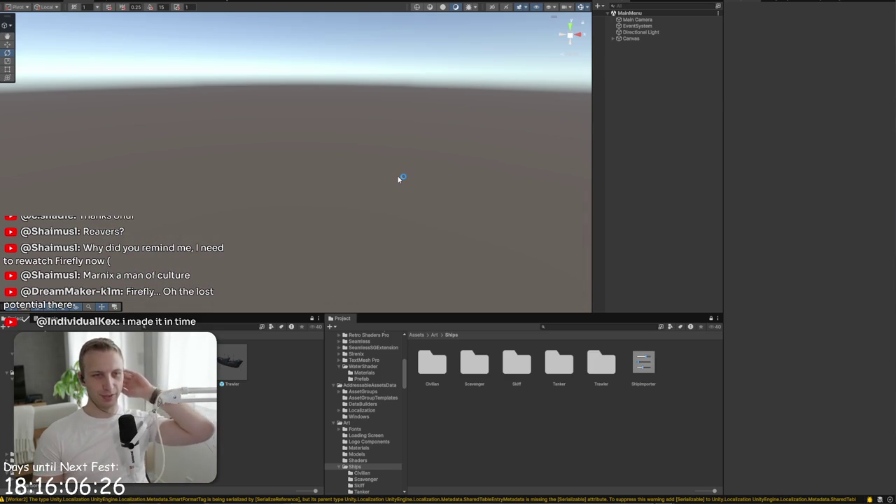
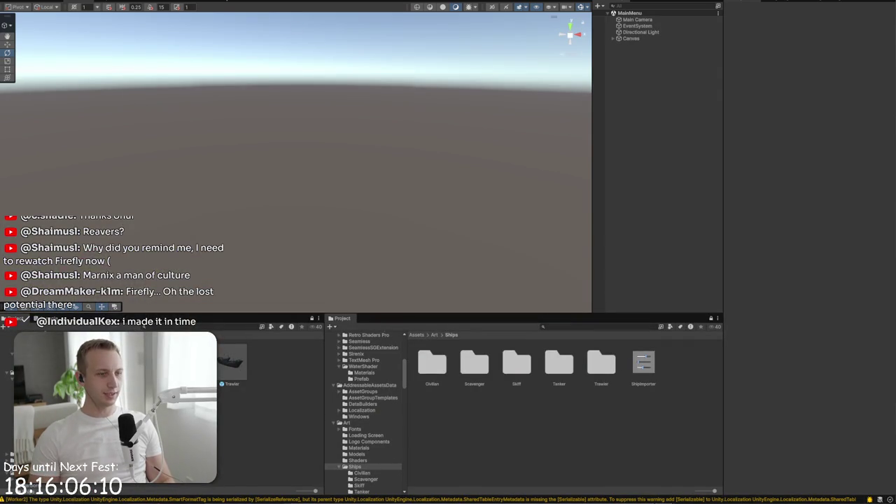
Switch MMO98's language (Taal) to English in the Opties menu
key(alt+Tab)
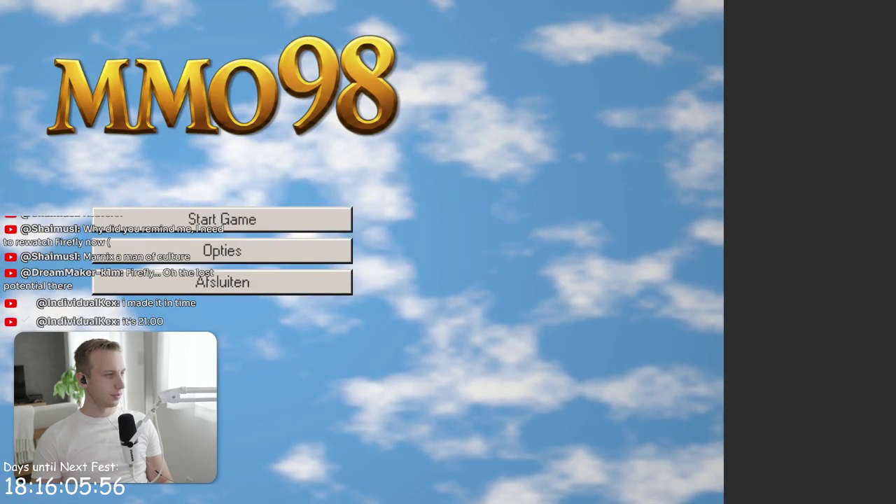
click(222, 250)
click(309, 181)
click(290, 196)
click(416, 125)
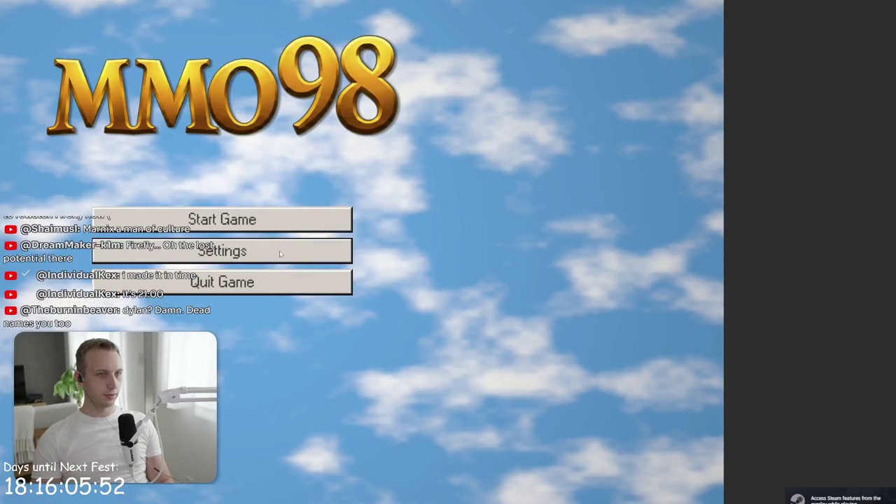
Set the display mode to Windowed, place the game window over Unity, and close Settings
click(329, 250)
click(337, 208)
click(318, 250)
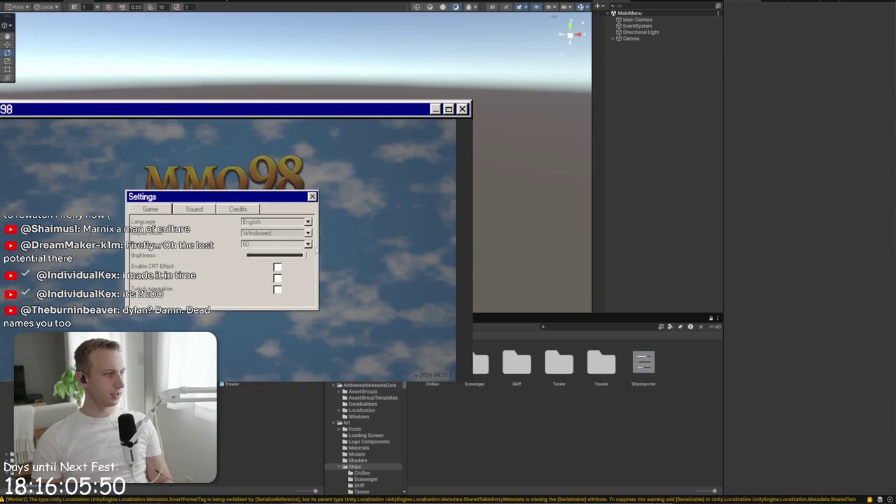
mouse_move(131, 110)
mouse_down()
mouse_move(424, 95)
mouse_move(396, 47)
mouse_move(300, 26)
mouse_move(249, 41)
mouse_up()
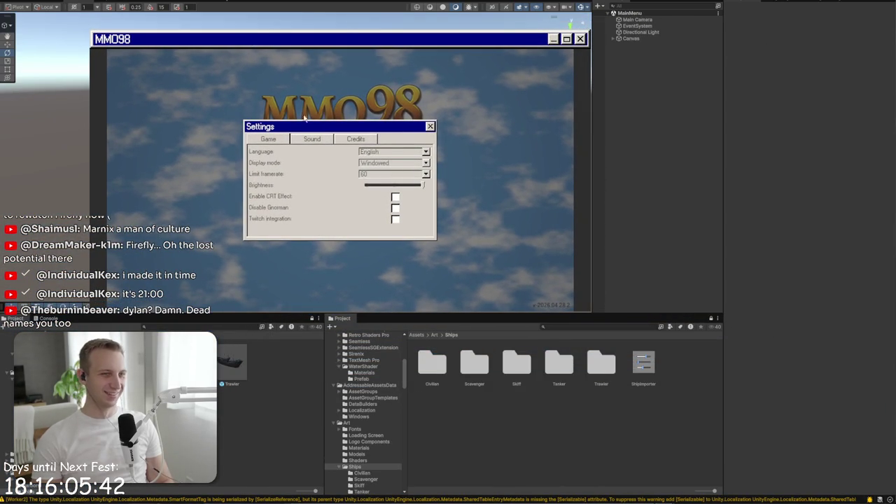
click(430, 127)
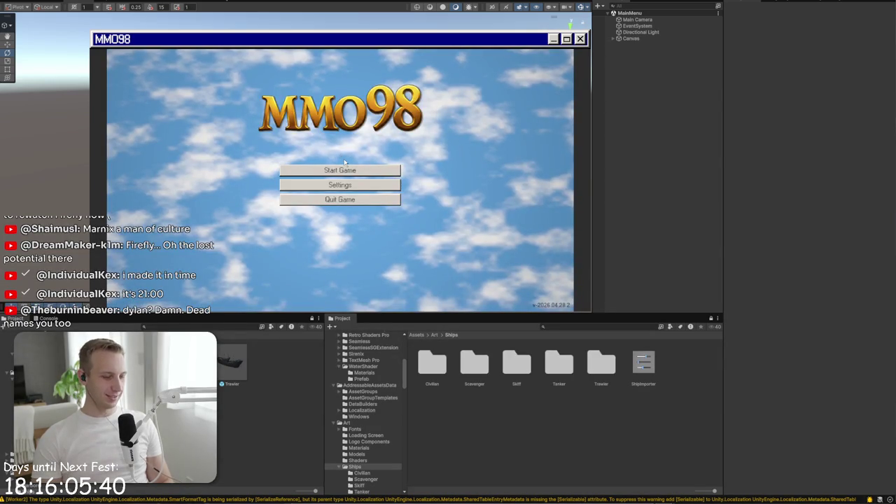
mouse_move(290, 34)
mouse_down()
mouse_move(525, 154)
mouse_move(392, 104)
mouse_move(468, 37)
mouse_up()
key(F1)
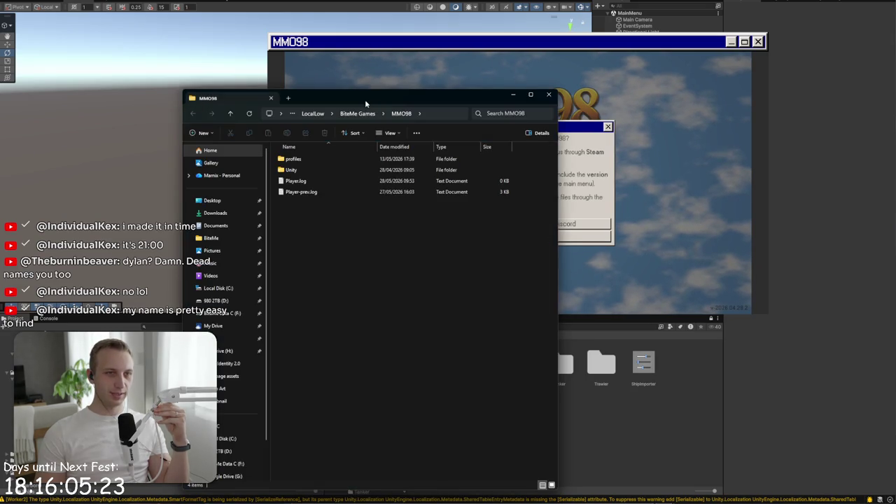
mouse_move(365, 99)
mouse_down()
mouse_move(813, 82)
mouse_move(298, 32)
mouse_up()
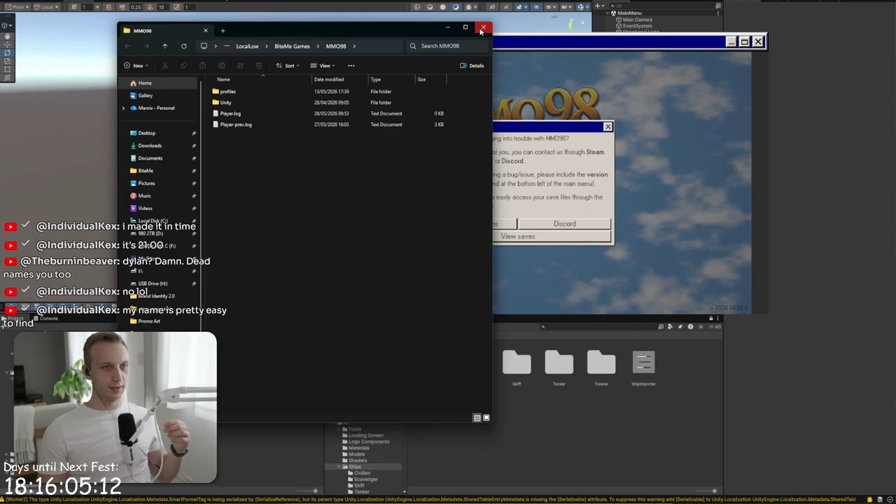
click(483, 29)
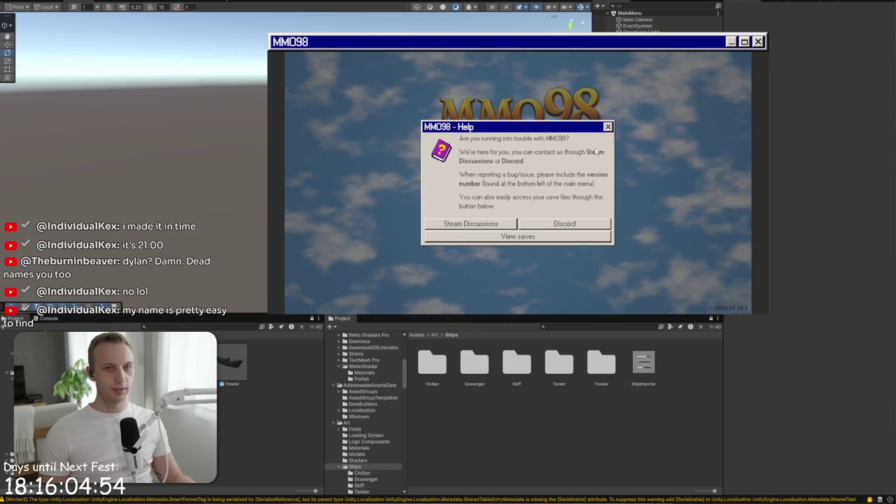
click(608, 127)
click(535, 189)
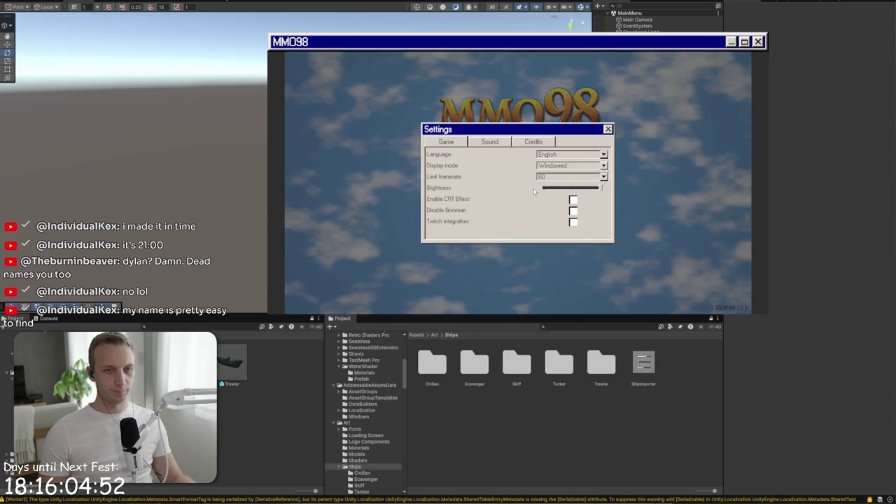
click(608, 129)
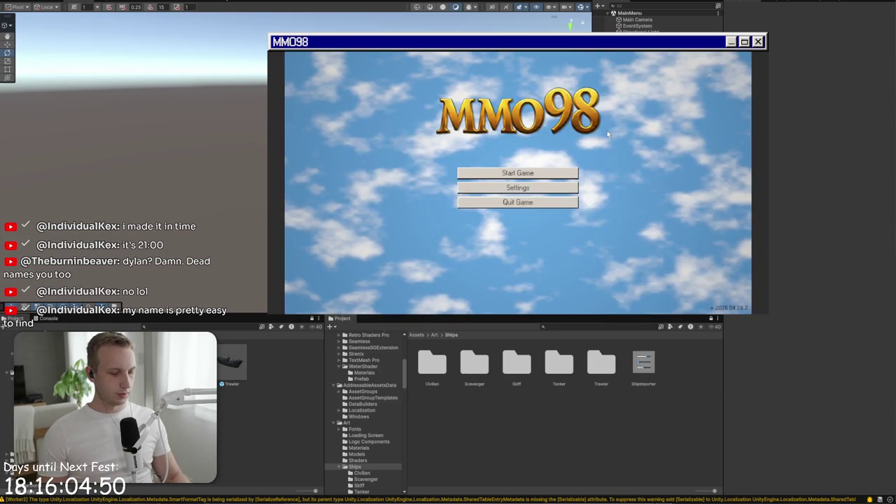
click(607, 130)
mouse_move(494, 42)
mouse_down()
mouse_move(224, 184)
mouse_move(588, 218)
mouse_up()
Expand Canvas > Popups, select SupportPopup, and switch the Scene view to 2D
click(635, 81)
click(619, 40)
click(614, 38)
click(618, 75)
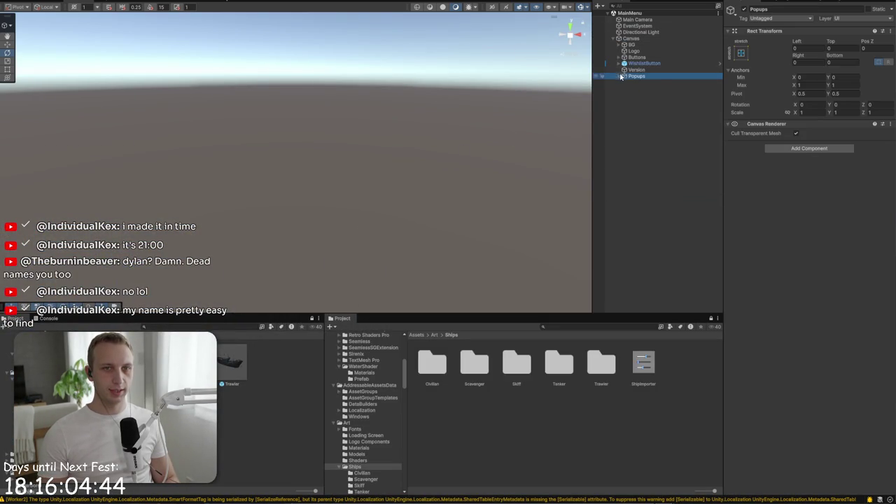
click(618, 75)
click(649, 100)
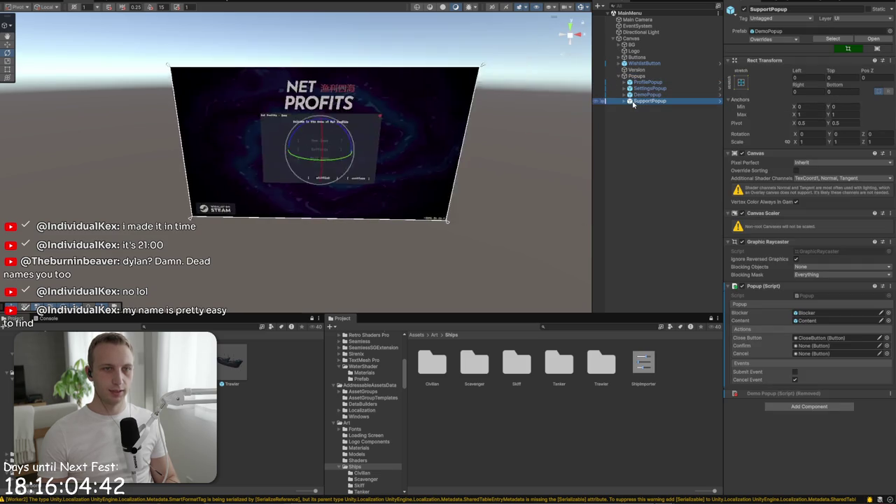
click(494, 7)
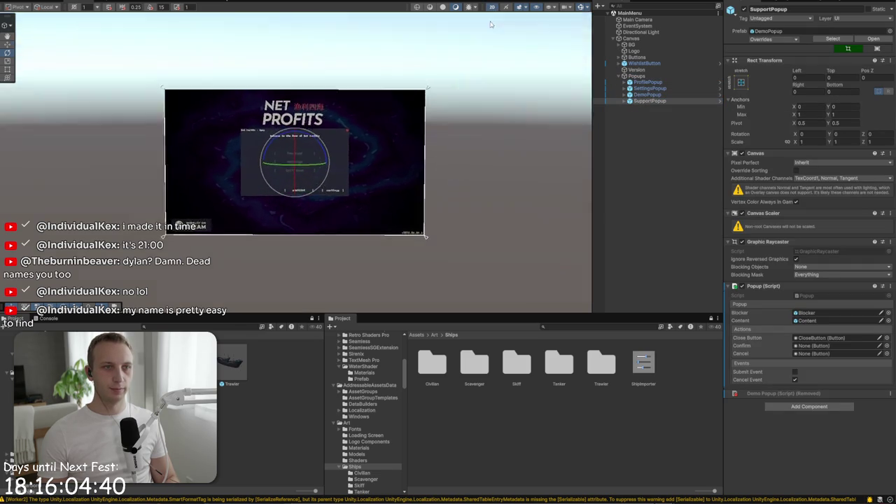
Expand SupportPopup and its Content object, moving the game window out of the way
scroll(332, 187, up, 5)
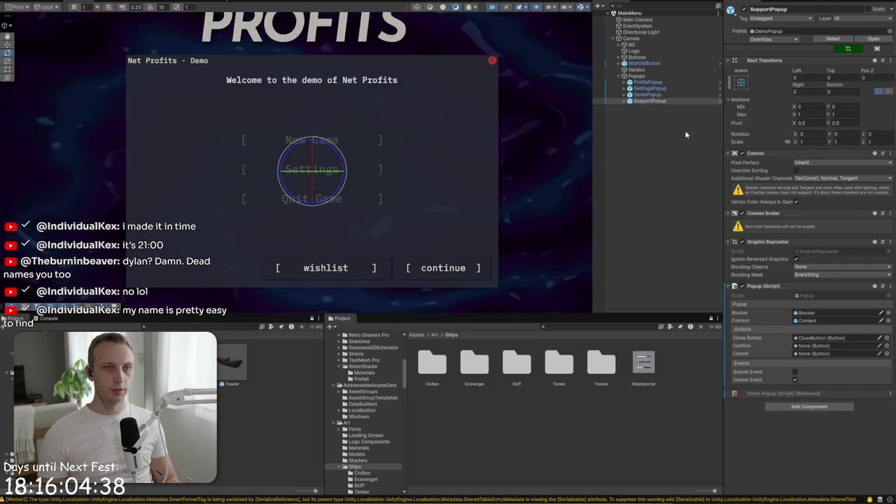
click(624, 101)
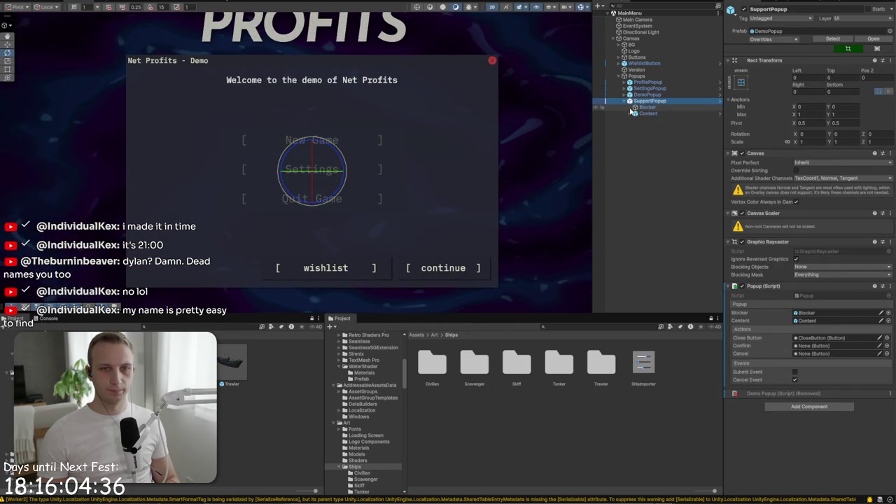
click(631, 114)
key(alt+Tab)
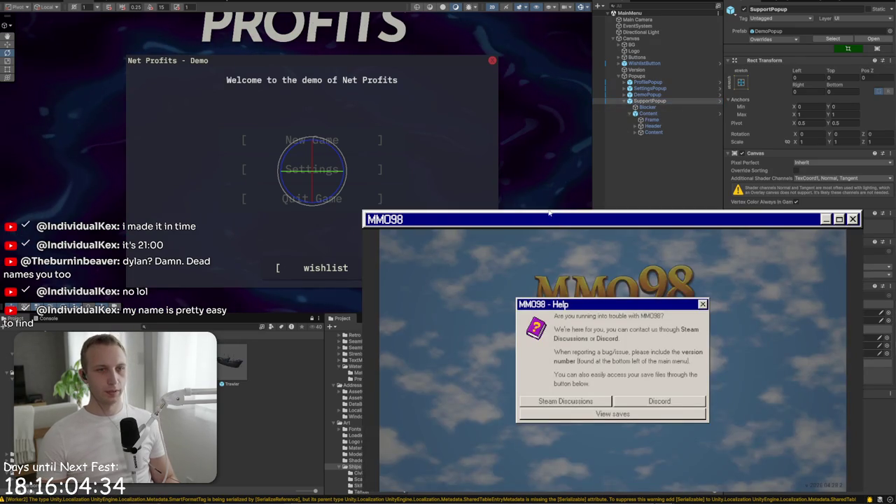
drag(510, 224, 492, 183)
click(614, 159)
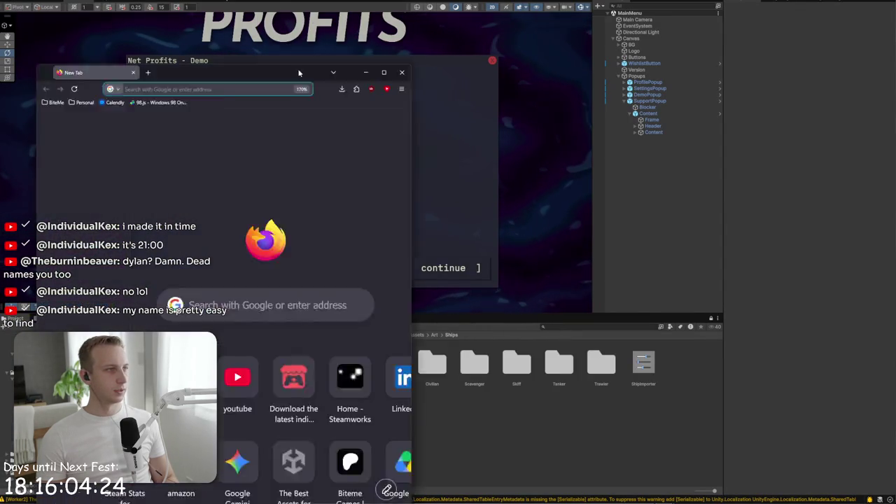
Load drive.google.com in Firefox and open the NetProfits spreadsheet
key(alt+Tab)
text(ddr)
key(BackSpace)
key(BackSpace)
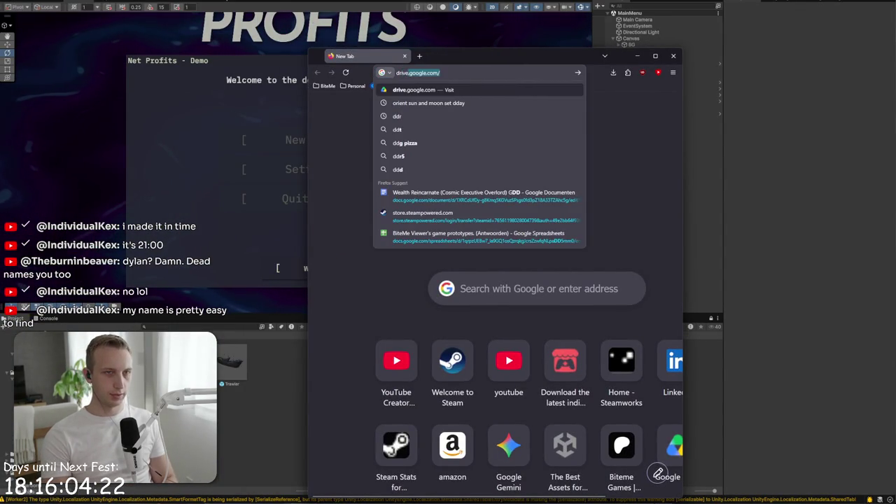
key(Return)
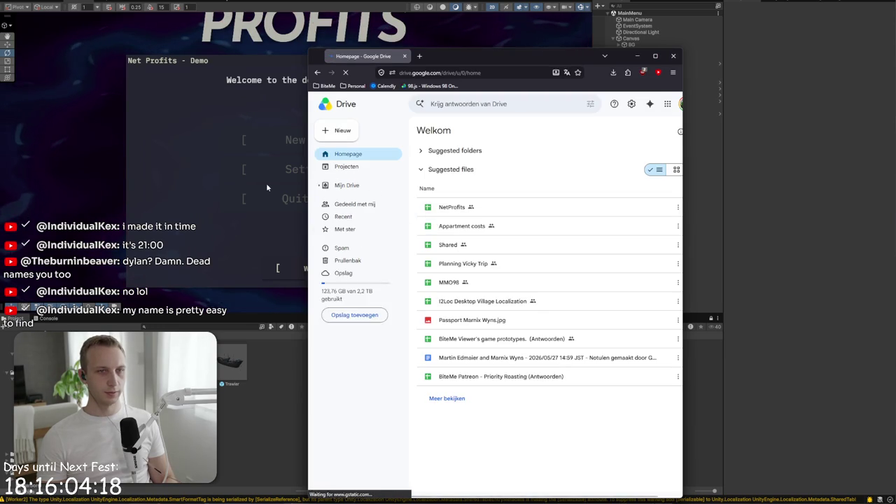
double_click(486, 207)
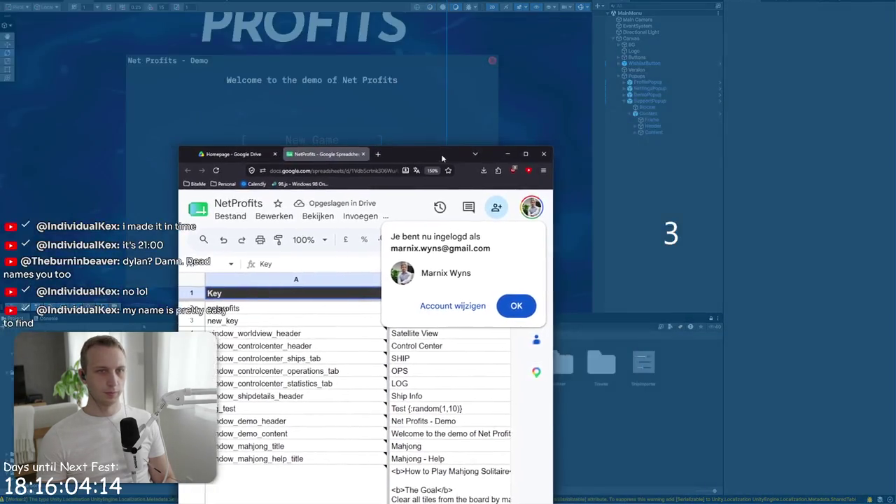
Enter the new key window_help_header in cell A42 of the General sheet
double_click(546, 81)
click(159, 219)
scroll(159, 217, down, 10)
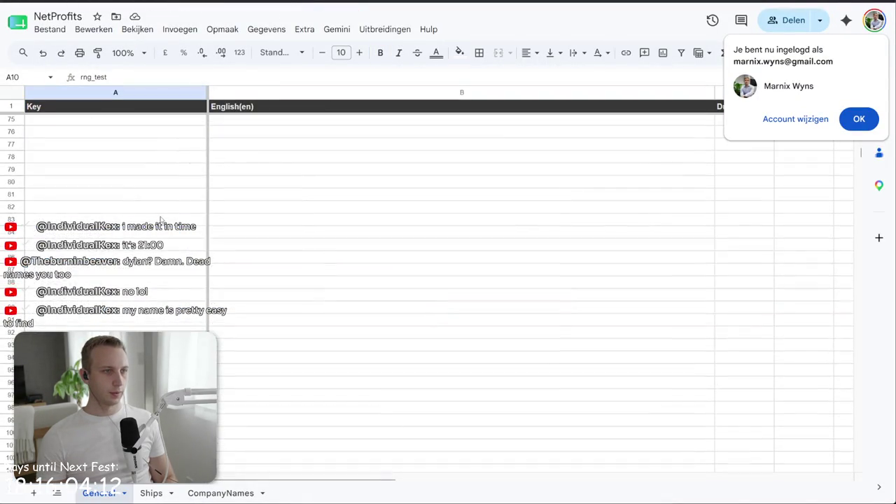
click(95, 235)
text(window_help_h)
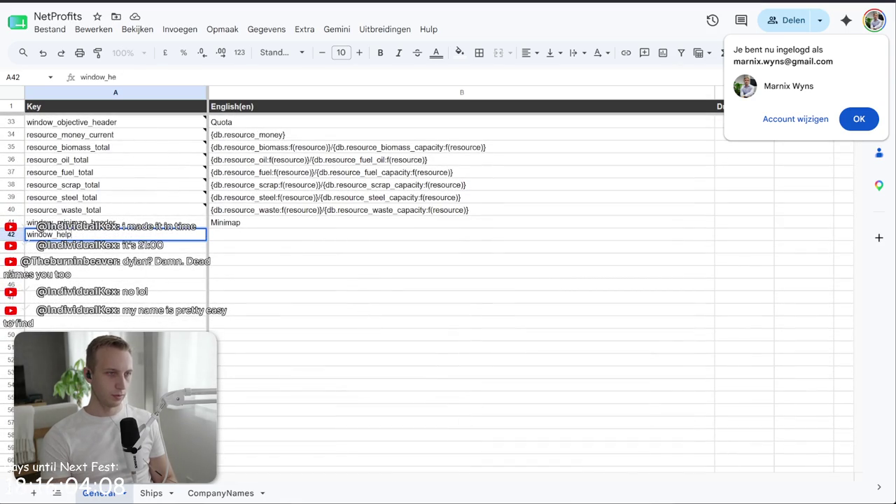
text(eader)
key(Return)
Add a second help key in A43 and write 'Net Profits - Help' in B42
text(window_h)
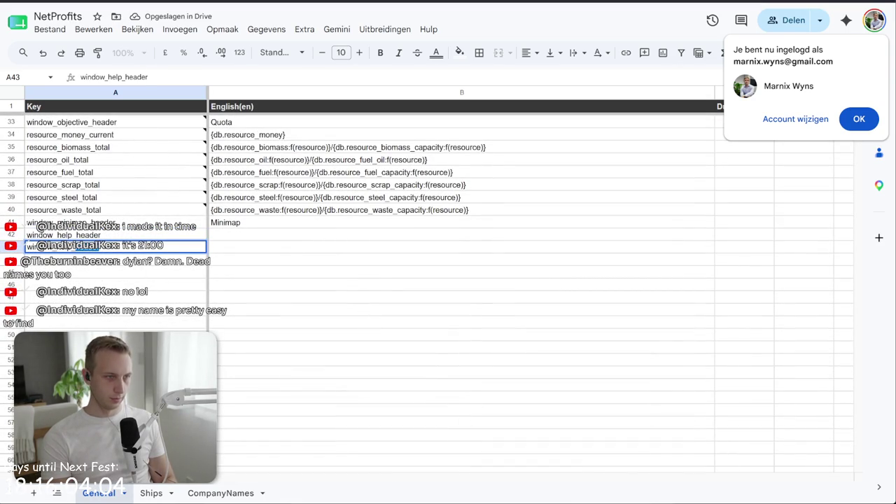
text(e)
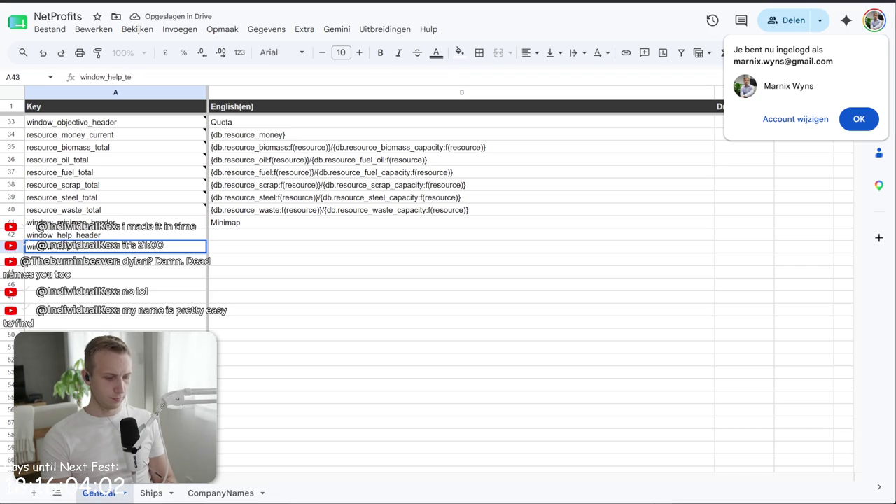
key(Tab)
key(Up)
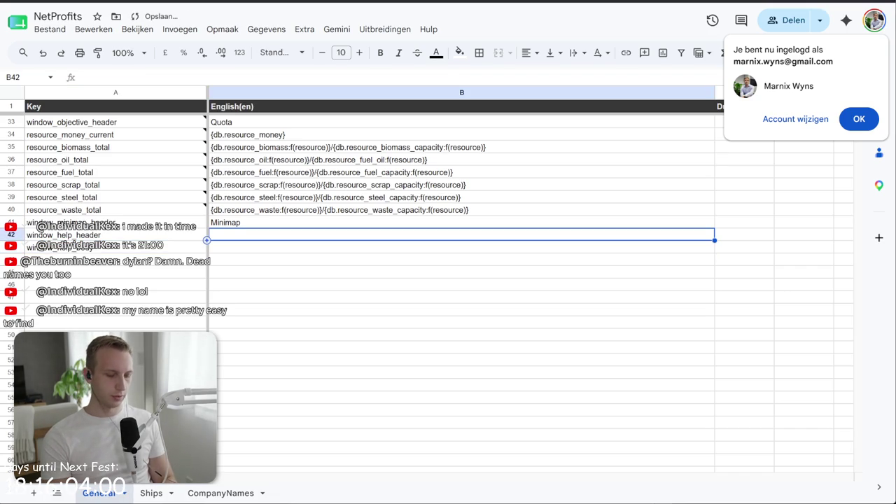
text(Net Profi)
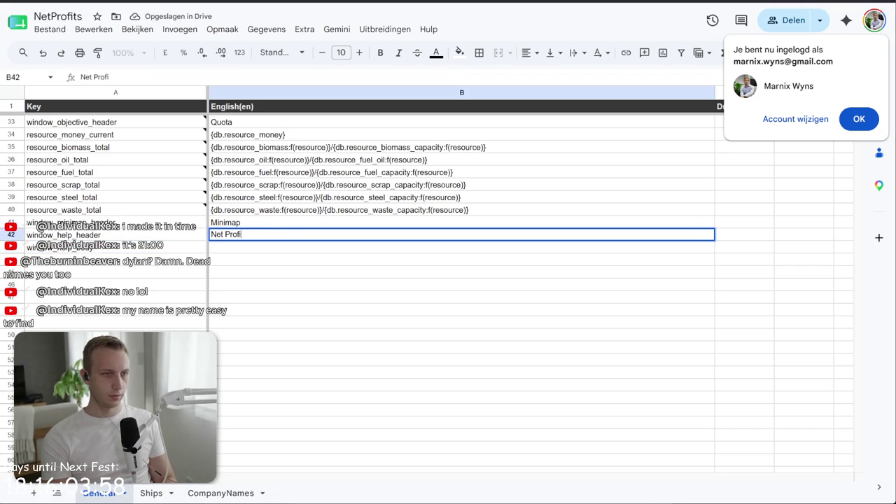
text(ts - Help)
key(Return)
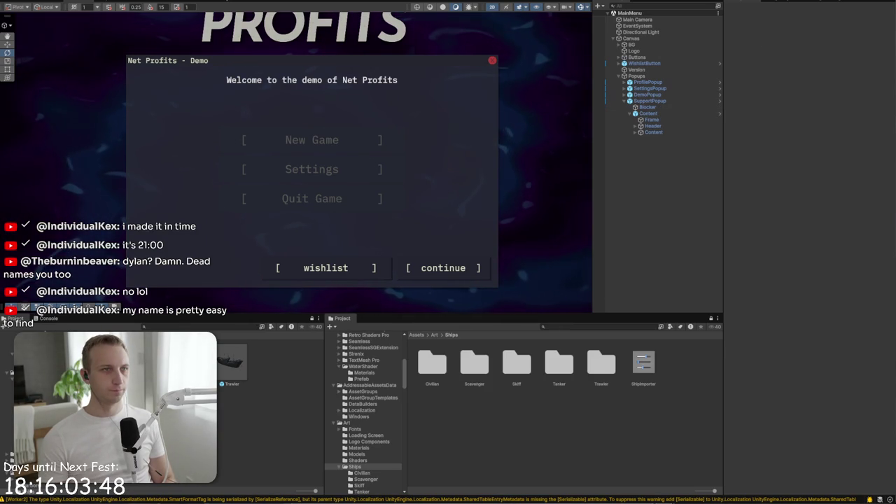
Pull the latest strings into General, bind the header text to window_help_header, and save the scene
click(48, 102)
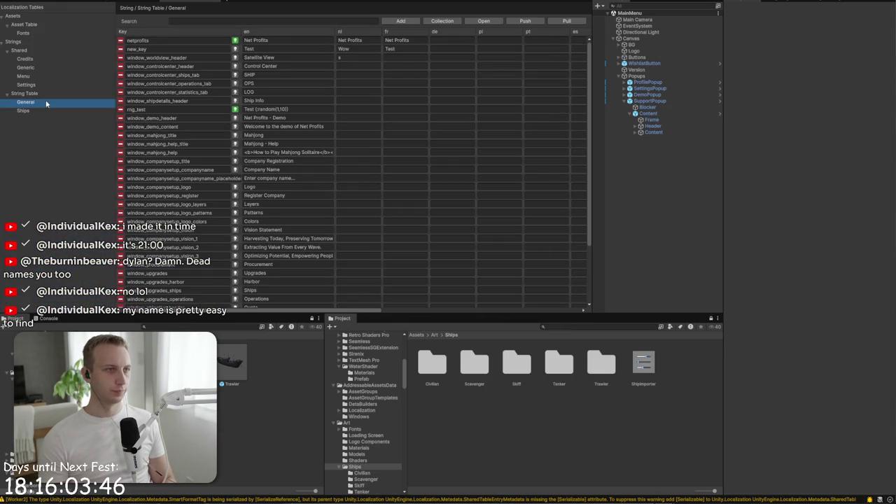
click(567, 20)
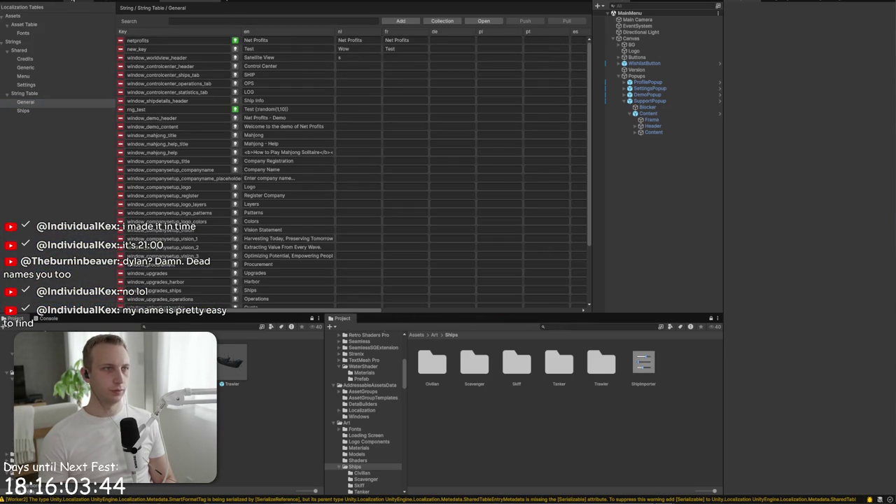
click(72, 2)
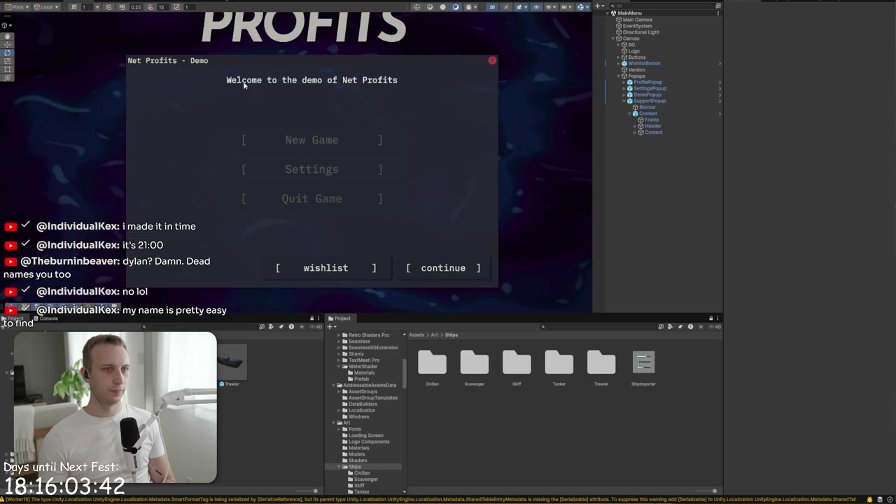
click(166, 63)
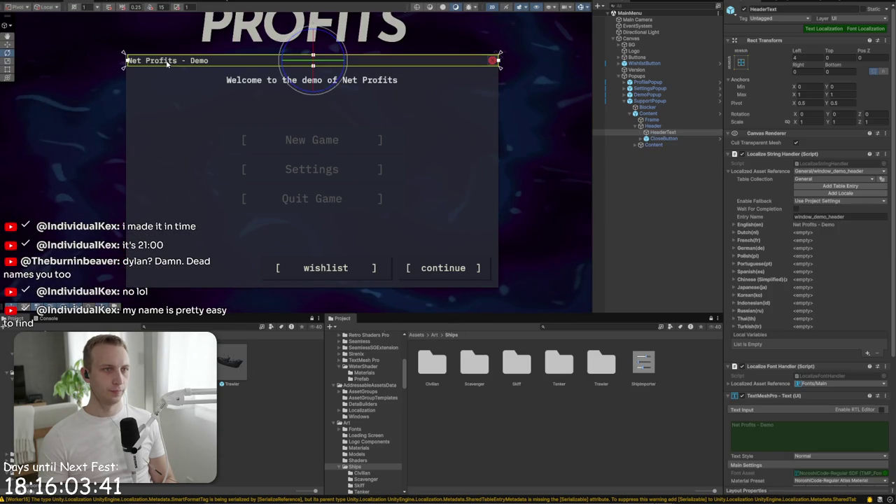
click(844, 172)
text(he)
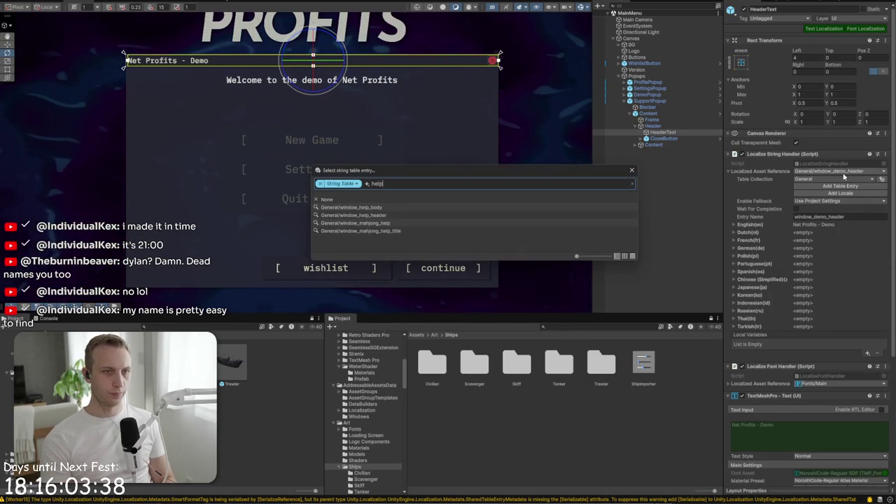
text(lp)
click(460, 215)
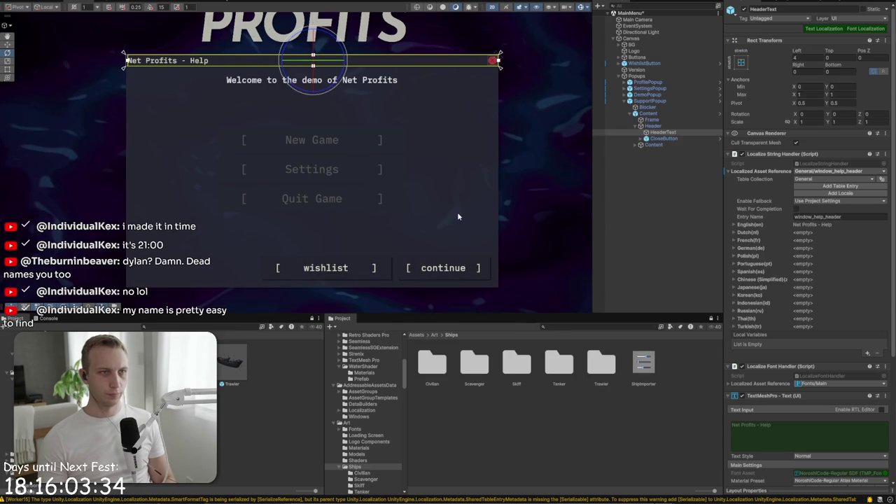
scroll(833, 191, down, 3)
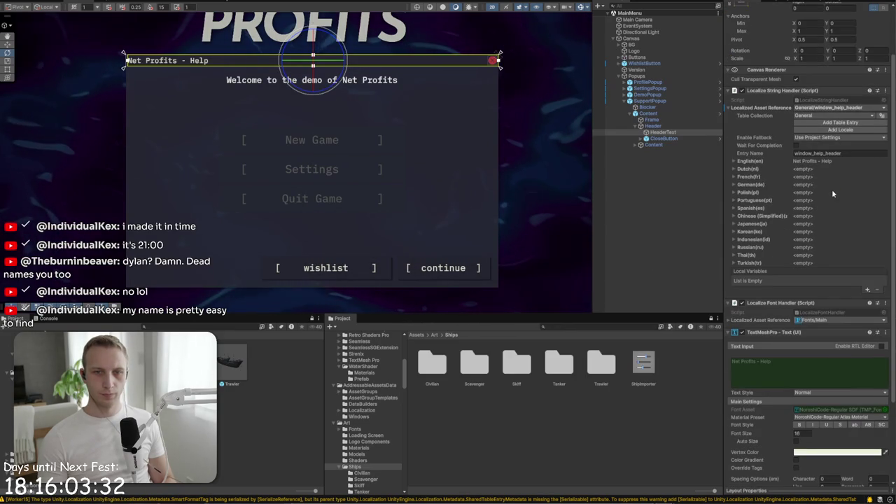
key(ctrl+s)
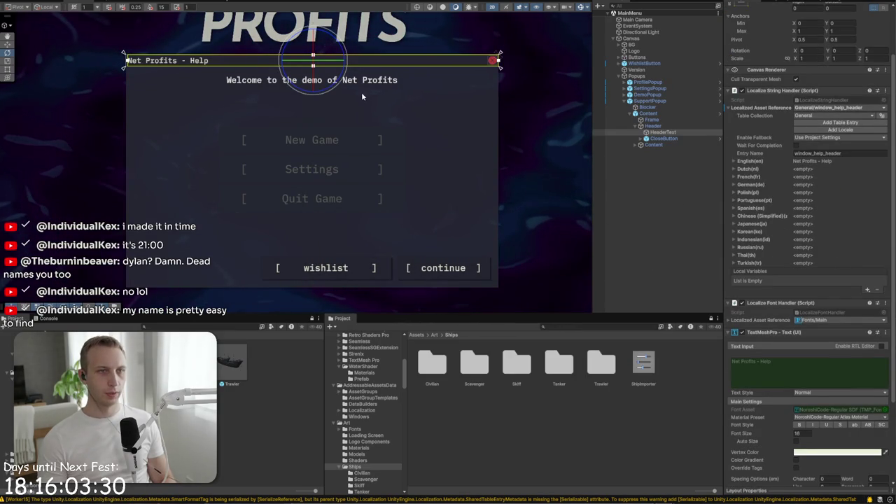
Delete the footer's WishlistButton and DemoPopupContinueButton
click(674, 139)
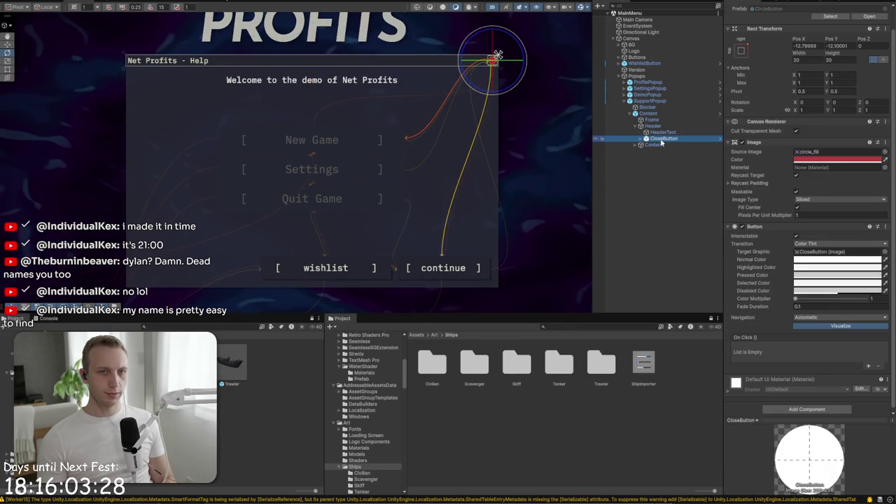
click(651, 144)
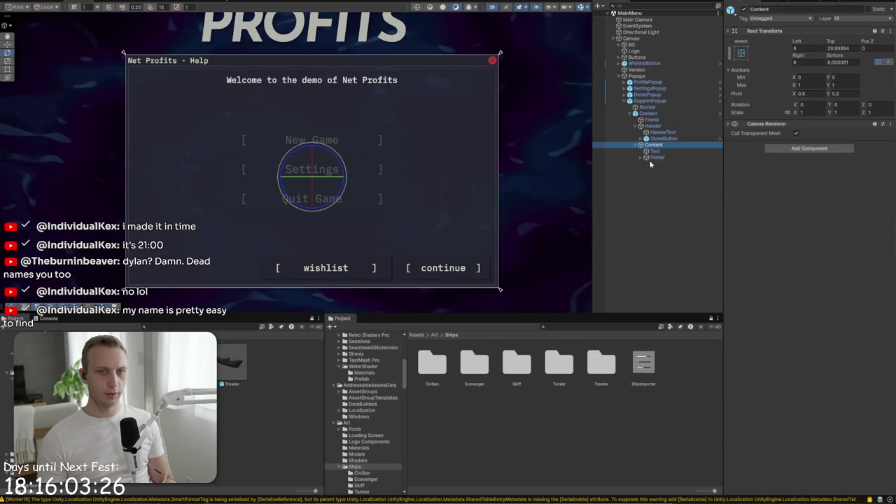
click(655, 157)
click(642, 157)
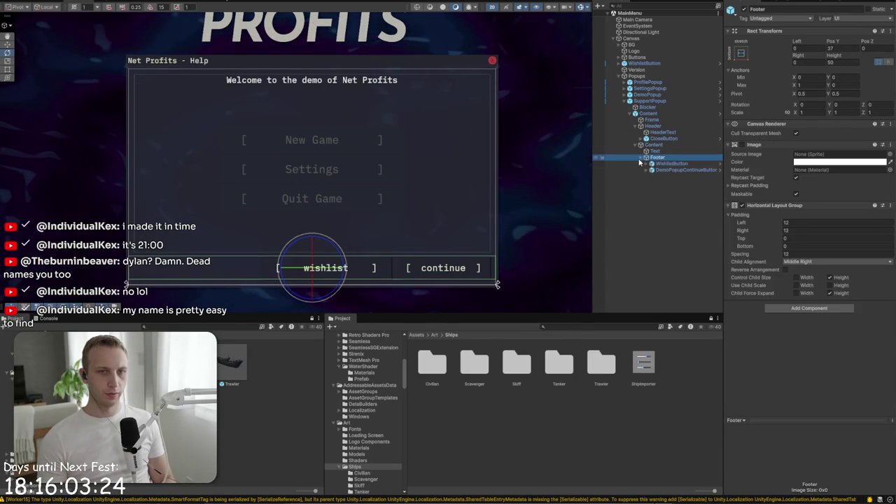
click(658, 163)
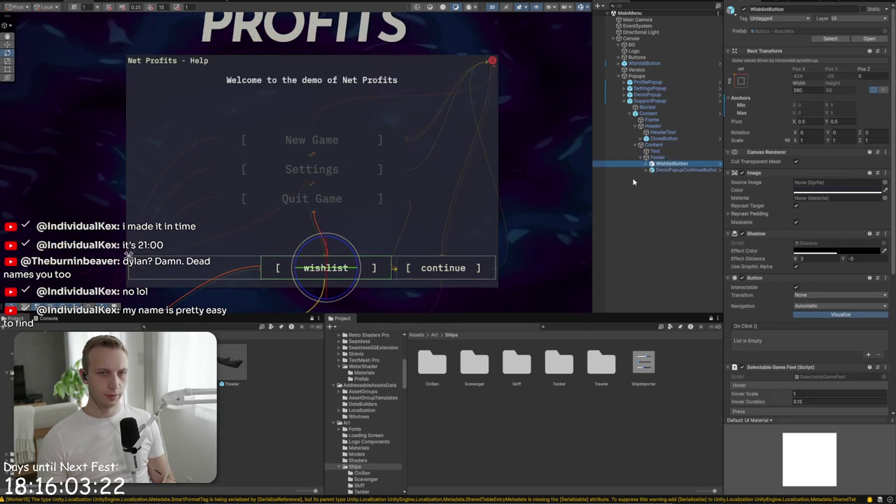
ctrl+click(657, 170)
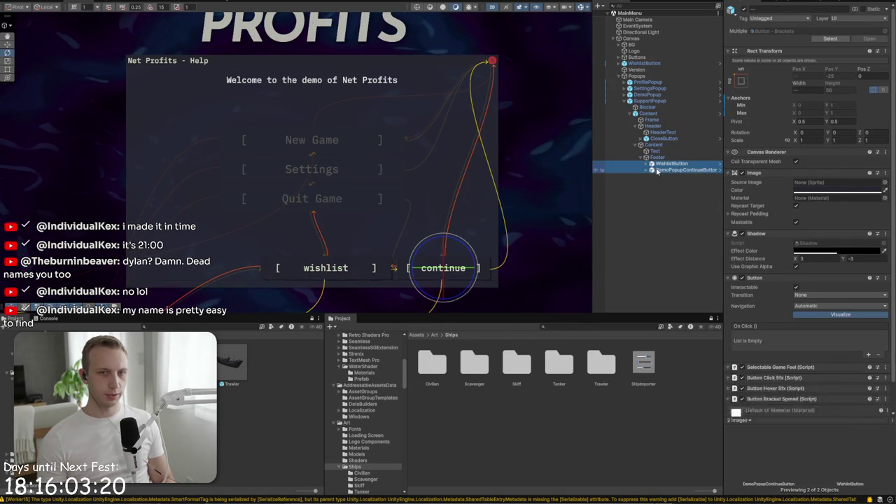
key(Delete)
click(603, 327)
Put a Button - Brackets prefab in Footer, enabling Control Child Size and Child Force Expand Width
text(button)
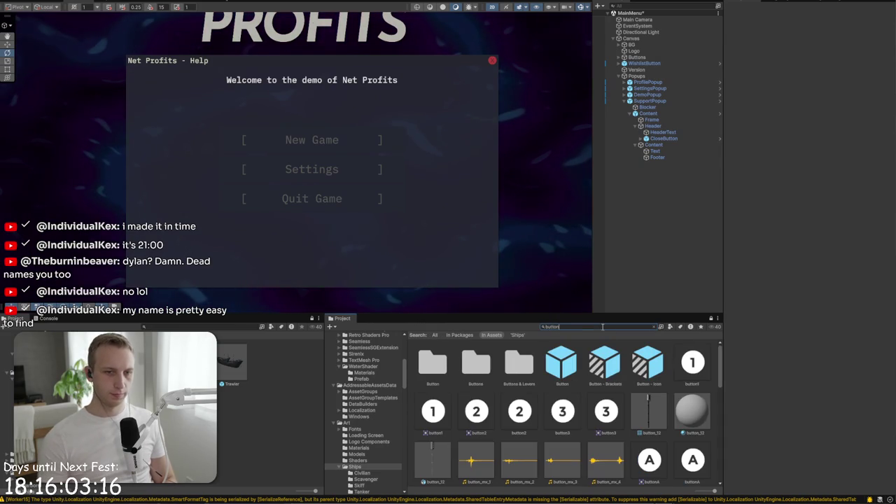
mouse_move(605, 364)
mouse_down()
mouse_move(651, 152)
mouse_move(654, 166)
mouse_up()
click(528, 297)
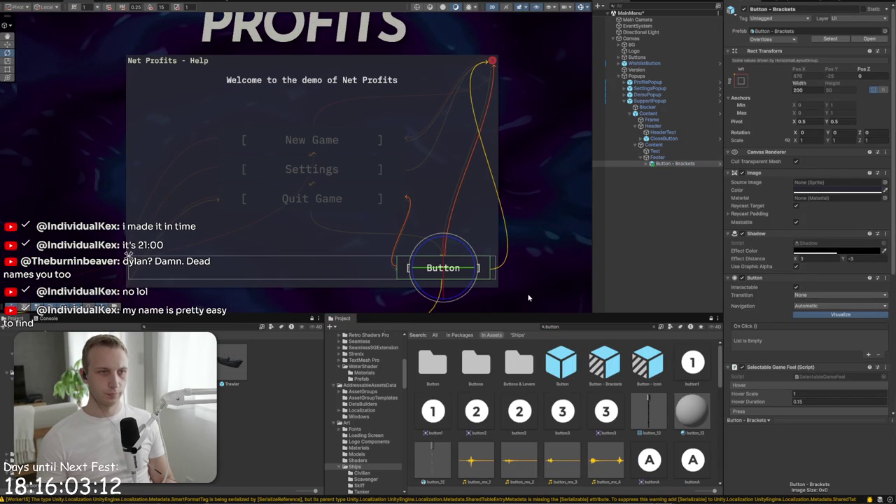
click(657, 157)
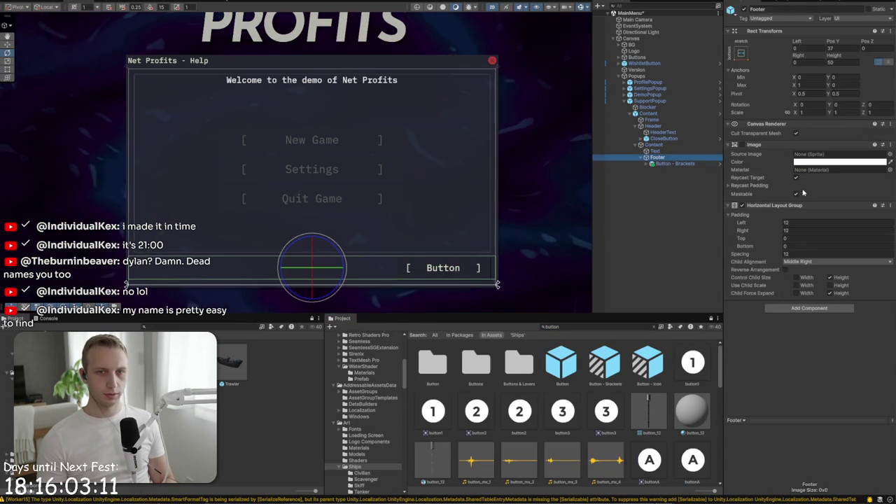
click(796, 292)
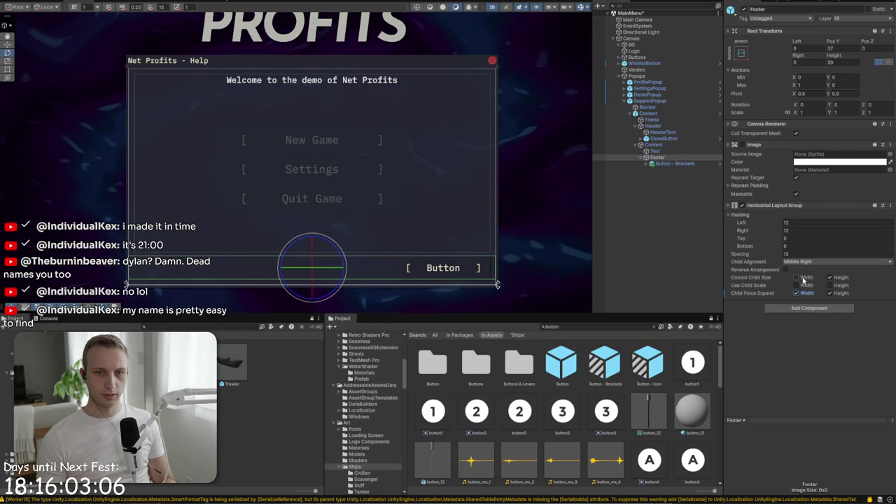
click(804, 279)
Duplicate the bracket button, then delete two copies, keeping only Button - Brackets (1)
click(676, 163)
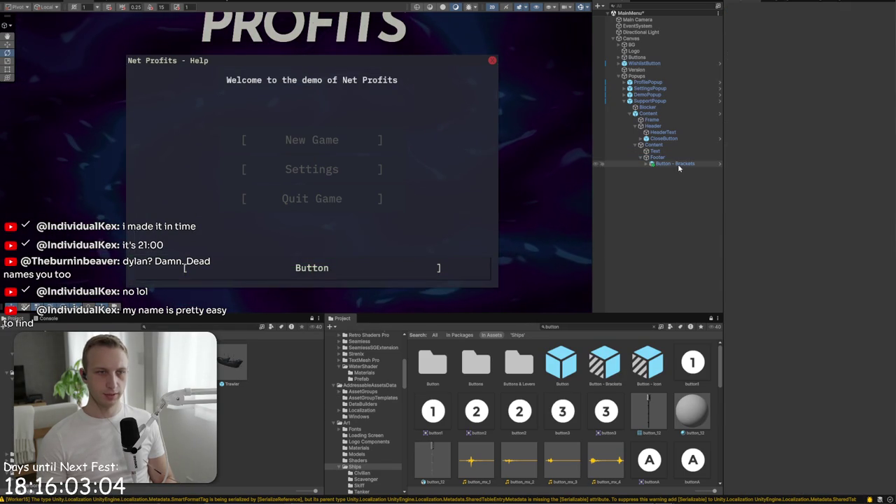
key(ctrl+d)
key(ctrl+d)
click(684, 222)
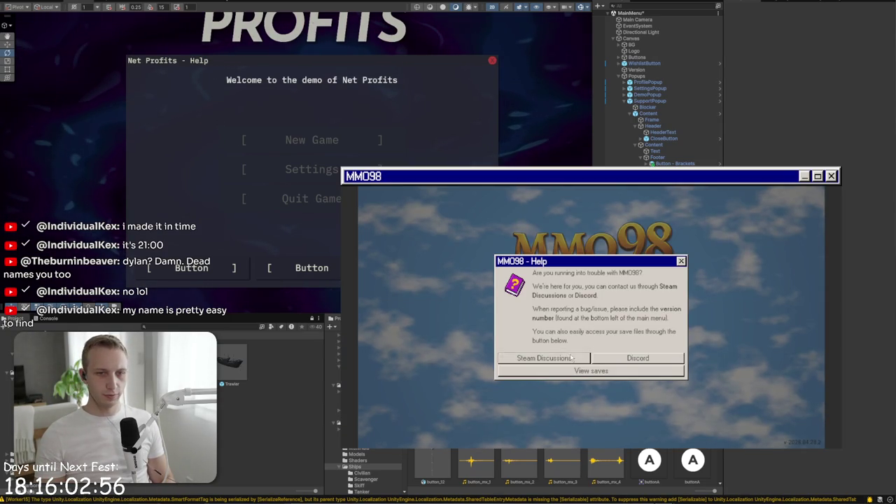
click(163, 277)
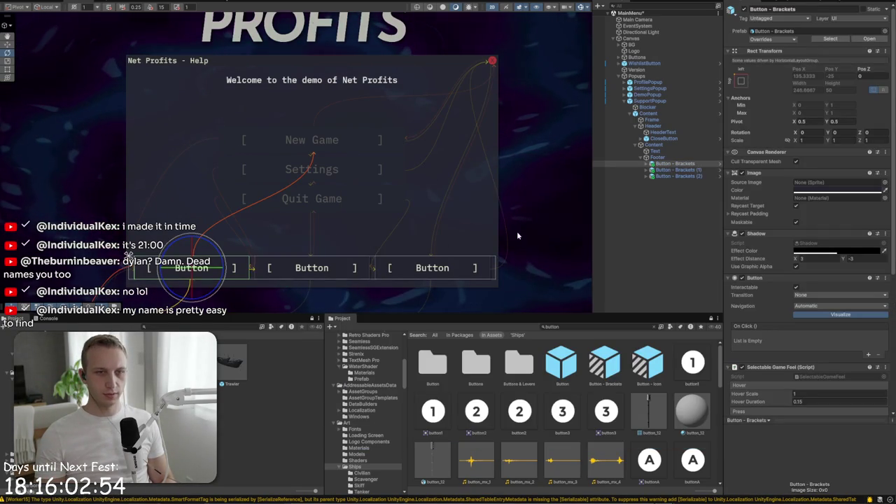
click(684, 160)
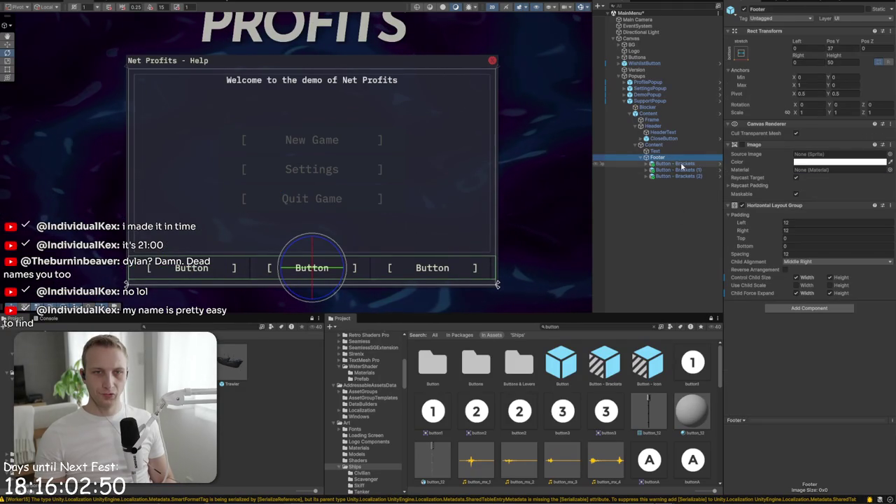
click(680, 165)
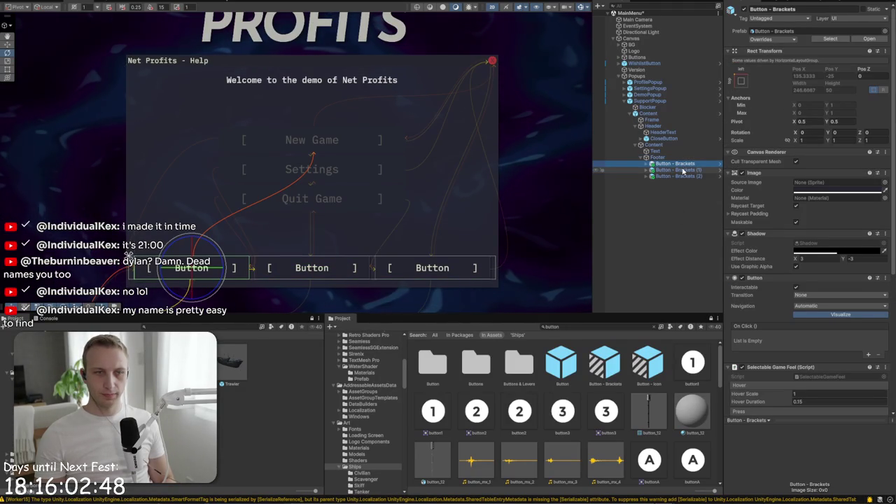
click(677, 158)
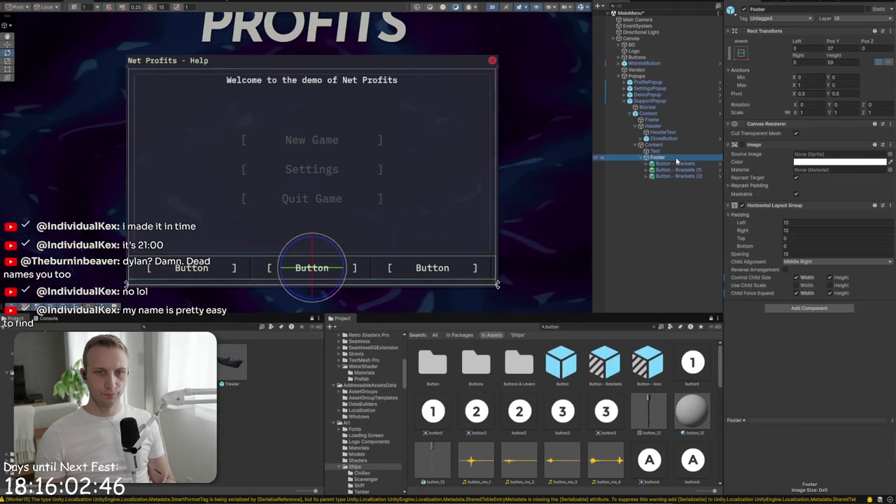
click(676, 163)
ctrl+click(676, 176)
key(Delete)
right_click(666, 159)
Add a UI Image under Footer and move it above the bracket button
mouse_move(721, 355)
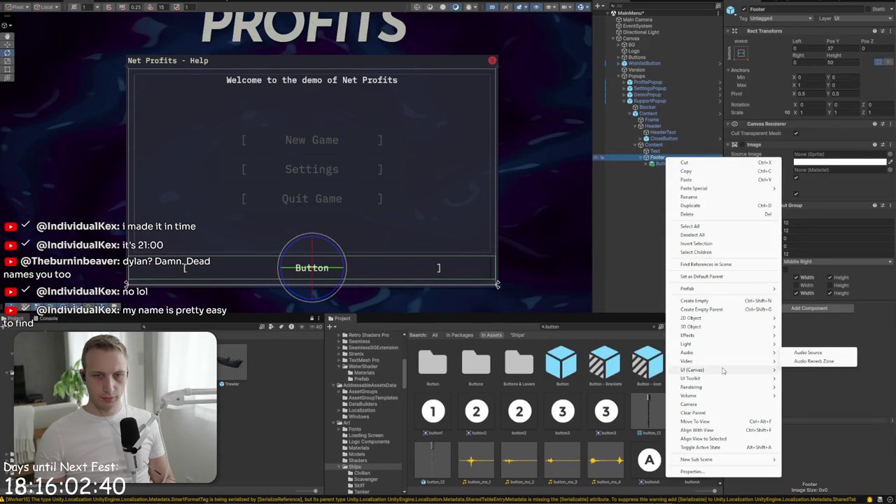
mouse_move(692, 369)
click(812, 371)
click(663, 172)
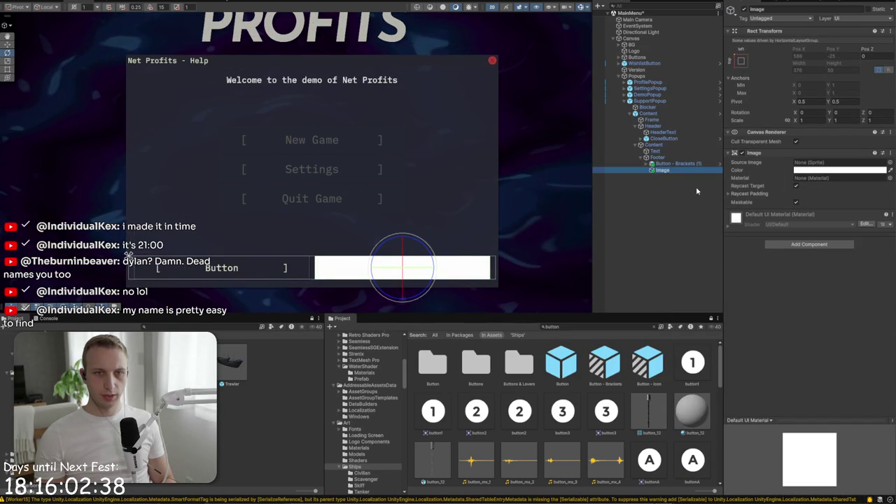
drag(663, 172, 666, 161)
Replace Footer's Horizontal Layout Group with a Vertical Layout Group controlling child width and height
click(665, 158)
click(890, 205)
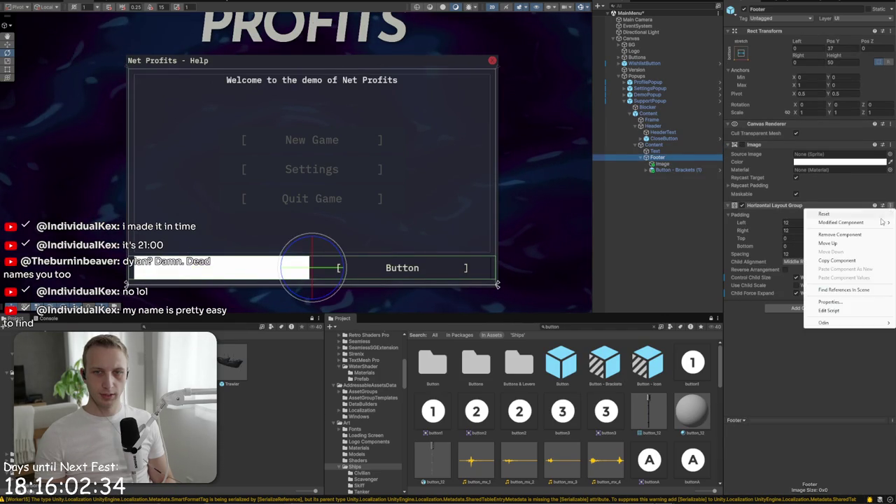
click(833, 221)
click(809, 219)
text(vertical)
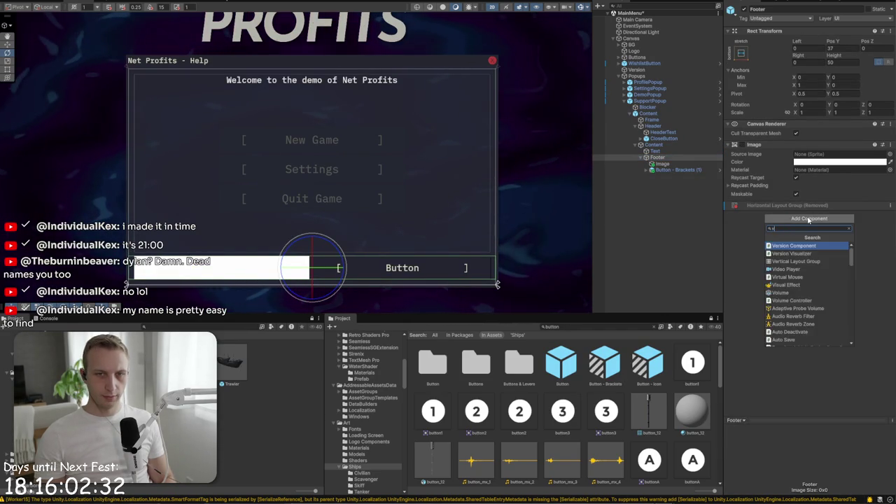
key(Return)
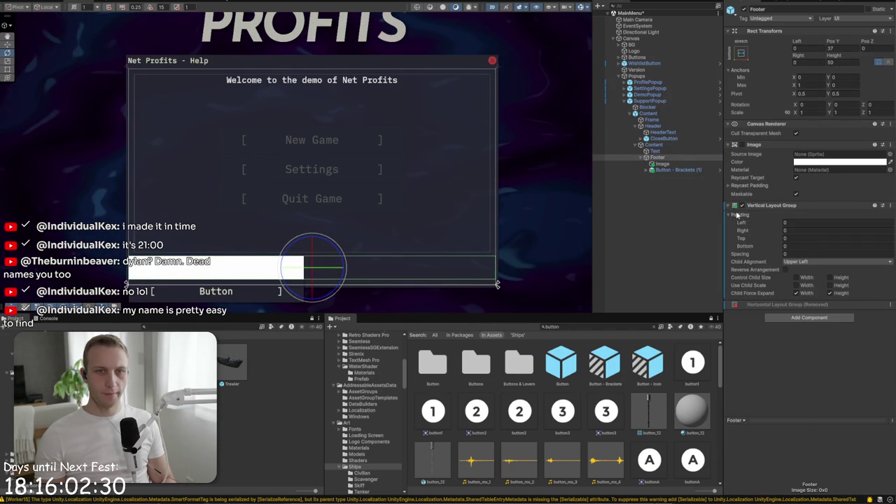
click(796, 278)
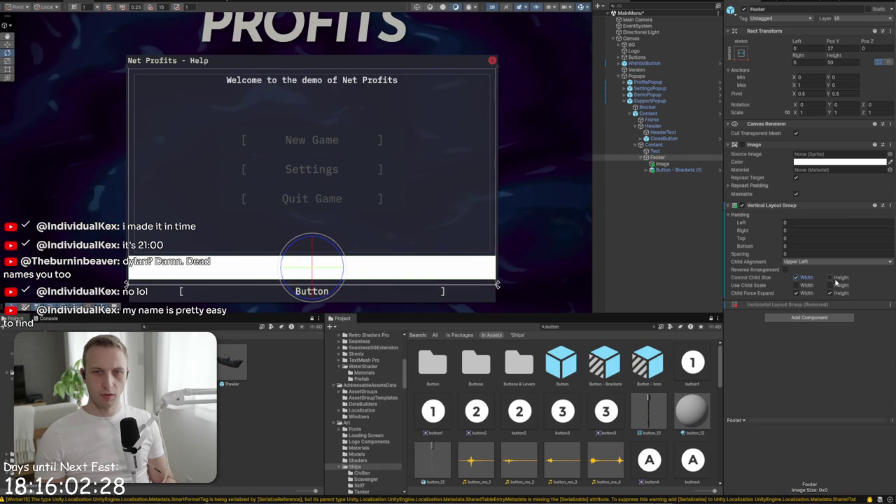
click(830, 277)
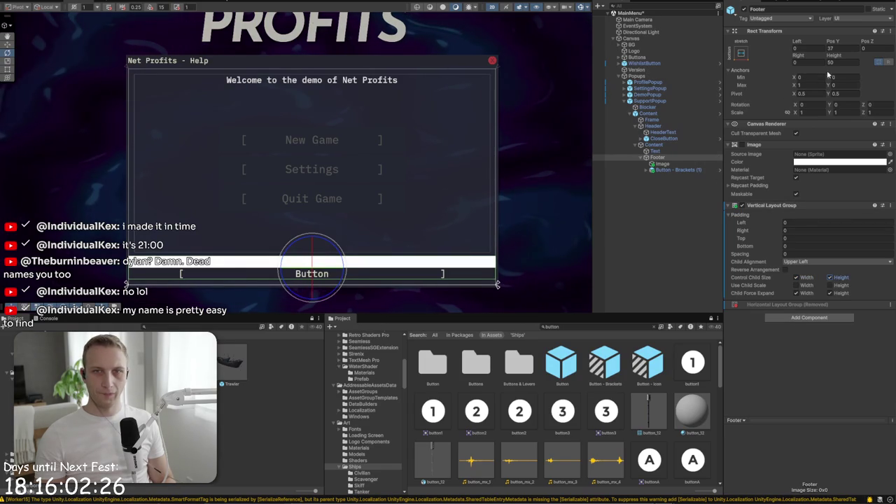
Raise Footer's height to 70, nudge it upward, and set its left inset to 8
drag(834, 55, 893, 62)
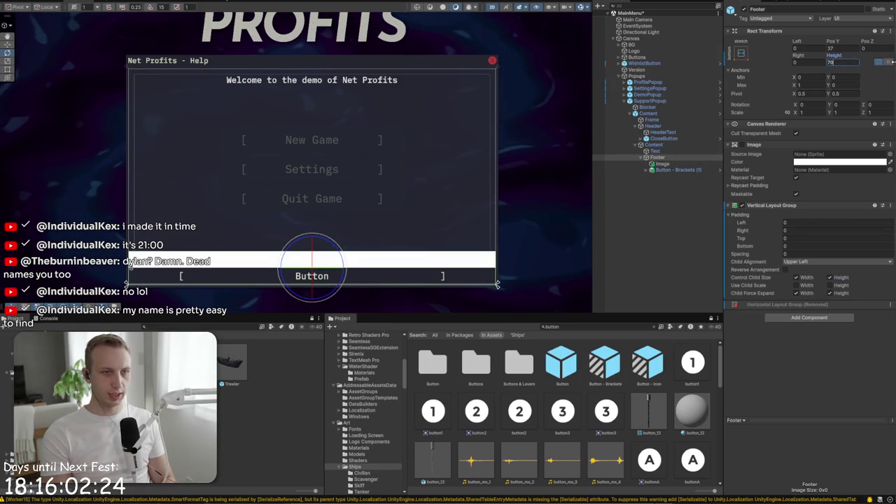
click(678, 170)
click(658, 157)
key(w)
drag(312, 239, 312, 234)
click(807, 50)
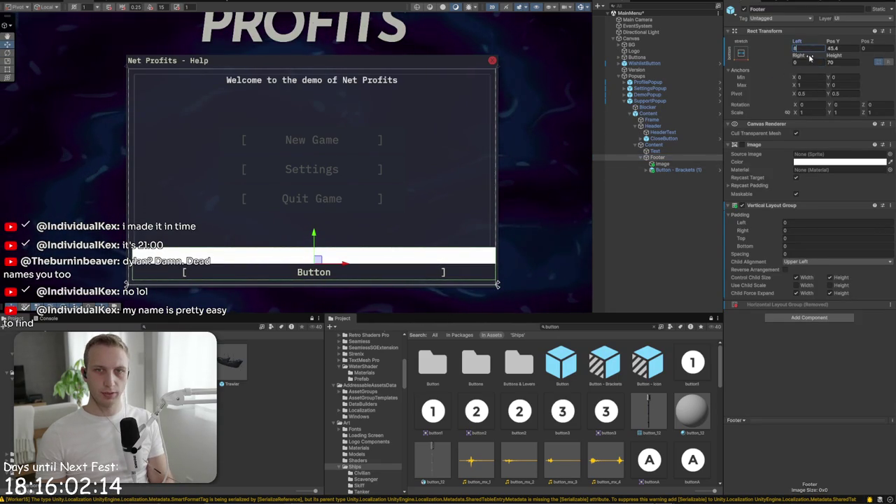
text(8)
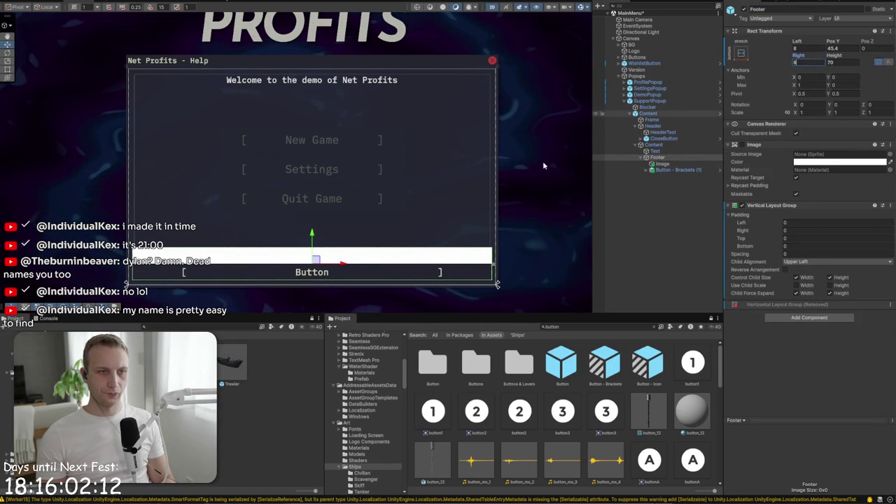
scroll(456, 268, up, 5)
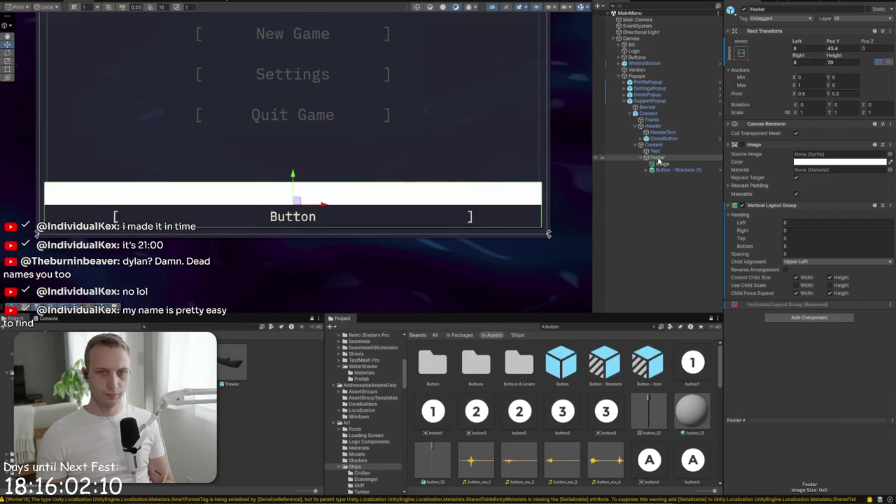
Set Footer's height to 90 and its vertical layout spacing to 8
click(661, 163)
click(676, 169)
click(669, 159)
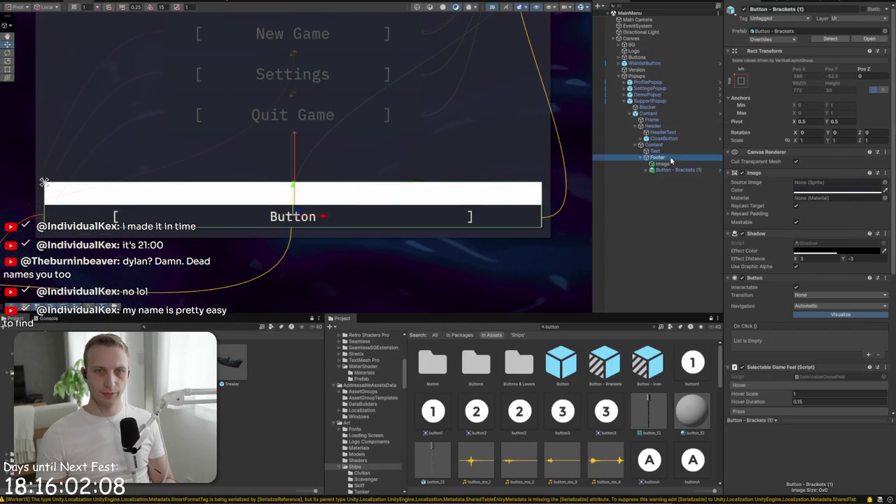
double_click(844, 63)
text(90)
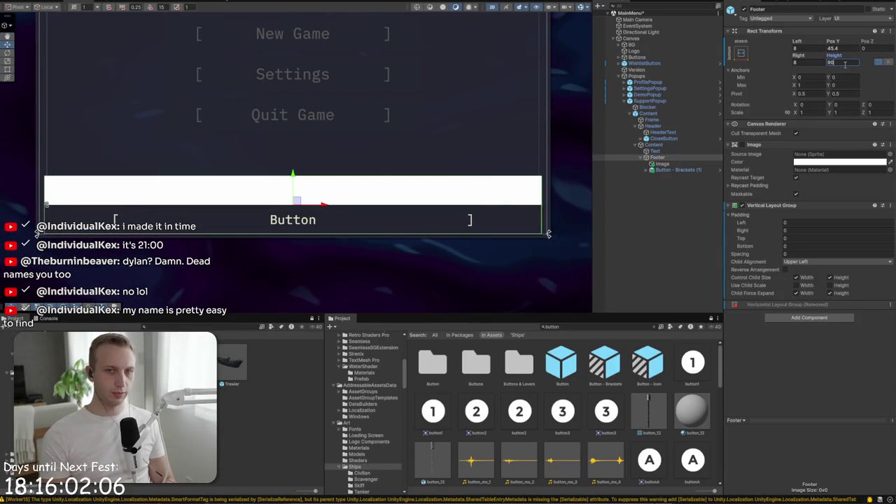
click(819, 254)
text(8)
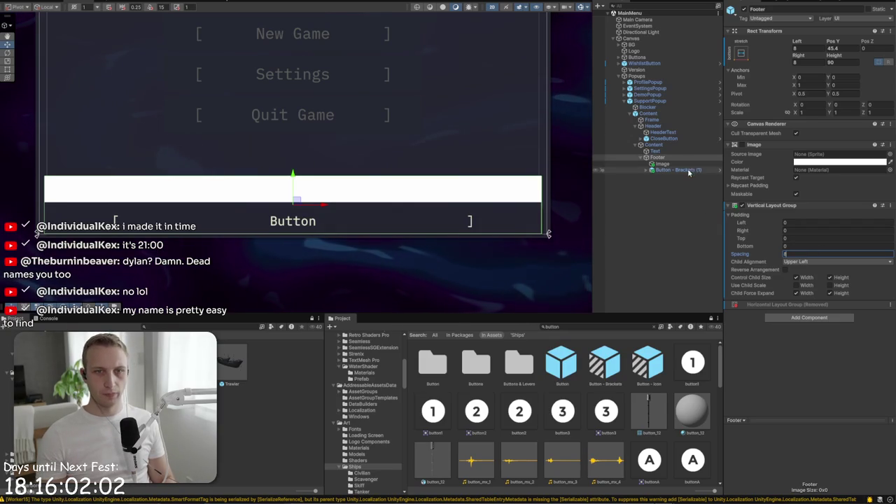
click(662, 163)
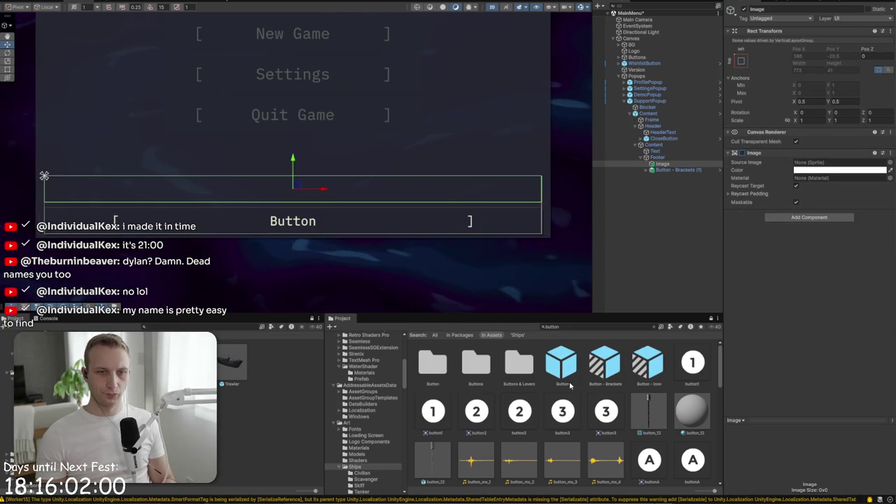
Give Image a Horizontal Layout Group controlling child width and height, holding two Button - Brackets
click(822, 217)
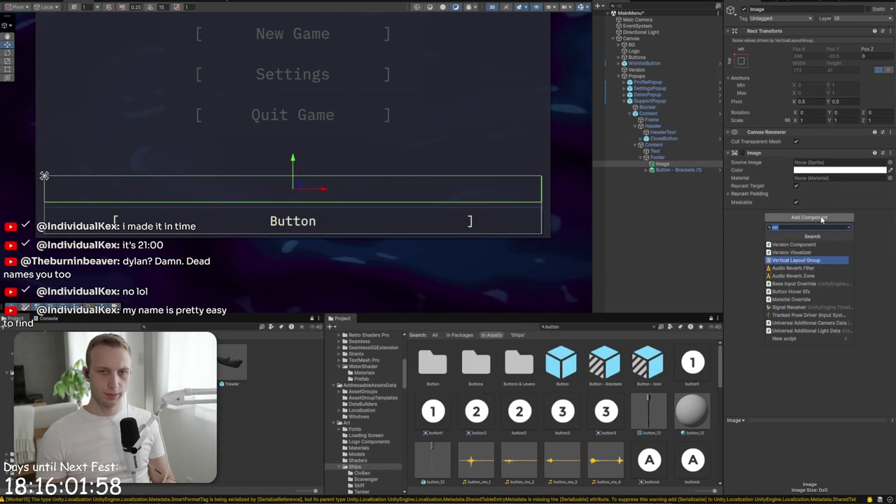
text(horiz)
key(Return)
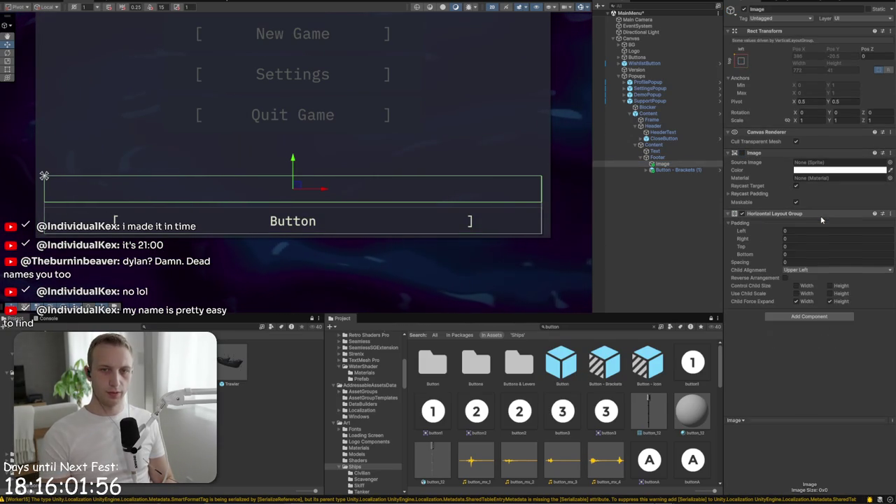
click(796, 286)
click(830, 286)
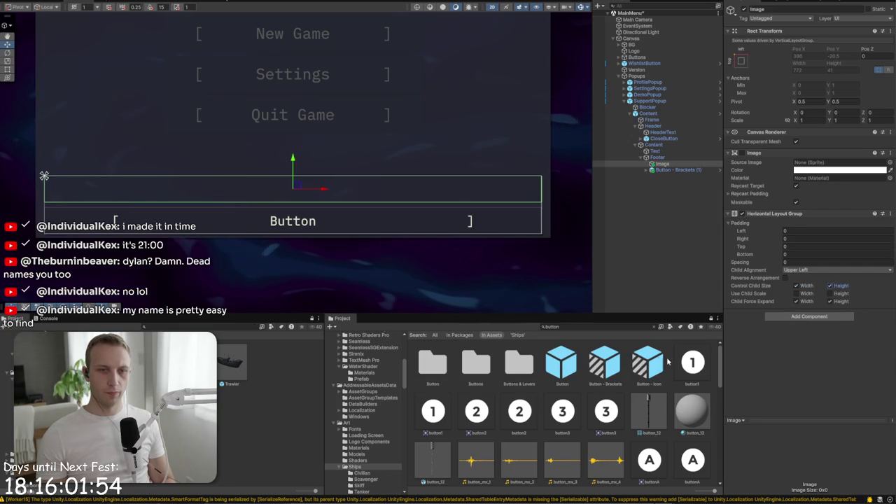
drag(603, 364, 671, 171)
key(ctrl+d)
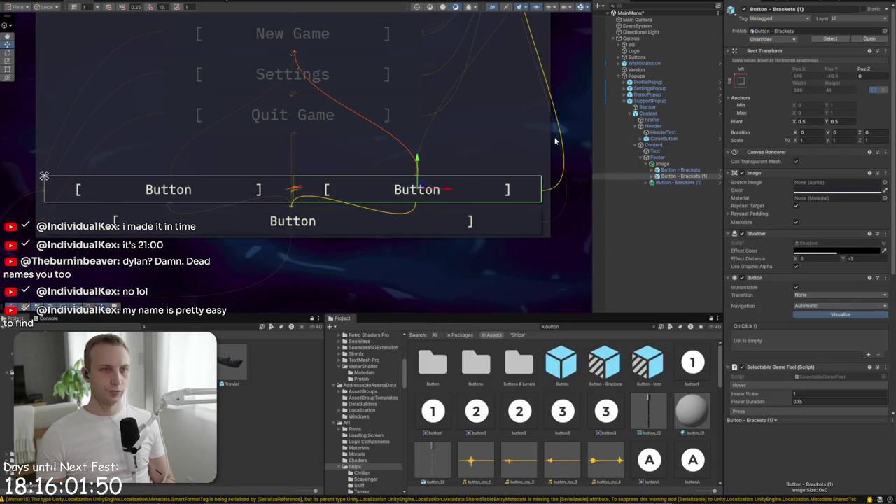
click(555, 141)
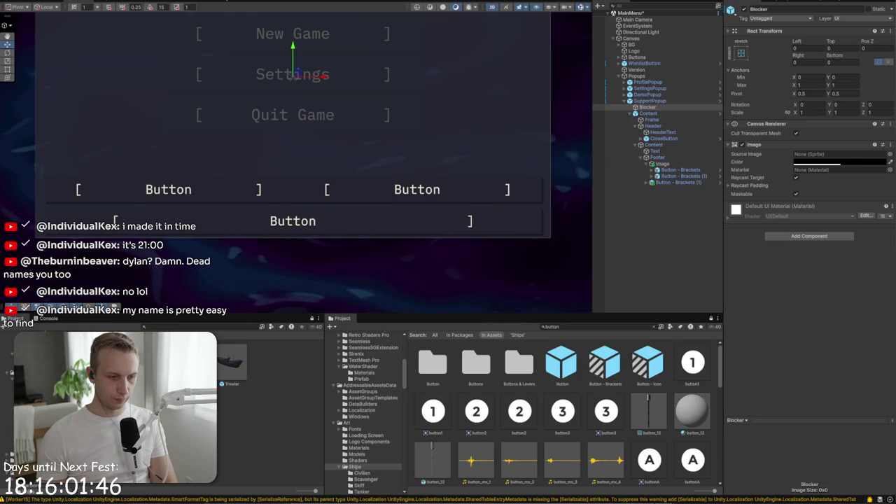
Nudge Footer slightly upward and select the bottom button's Value text for editing
click(683, 164)
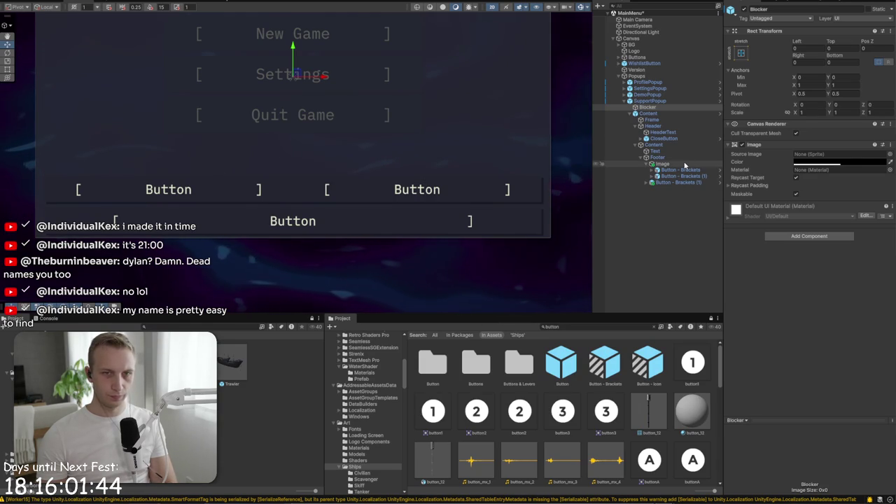
click(682, 158)
drag(294, 176, 294, 171)
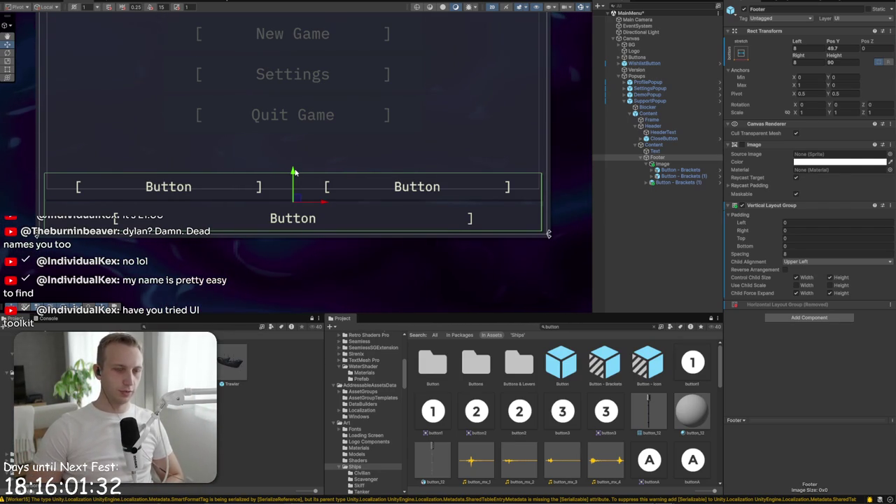
click(246, 194)
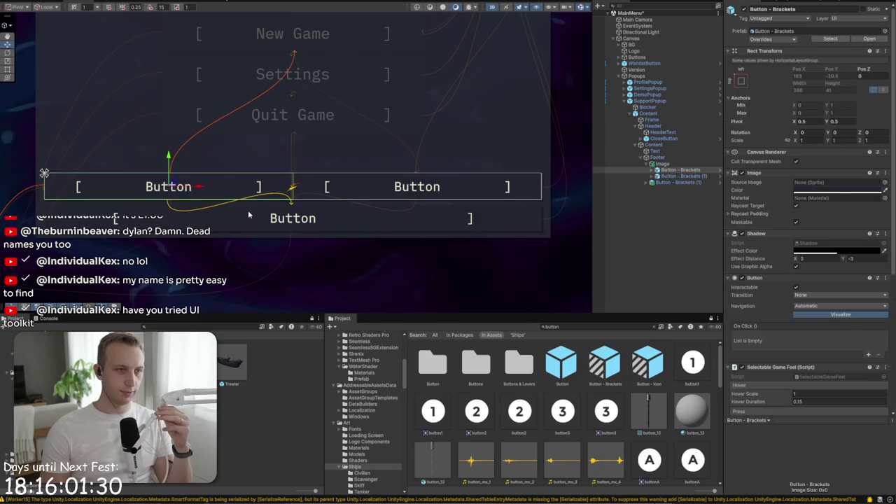
click(257, 232)
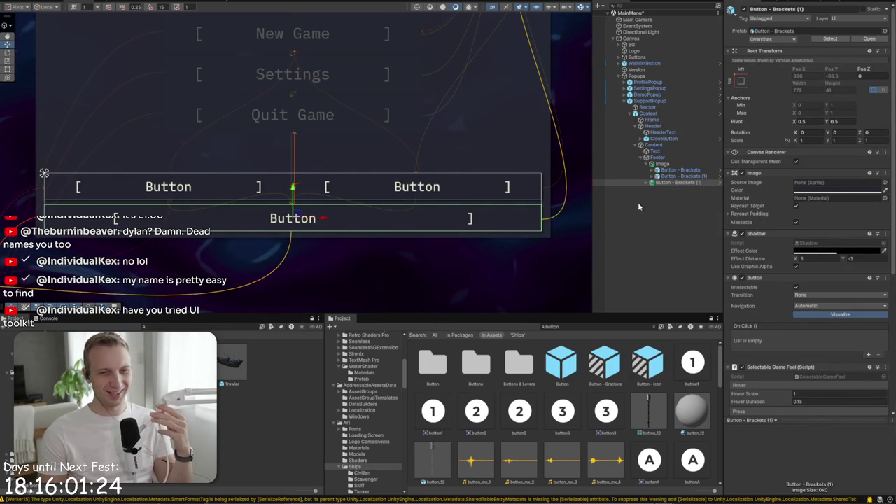
click(652, 182)
click(662, 195)
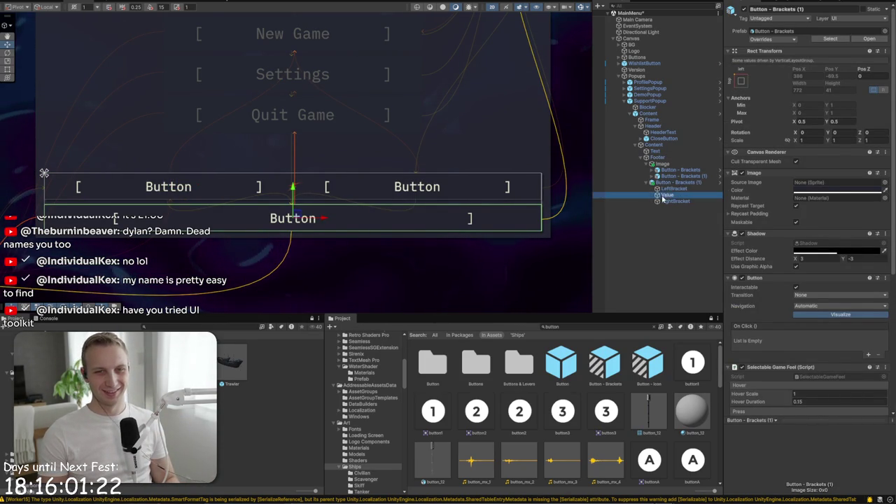
click(800, 317)
Label the wide bottom button 'View Saves'
text(View Saves)
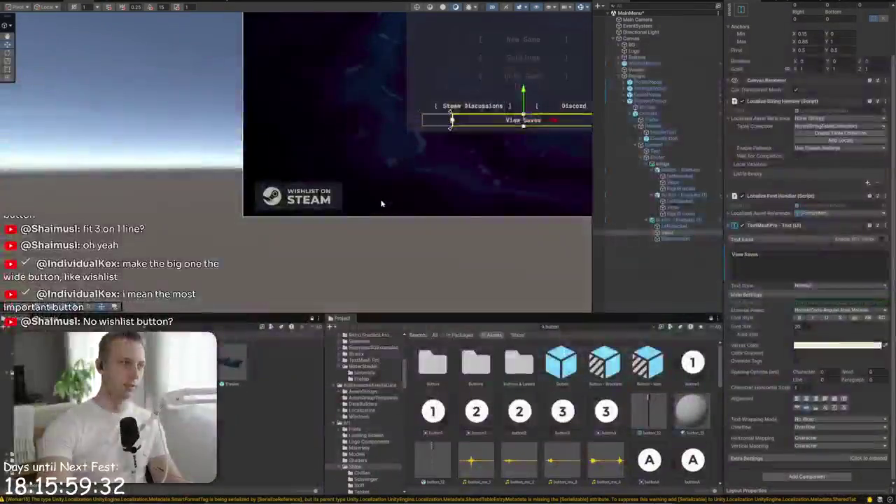
scroll(337, 170, up, 5)
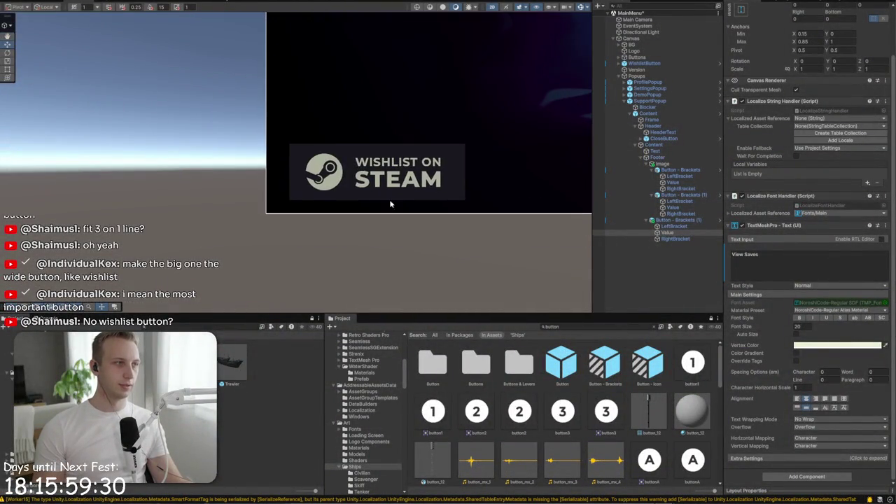
Set the popup body text's string table entry to None, leaving the welcome_to_demo placeholder
scroll(187, 229, down, 5)
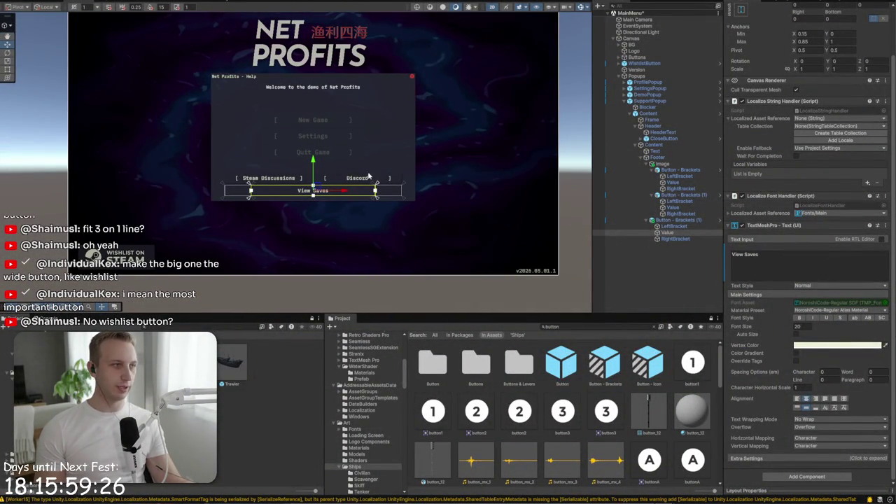
click(312, 96)
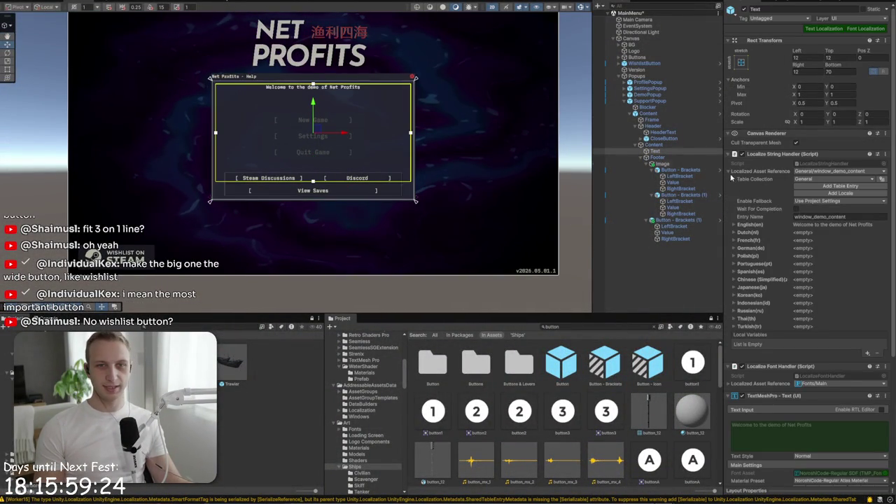
scroll(795, 225, down, 3)
click(844, 66)
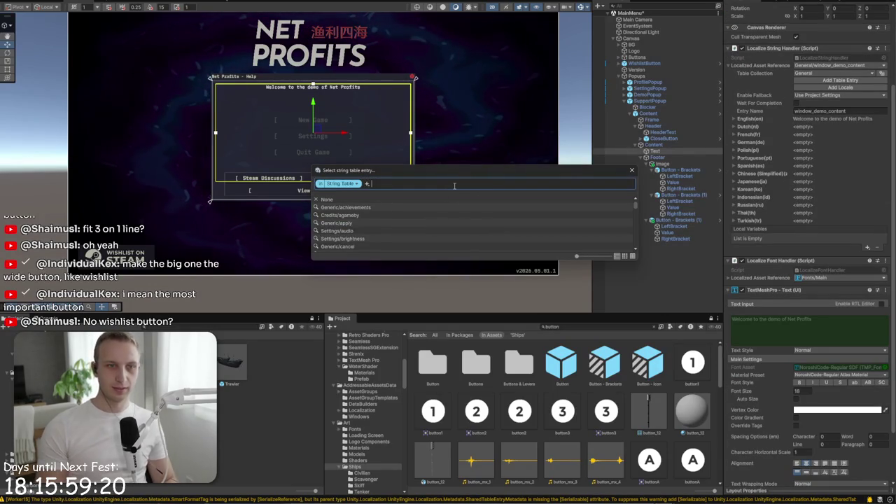
click(441, 202)
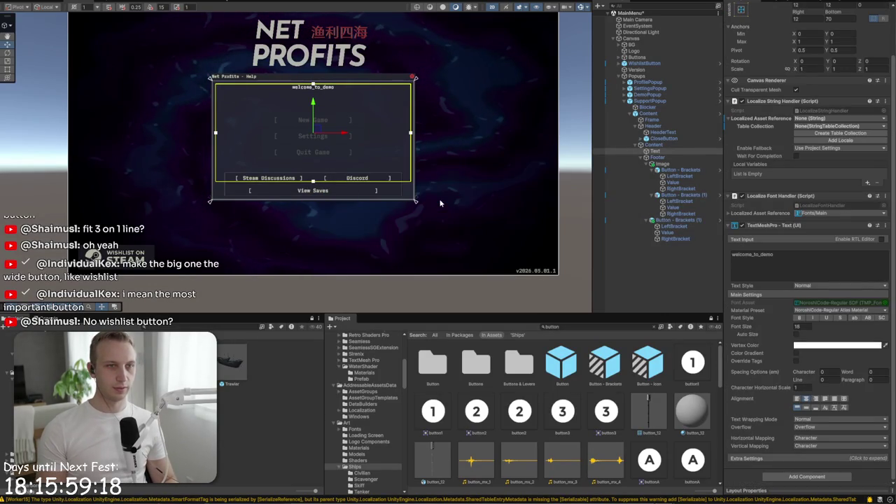
key(alt+Tab)
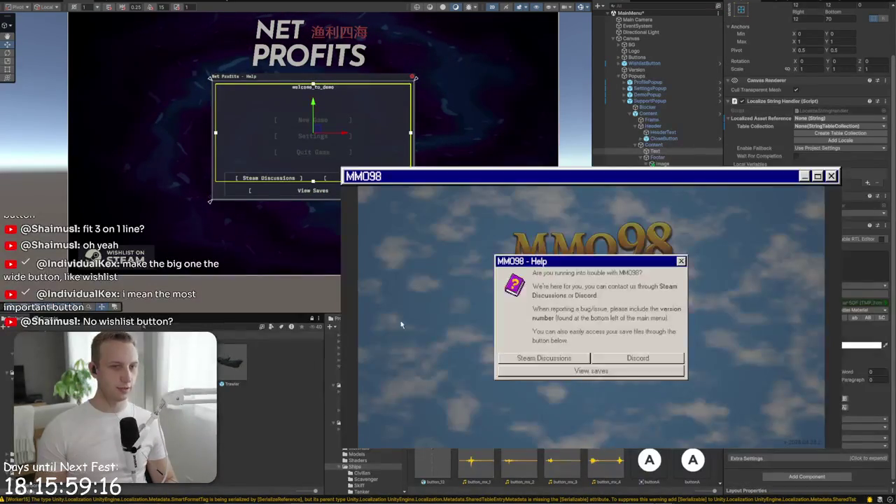
Review MMO98's Help dialog, close it, and minimize the game window
click(680, 264)
click(680, 263)
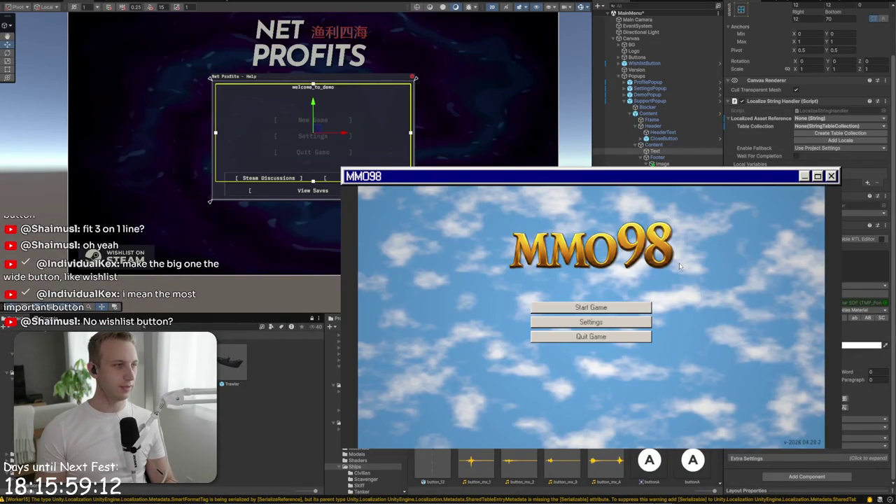
click(680, 265)
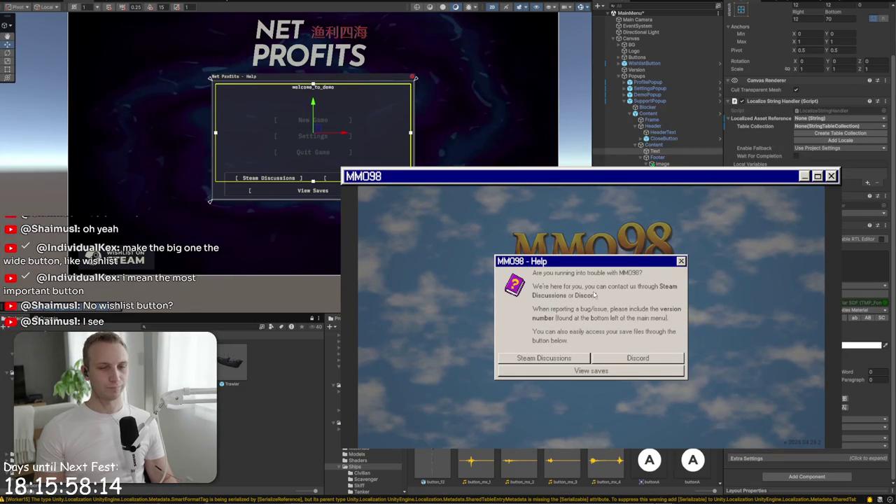
click(681, 262)
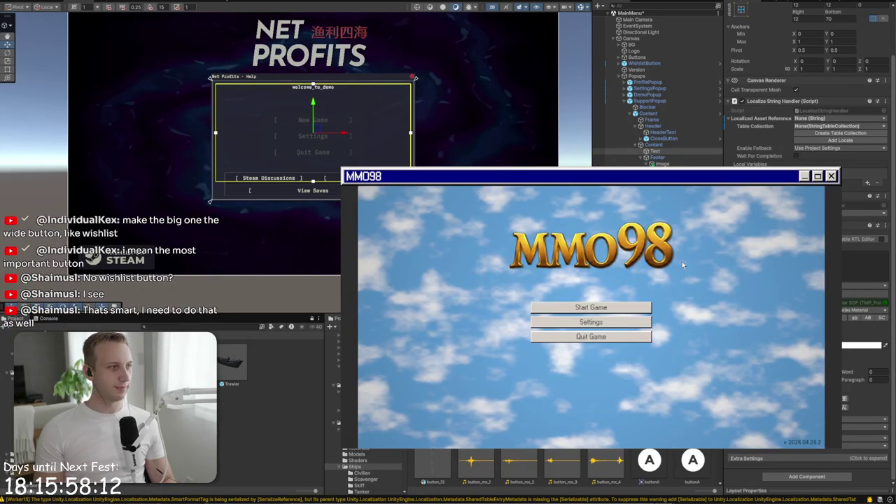
click(805, 177)
Make the Help popup's outer Content panel fully opaque
scroll(286, 126, up, 3)
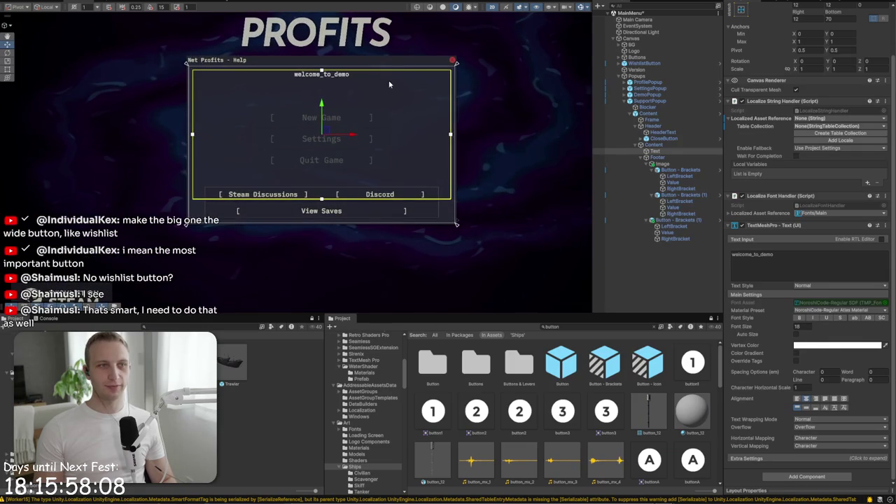
click(672, 145)
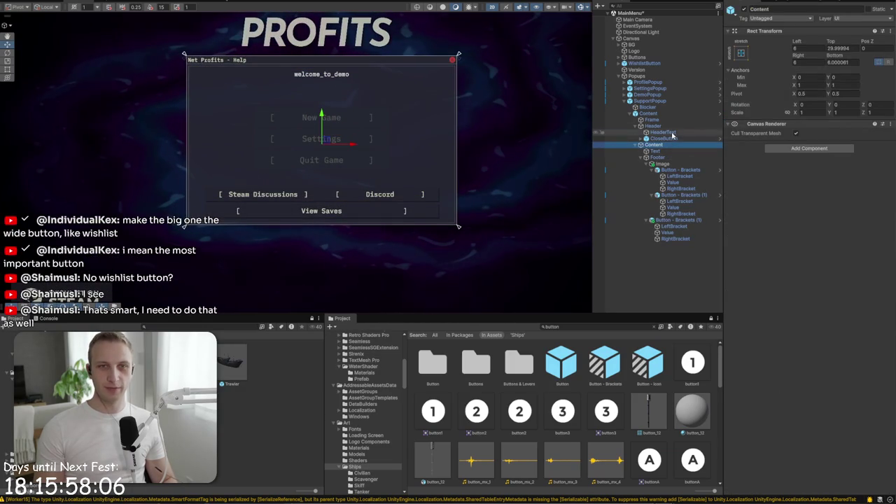
click(660, 113)
click(799, 182)
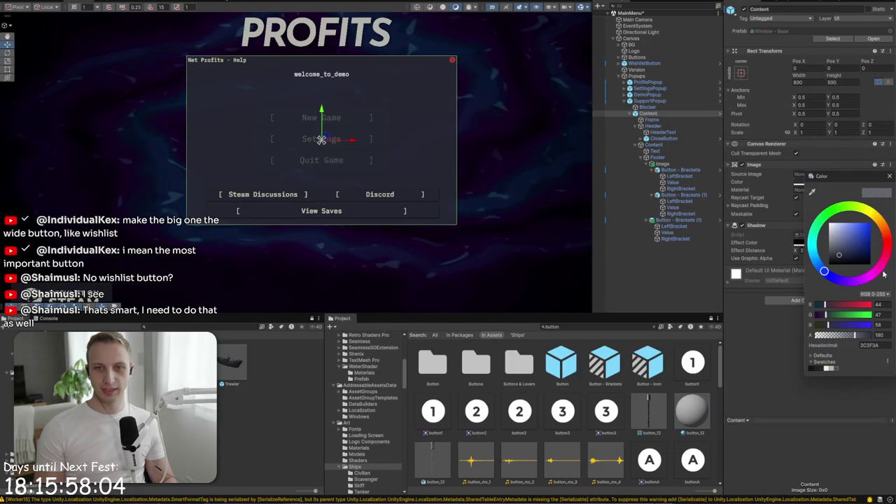
drag(865, 336, 886, 339)
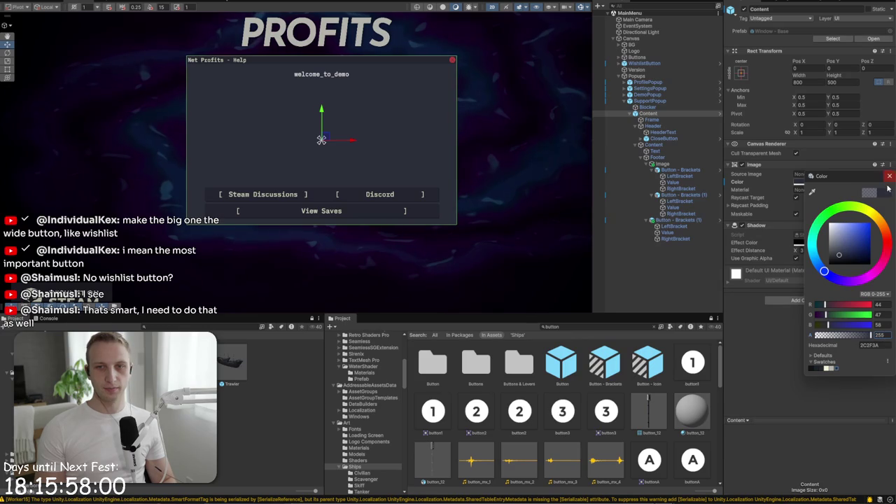
click(888, 177)
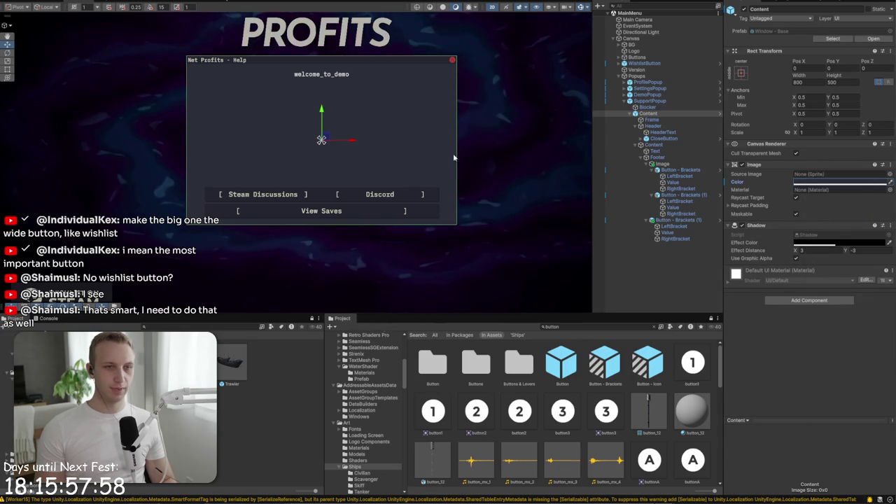
Frame the Help popup, compare it with MMO98's Help dialog, and select its body text
key(f)
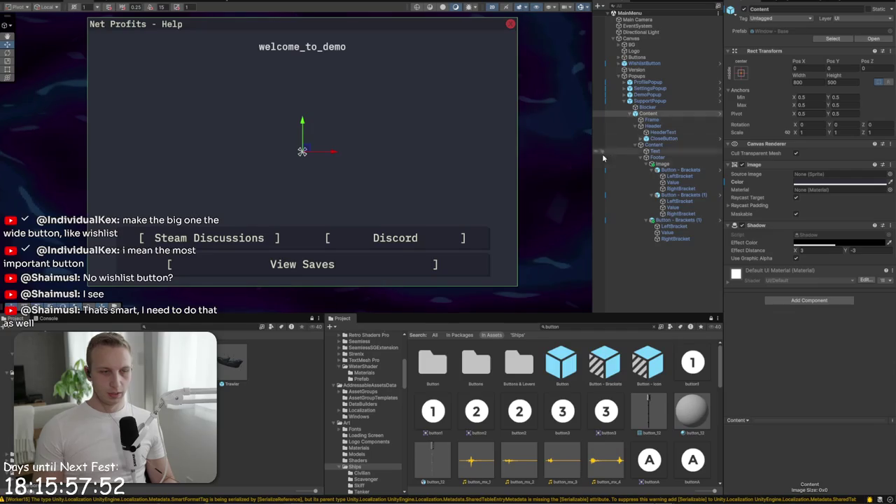
key(alt+Tab)
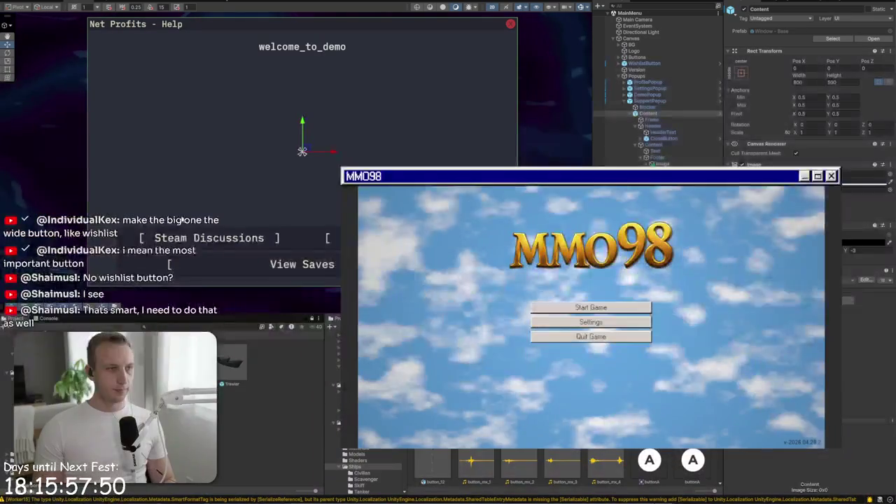
click(648, 115)
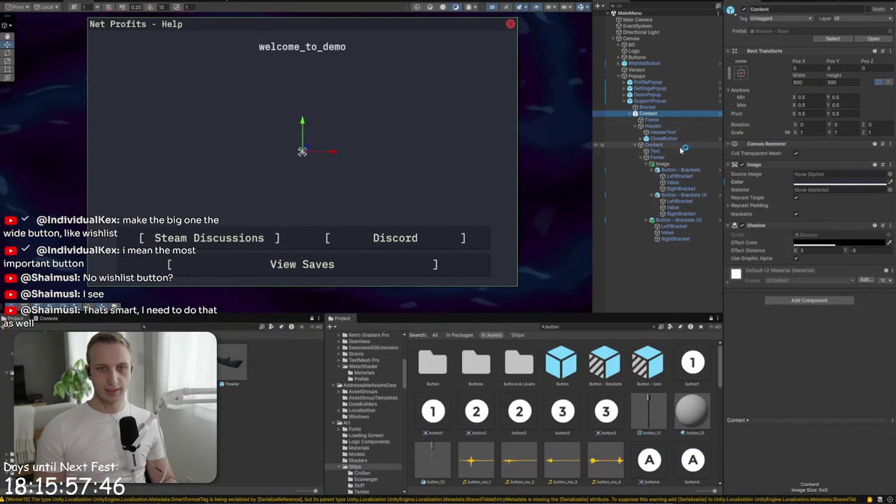
click(673, 133)
Raise the body text's Rect Transform bottom inset to 110
click(669, 151)
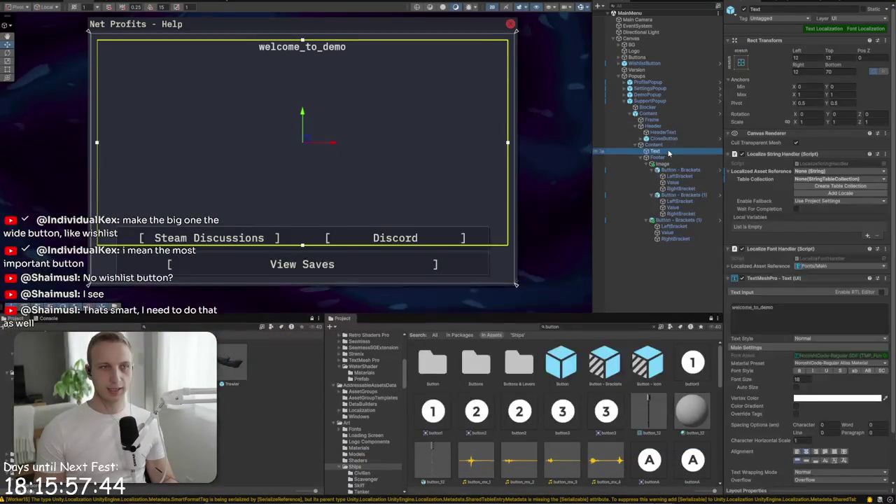
drag(302, 246, 304, 223)
key(ctrl+z)
click(839, 72)
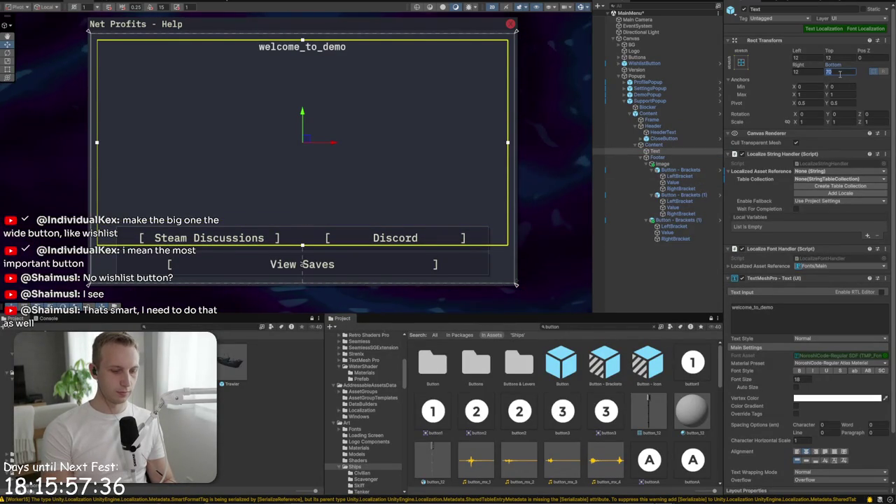
text(15)
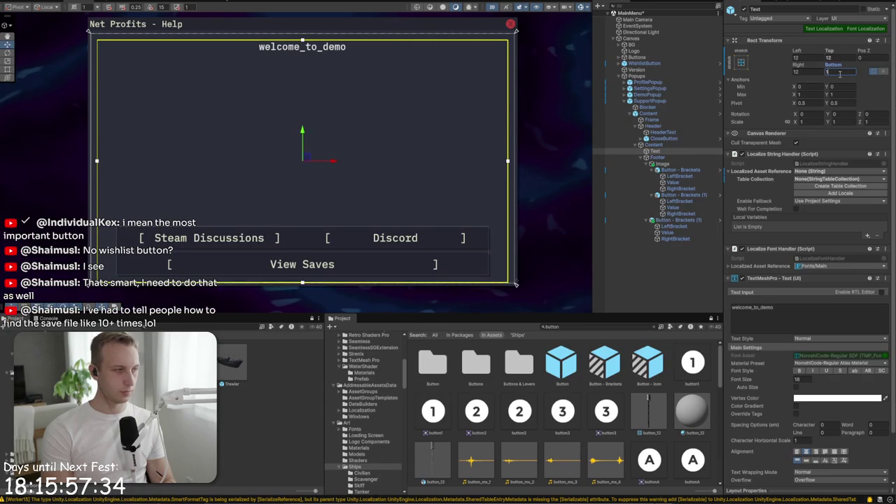
text(0)
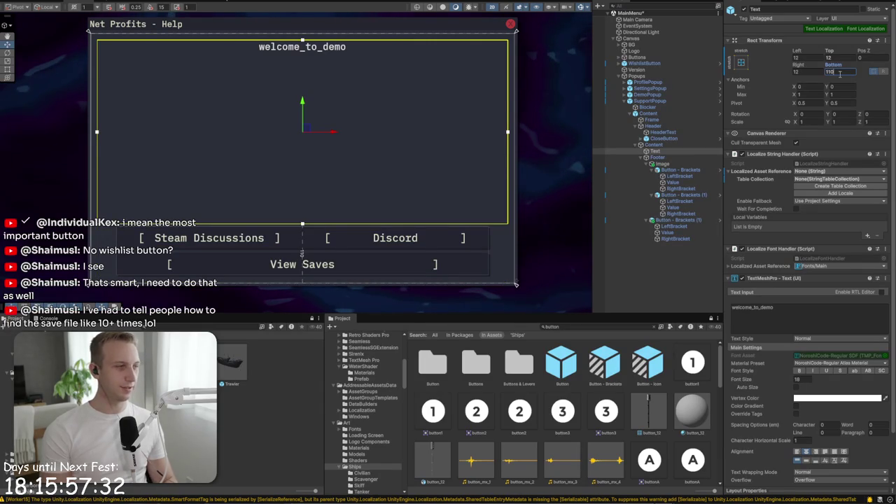
Replace welcome_to_demo with 'Are you running into trouble with Net Profits?'
click(822, 309)
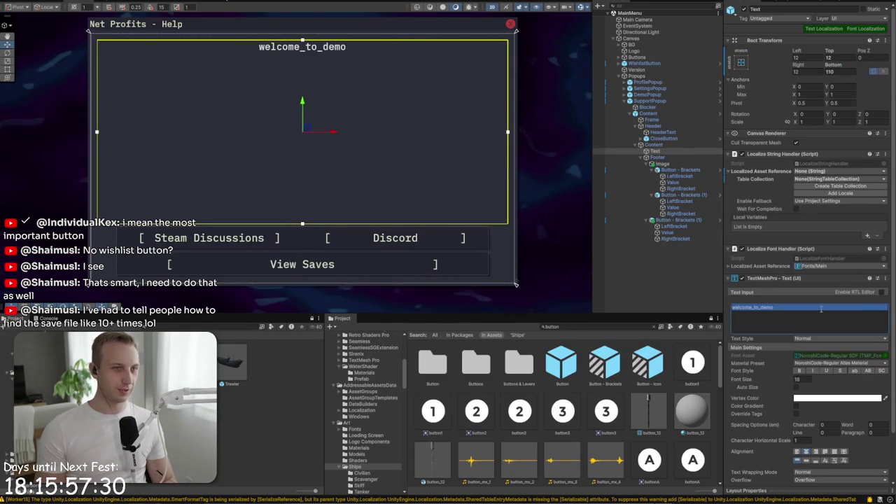
key(BackSpace)
text(Are)
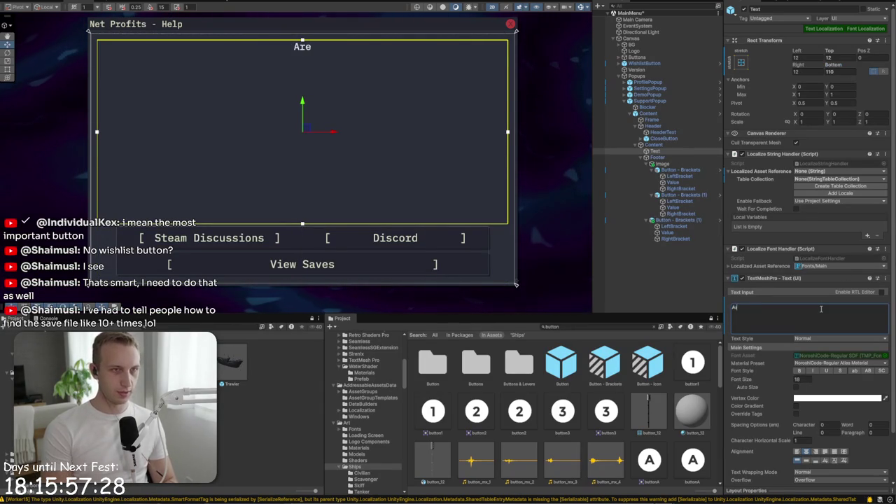
text( you runnin)
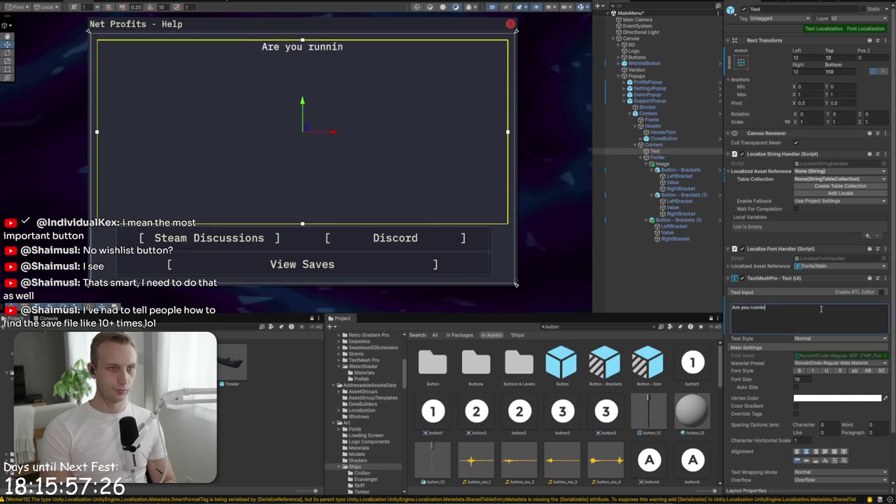
text(g into trouble with)
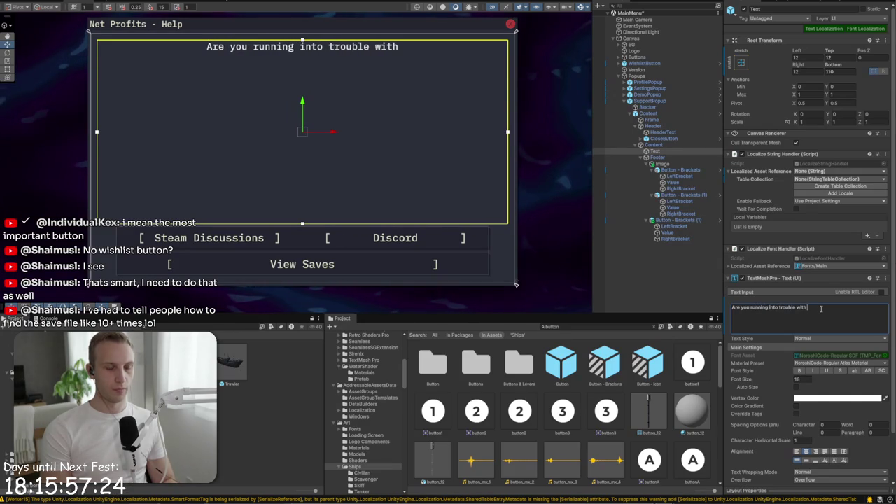
text( Nett P)
key(BackSpace)
key(BackSpace)
key(BackSpace)
text(Profits?)
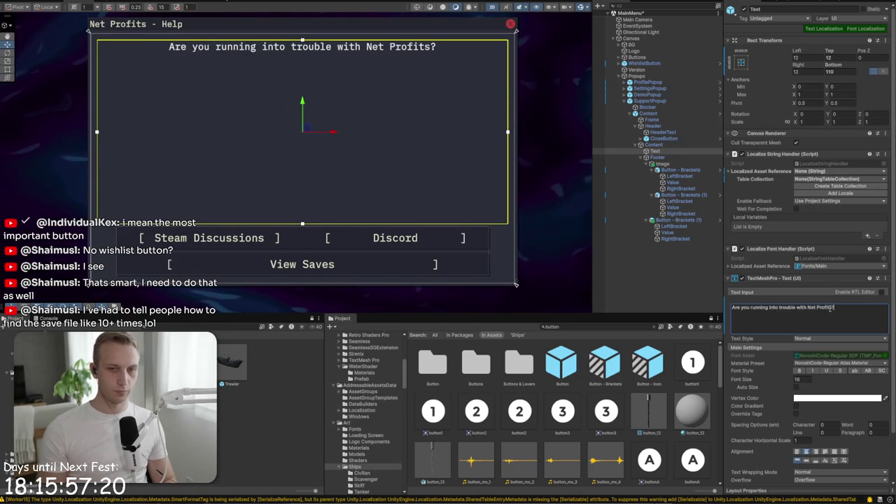
Set the text's vertex colour to pale off-white EAF0D8 and compare with the game's dialog
click(826, 398)
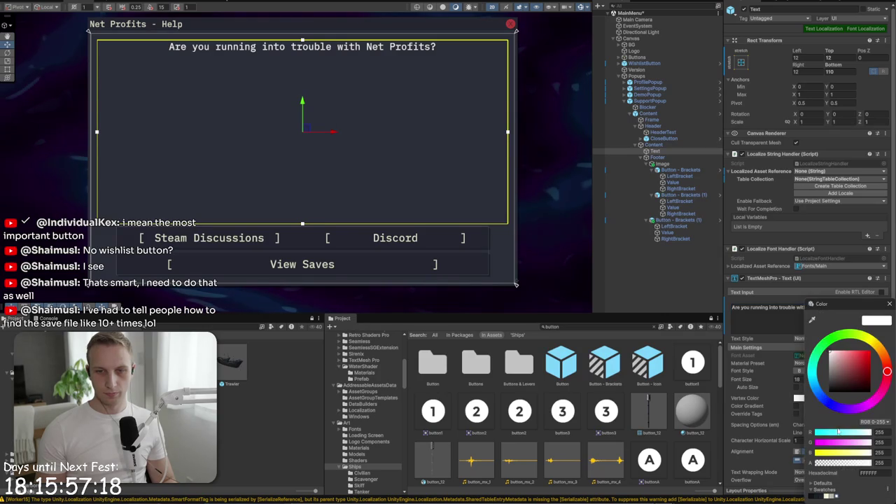
click(829, 496)
click(771, 313)
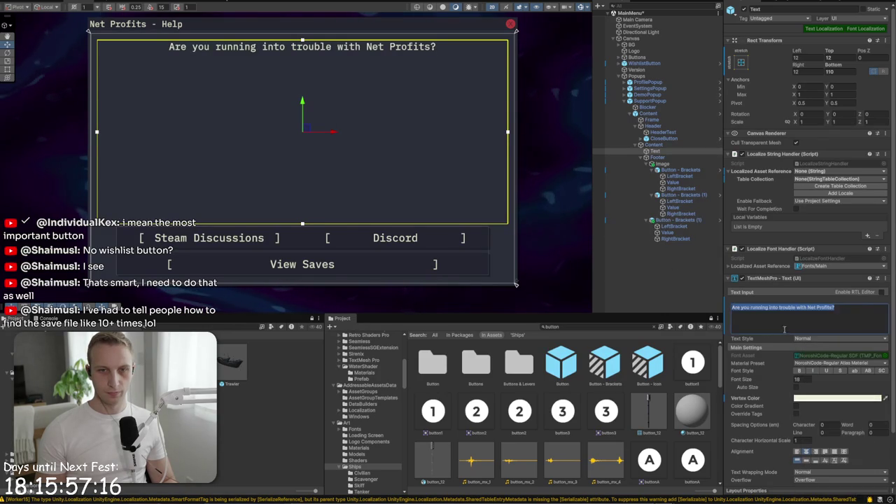
key(alt+Tab)
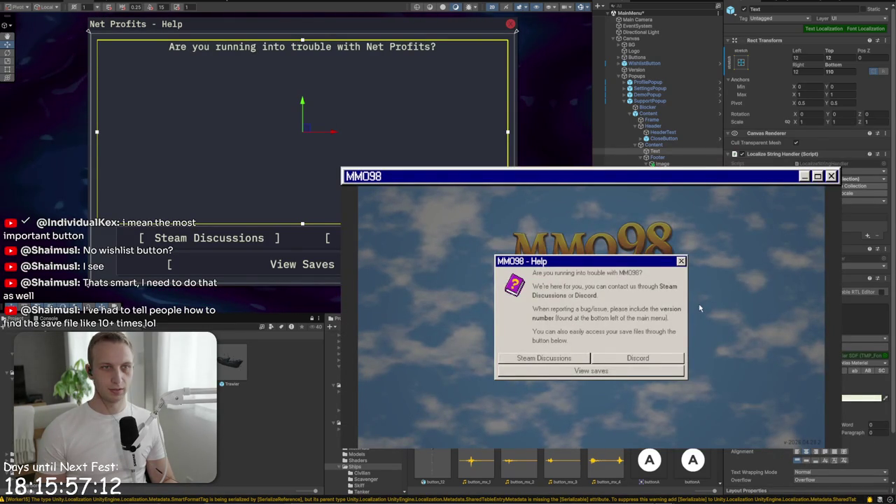
key(alt+Tab)
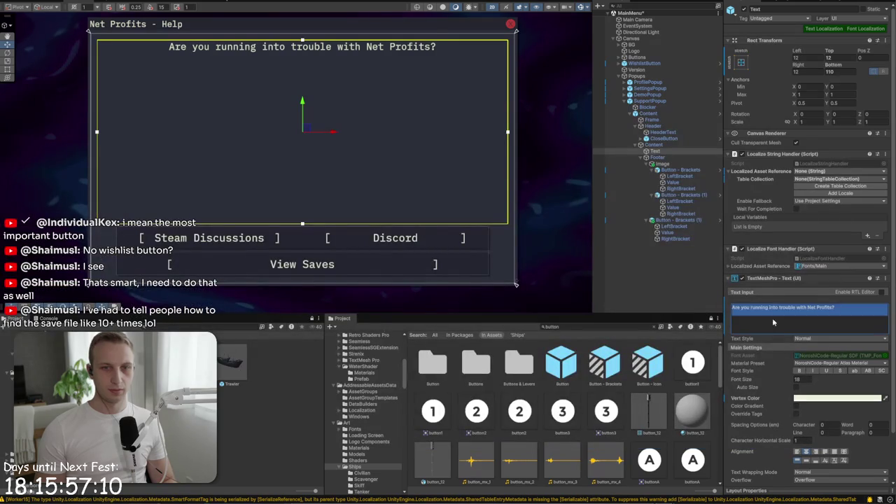
key(alt+Tab)
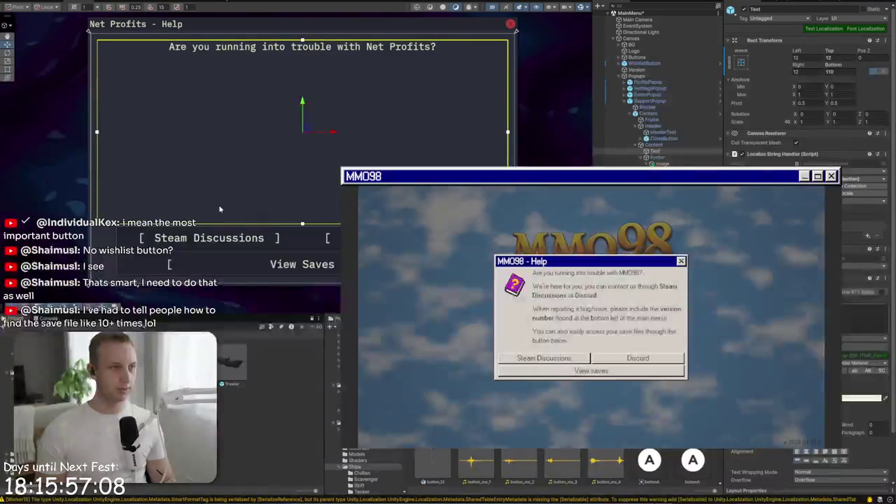
key(alt+Tab)
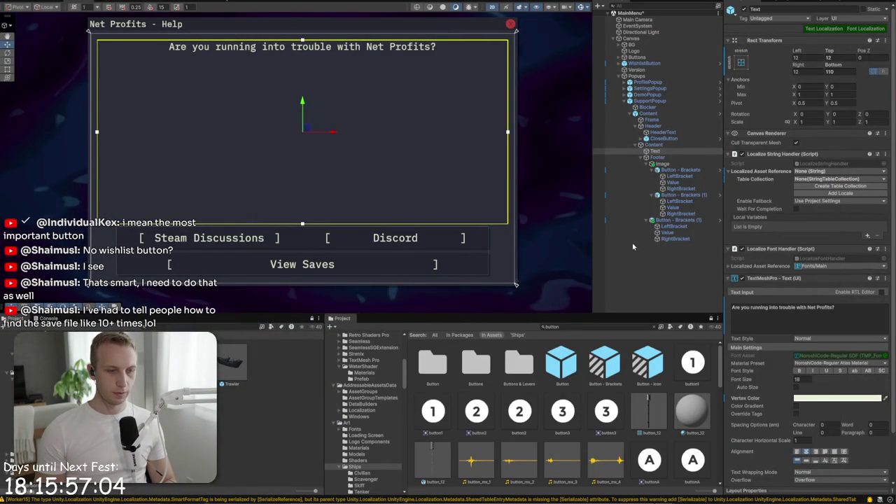
click(833, 322)
Add the line 'We're here for your questions, you can contact us through <b>Steam Discussions</b> or <b>Discord</b>.'
key(alt+Tab)
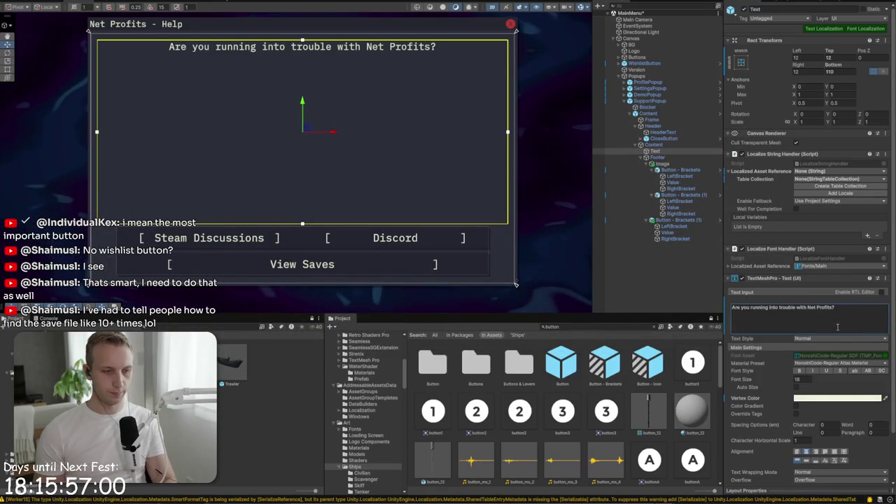
key(Return)
key(Return)
text(We're)
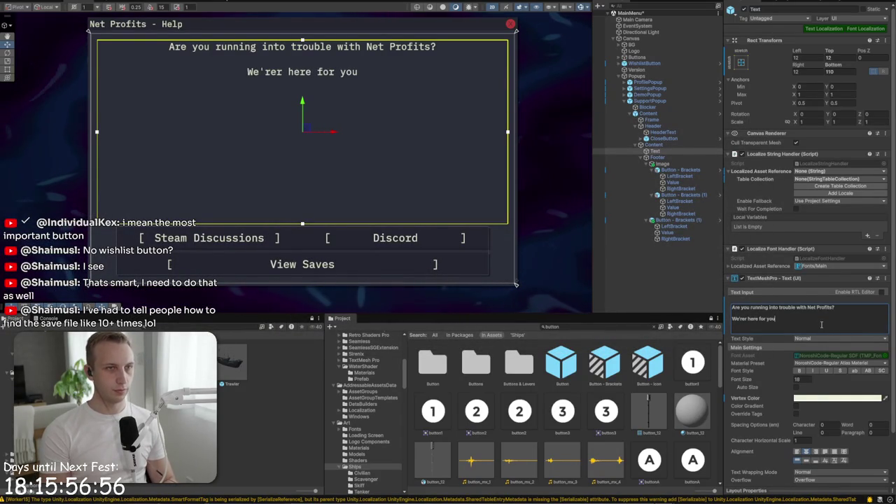
text( here for)
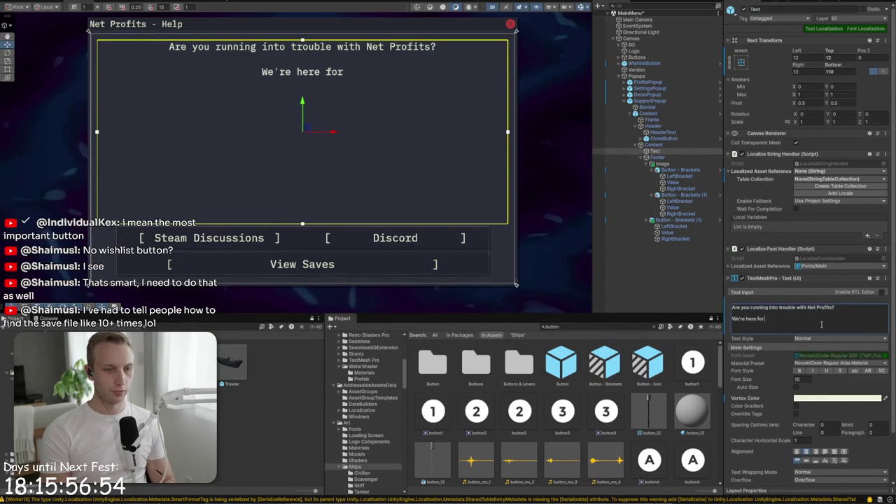
text( you, you can cont)
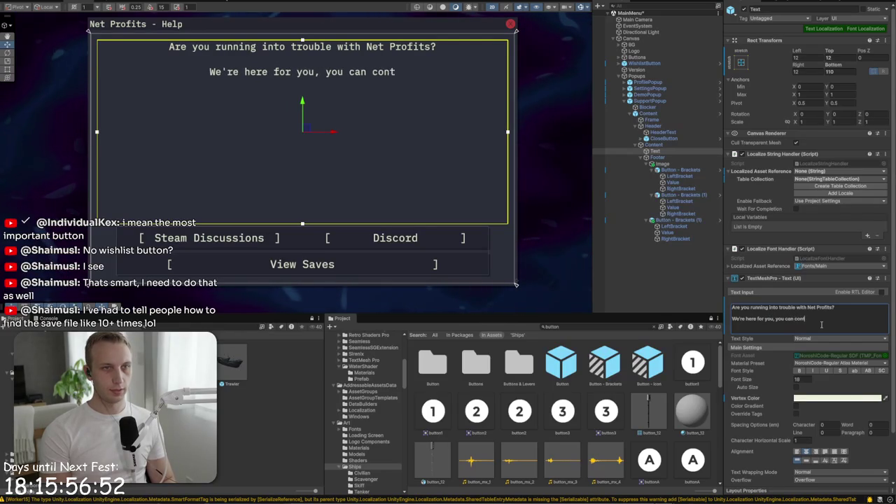
text(act us)
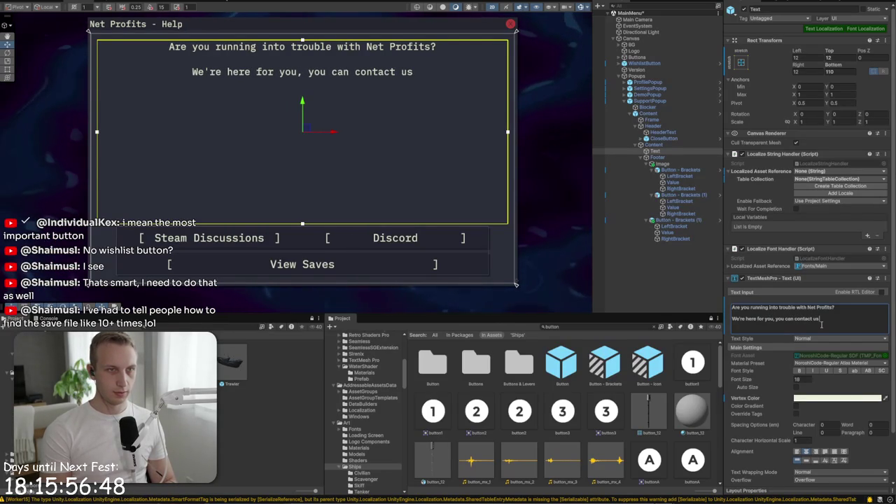
click(775, 319)
text(r ques)
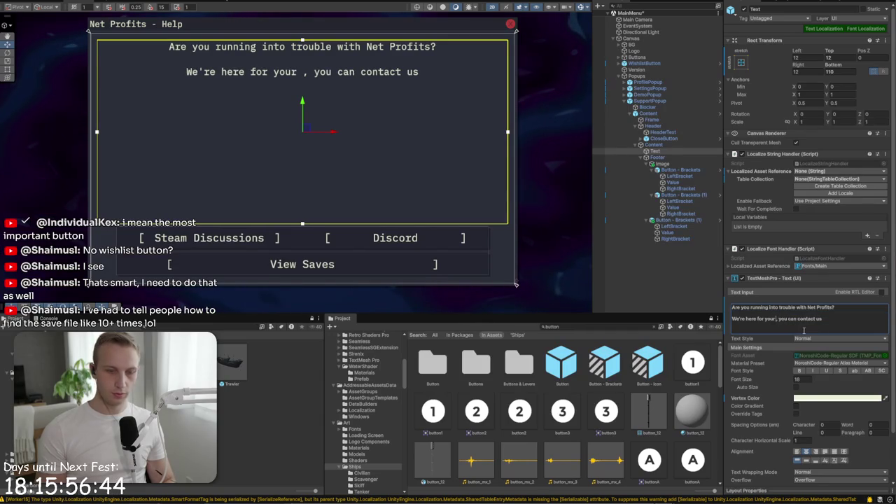
text(tions)
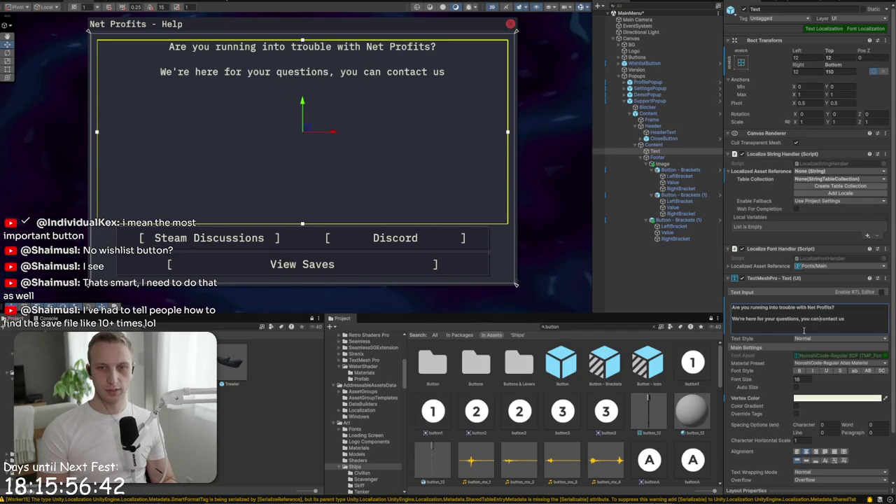
text(through)
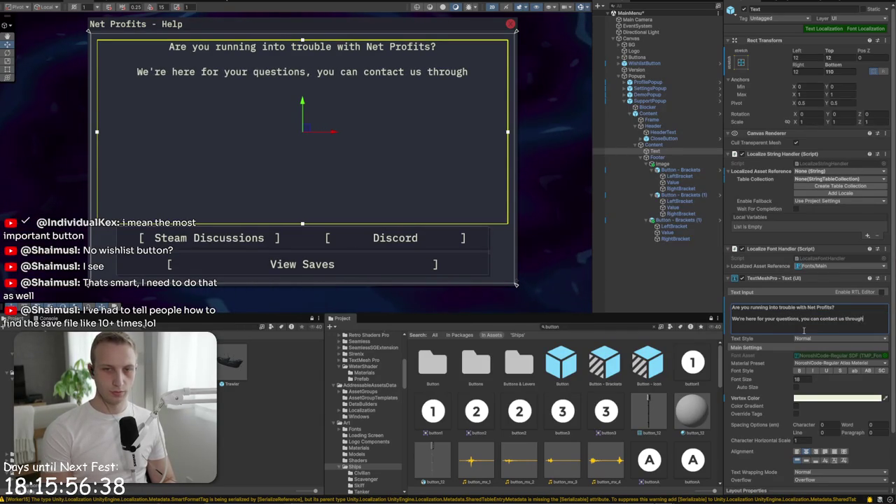
text( <b>)
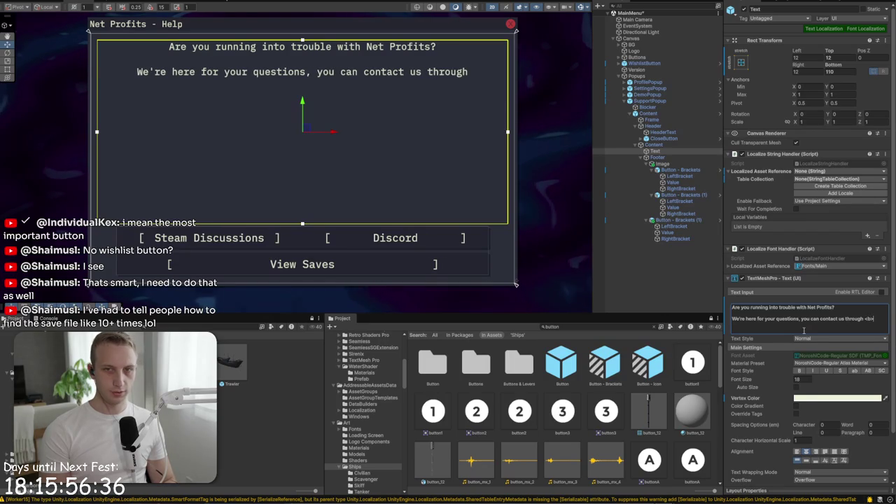
text(Steam)
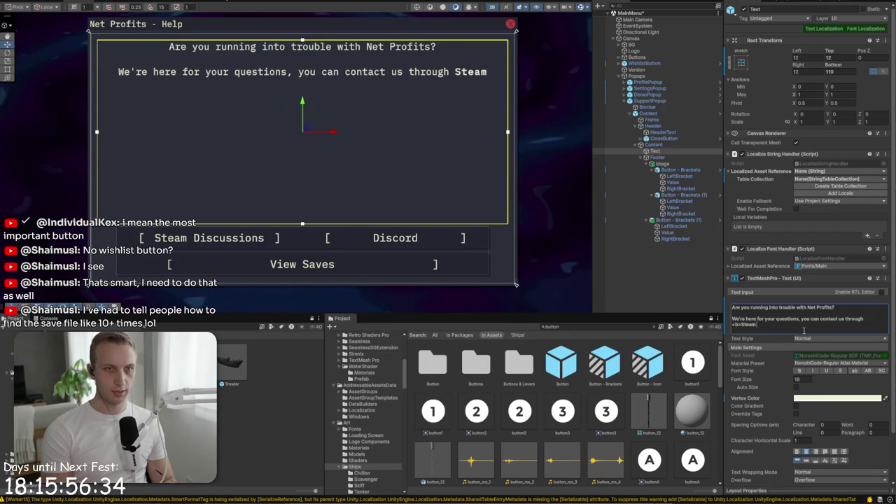
text( Discussions)
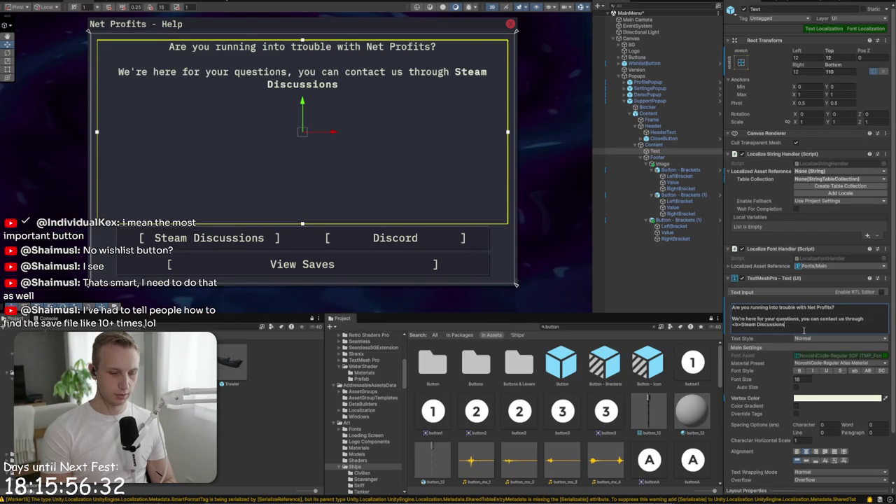
text(</b> or <b)
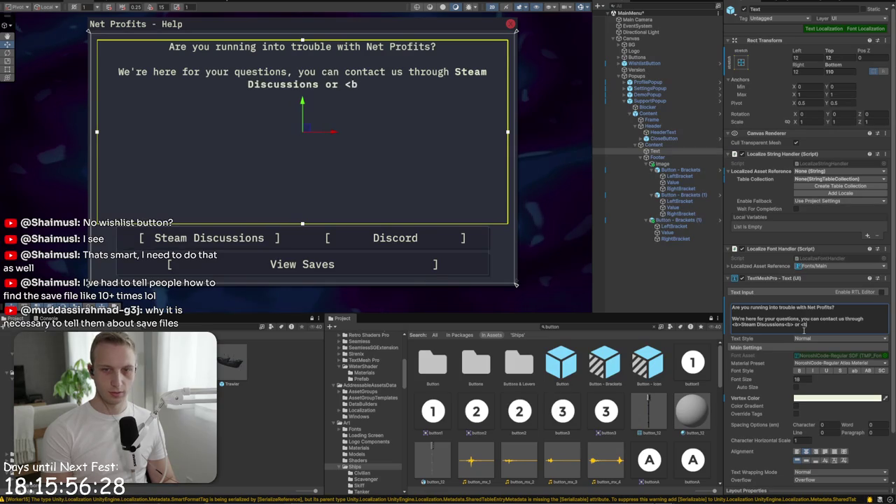
text(>Discord)
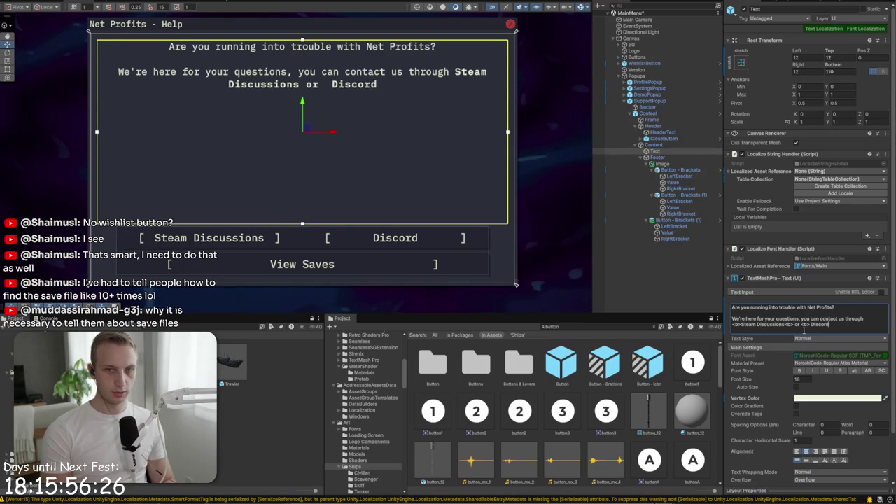
text(</b>)
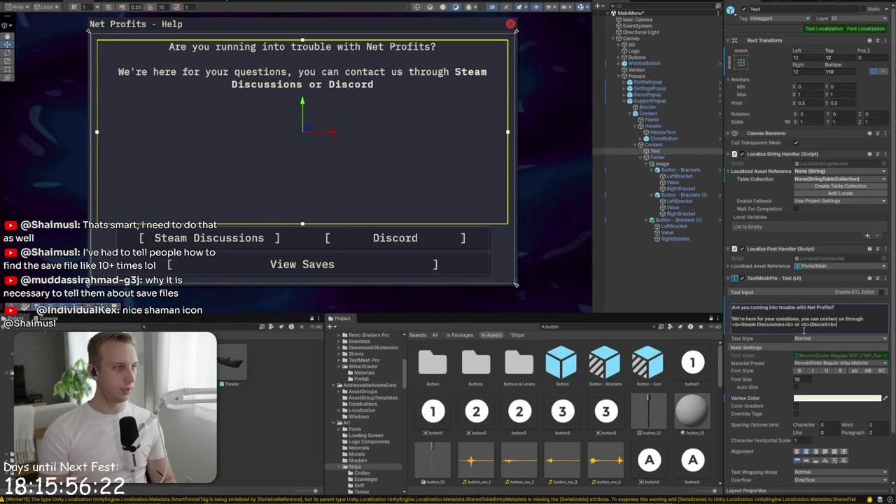
text(.)
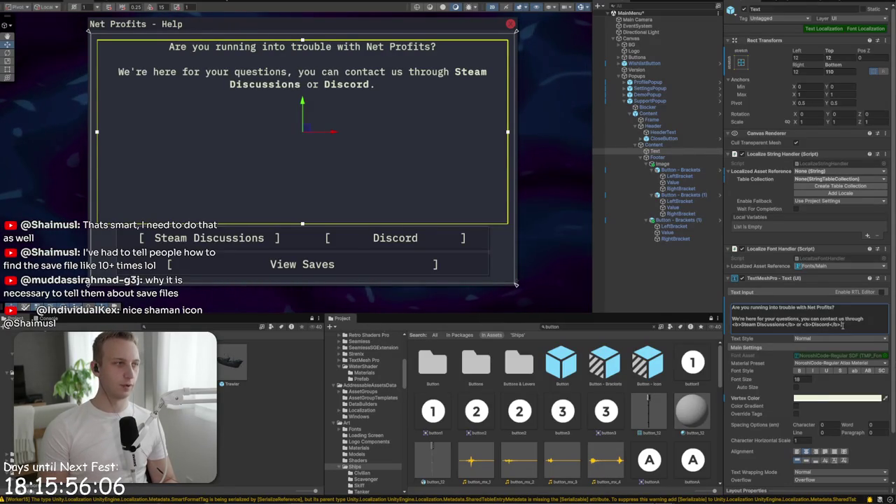
Add 'When reporting a bug/issue, please include the <b>version number</b> (found at the bottom right of the main menu).'
key(Return)
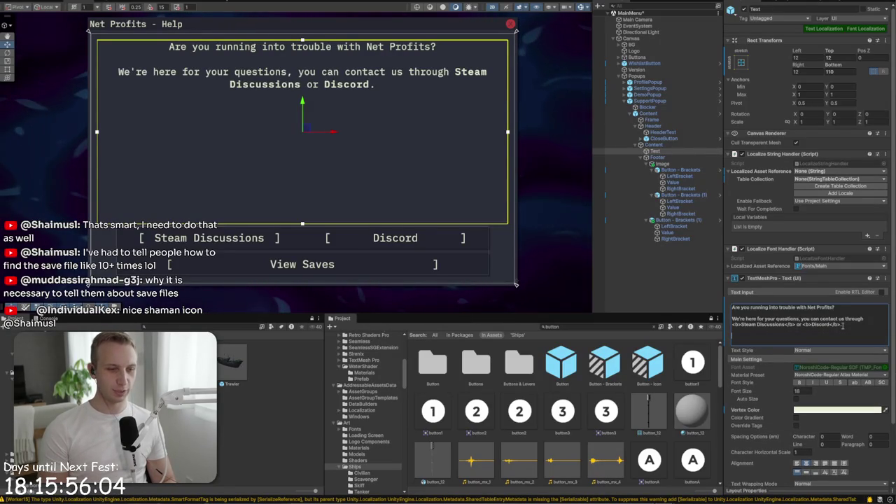
text(When reporting)
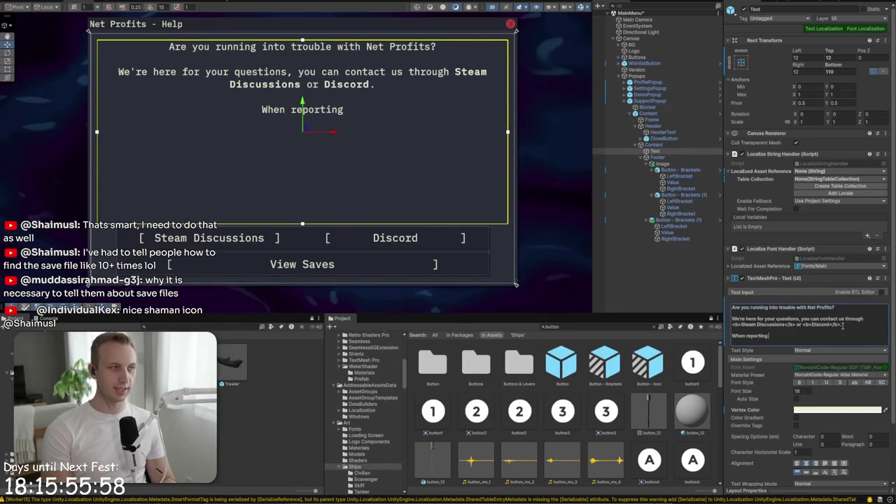
text( a)
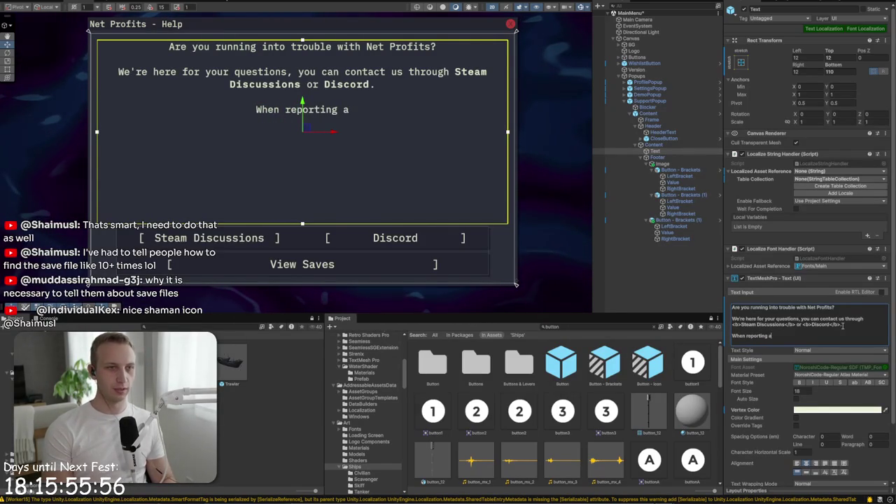
text( bug/)
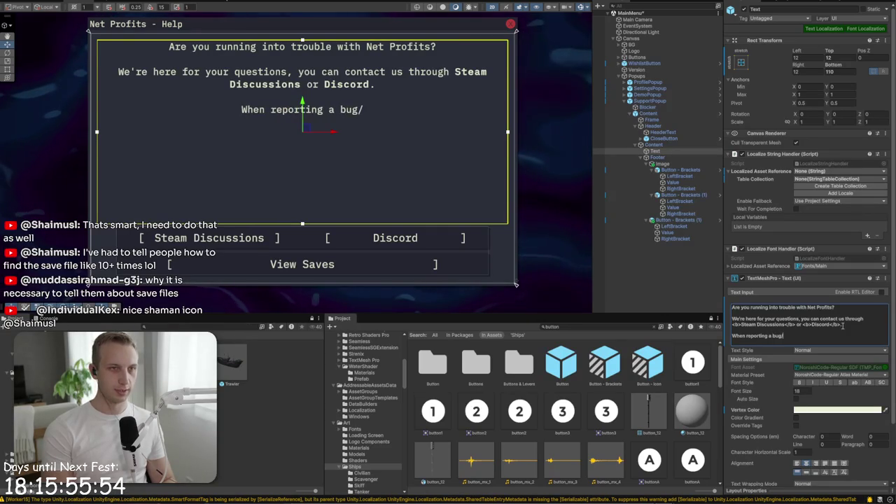
text(issue, plea)
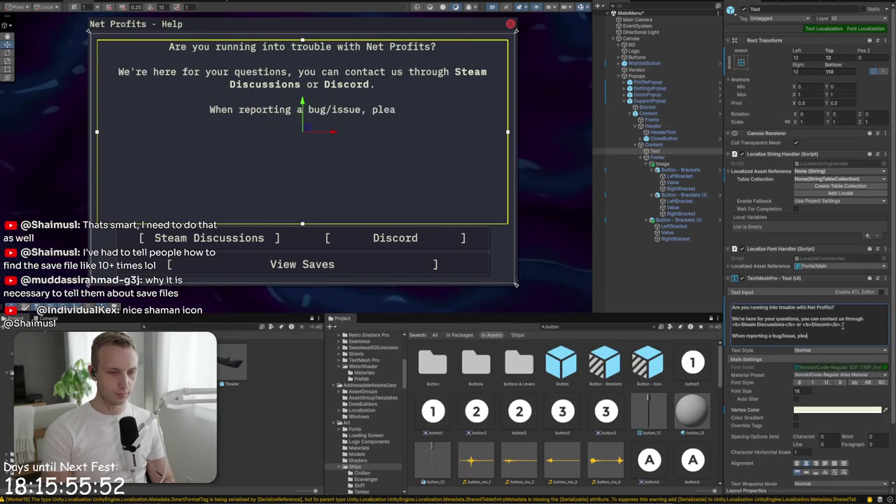
text(se in)
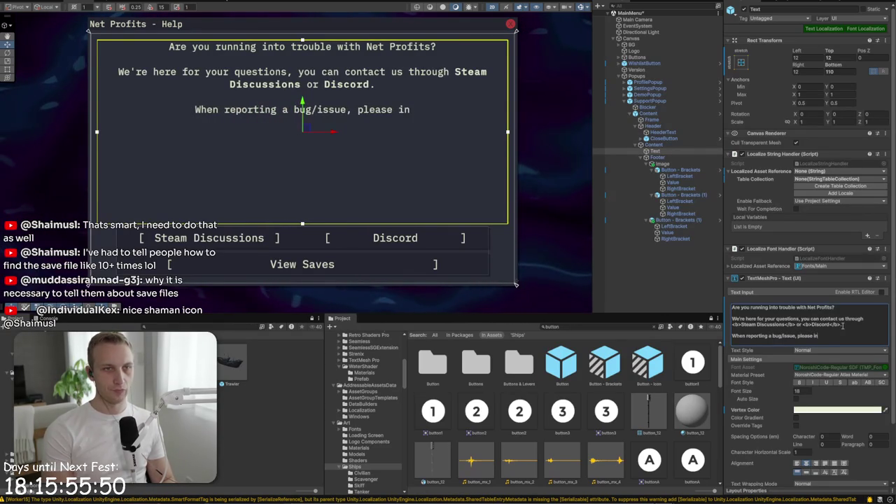
text(clude teh)
key(BackSpace)
key(BackSpace)
text(he)
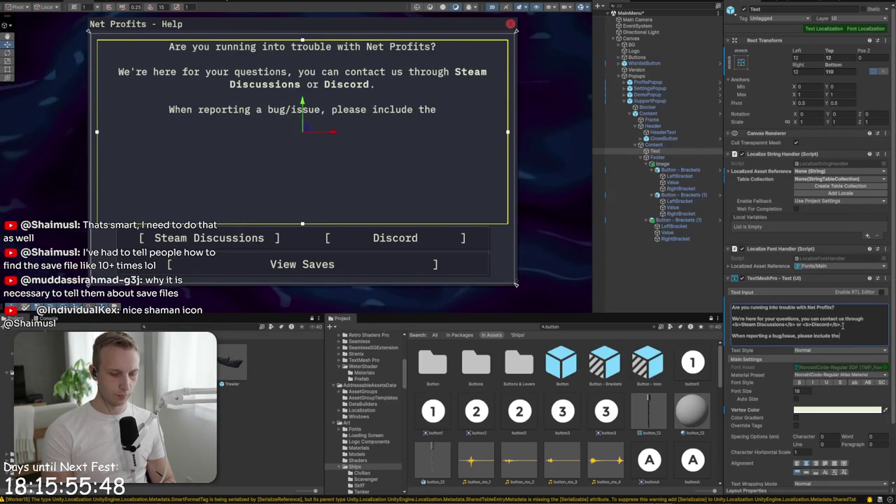
text( <b>version number>)
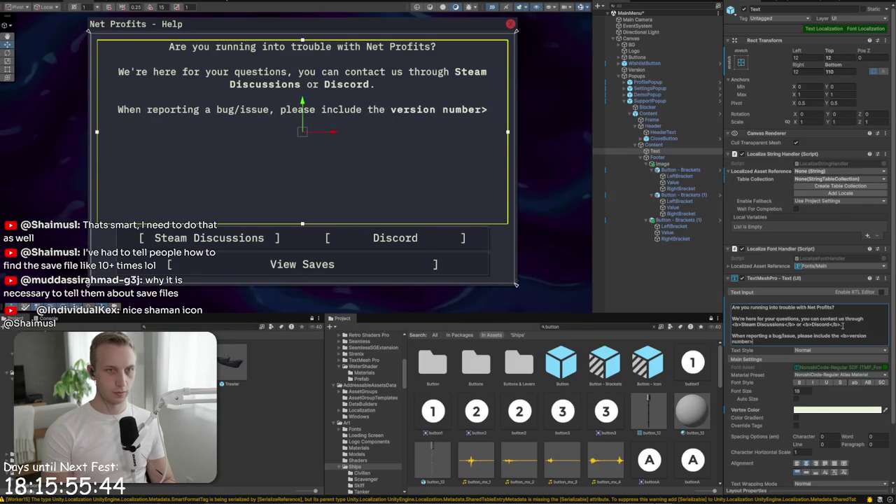
text(b/>)
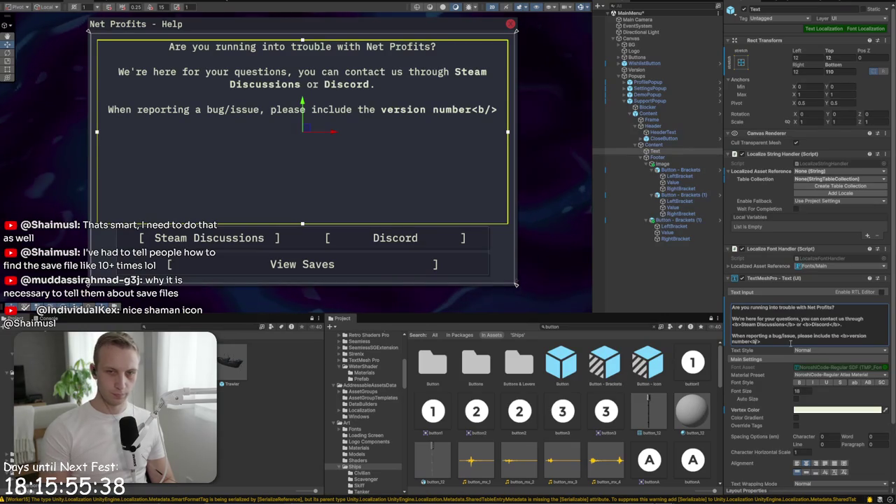
key(BackSpace)
key(BackSpace)
key(BackSpace)
text(/b>)
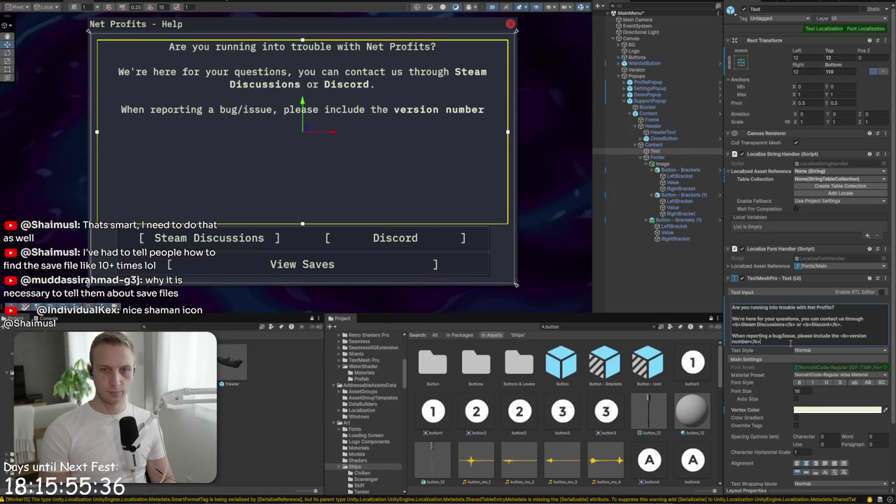
text( (f)
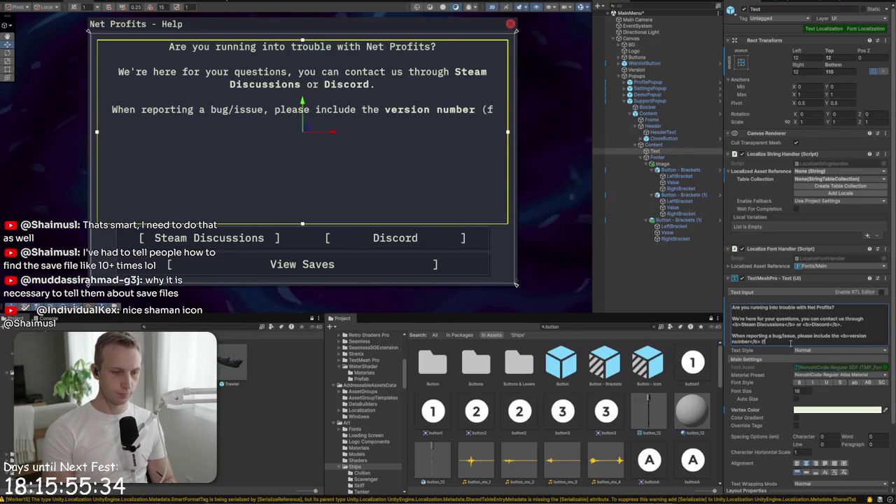
text(ound at the bottom le)
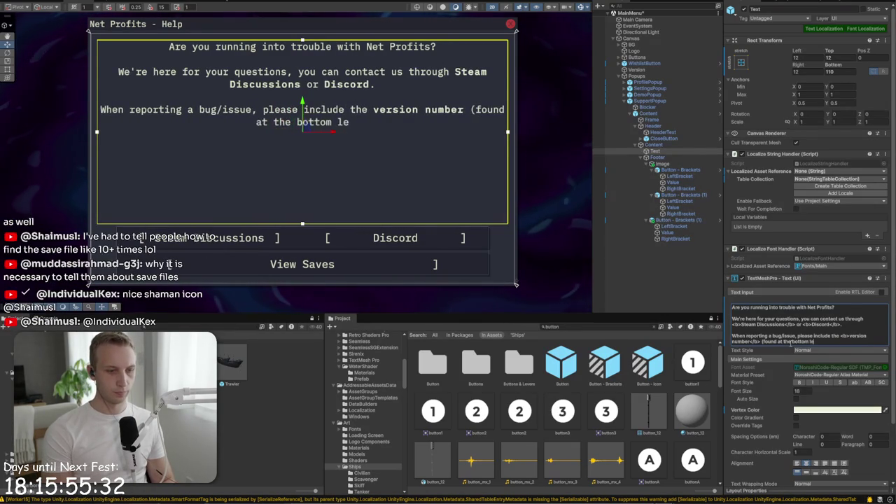
text(ft of the)
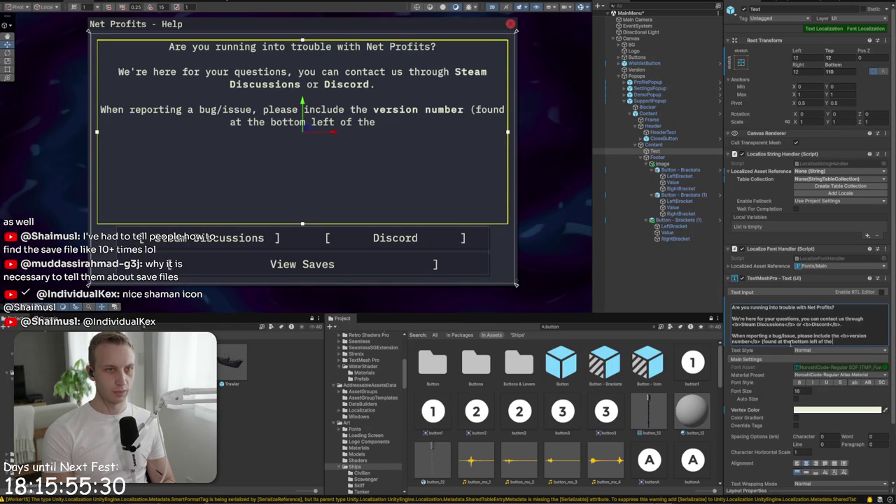
key(ctrl+BackSpace)
key(ctrl+BackSpace)
key(ctrl+BackSpace)
text(right of the main menu)
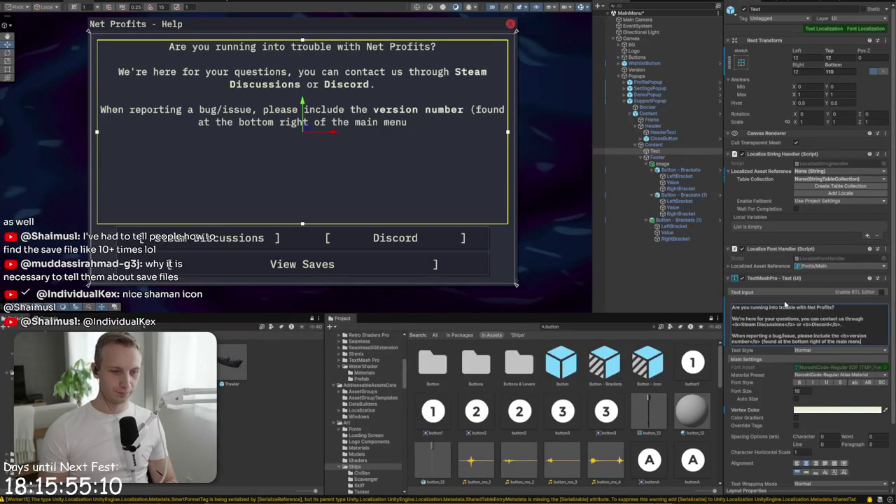
text().)
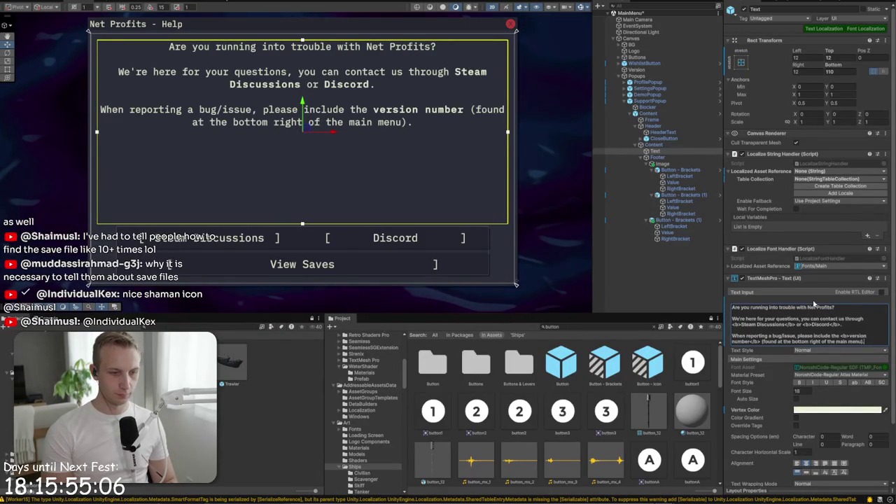
key(Return)
key(Return)
Add 'You can also easily access your save files through the button below.' to the help text
text(You can als)
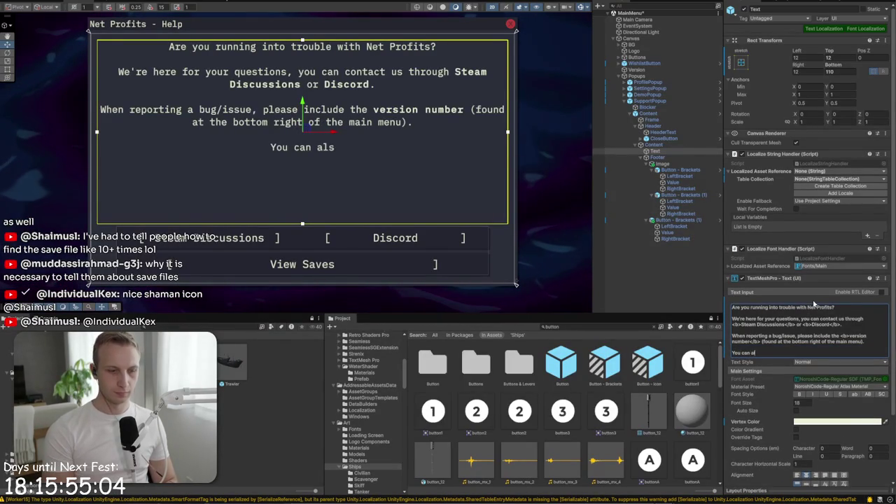
text(o easily acce)
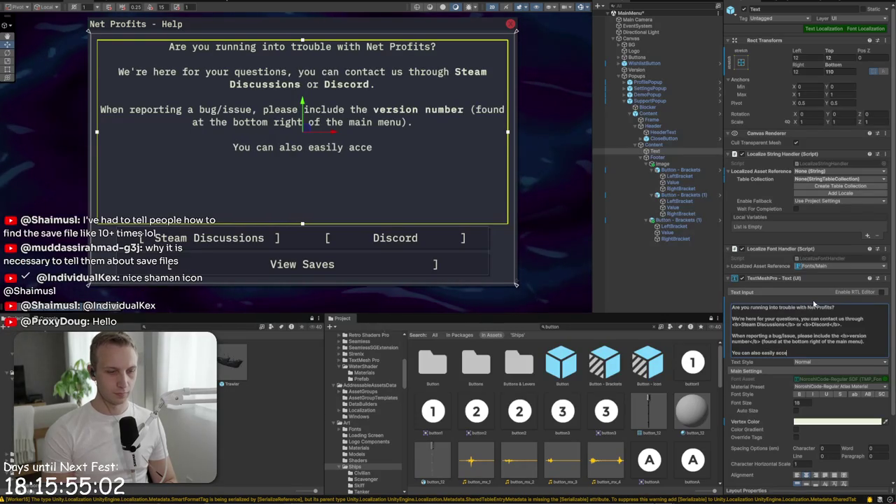
text(ss your save fil)
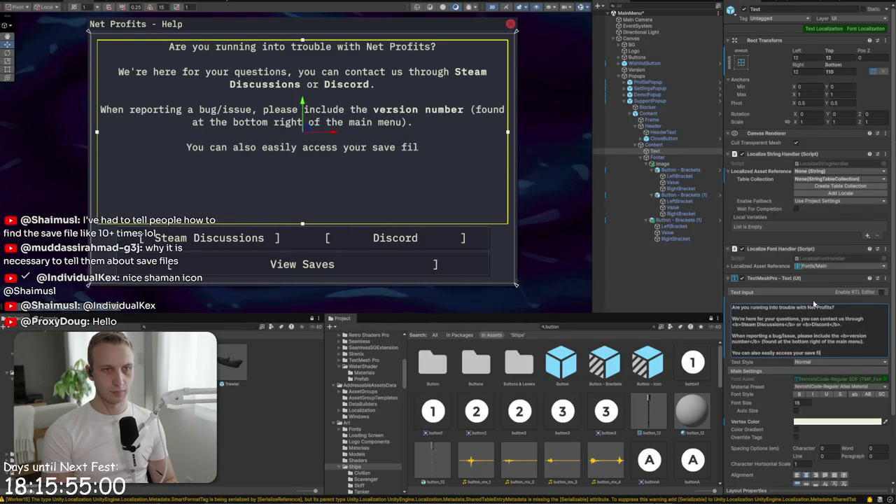
text(es through the button)
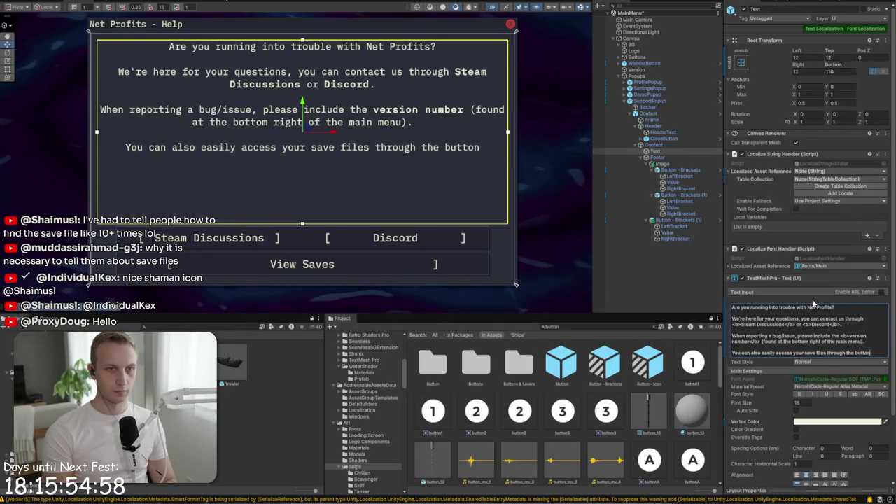
text( below.)
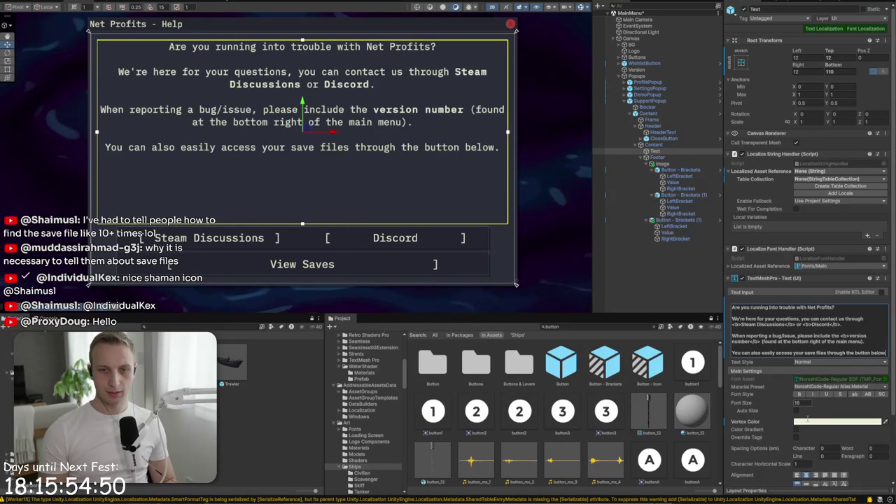
scroll(269, 206, down, 3)
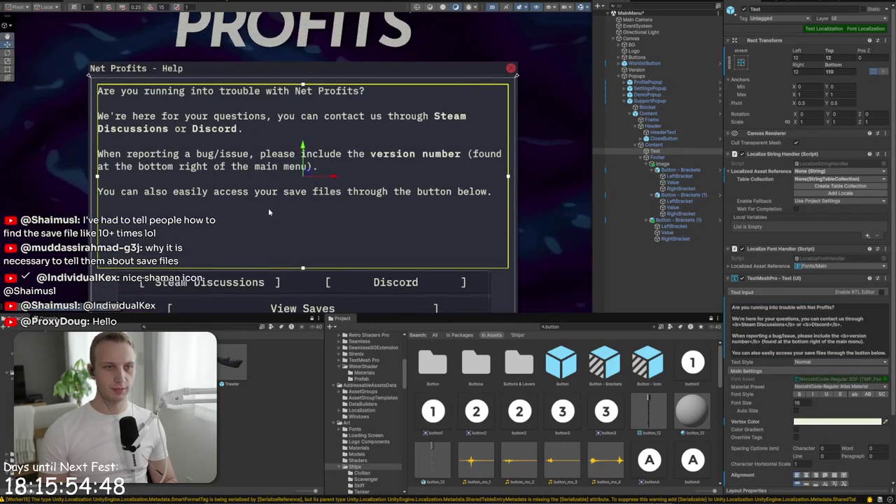
click(654, 144)
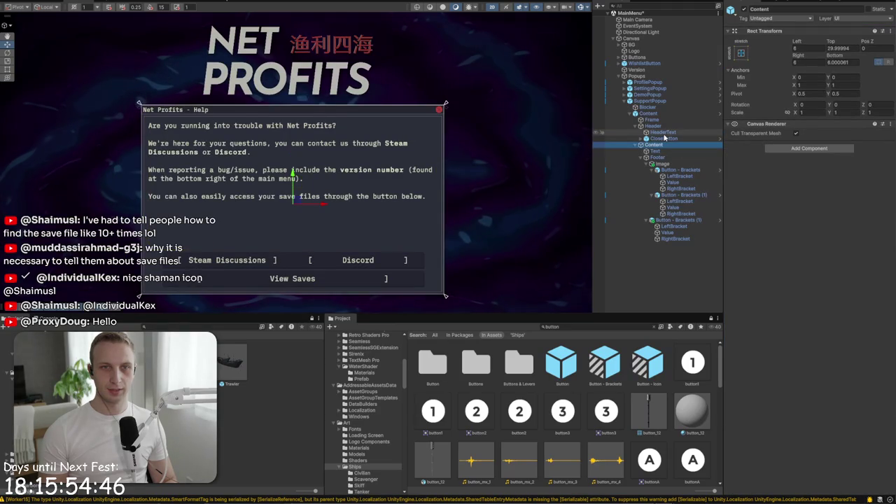
Shrink the popup's outer Content container by dragging its corner with the Rect tool
click(641, 125)
click(648, 113)
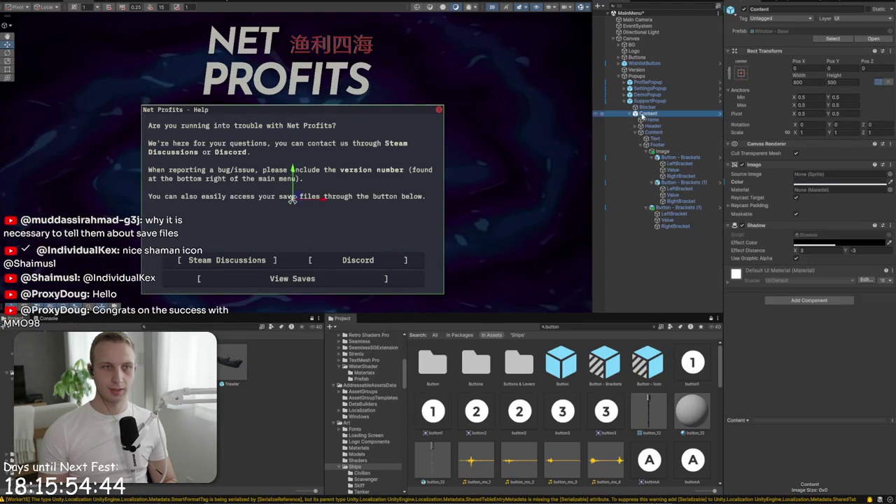
key(t)
mouse_move(443, 295)
mouse_down()
mouse_move(429, 257)
mouse_move(407, 273)
mouse_up()
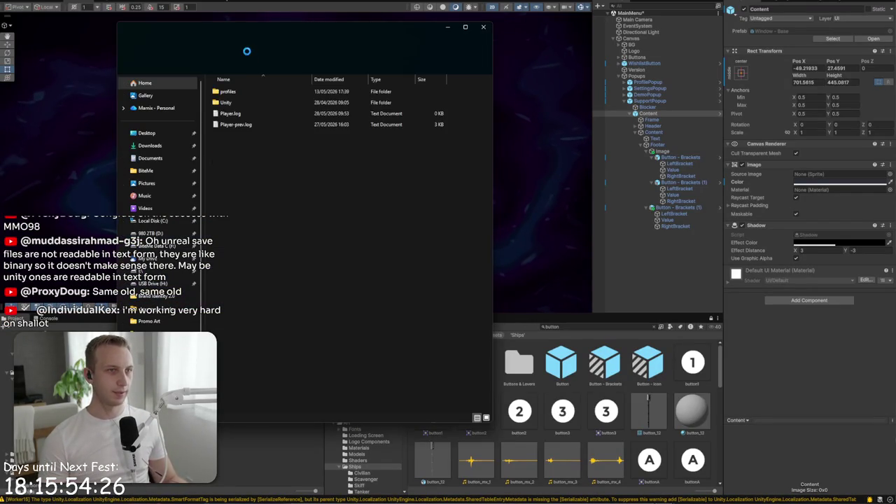
Open mmo98_0_game.gnome from profiles > Profile 0 with Edit in Notepad
double_click(246, 94)
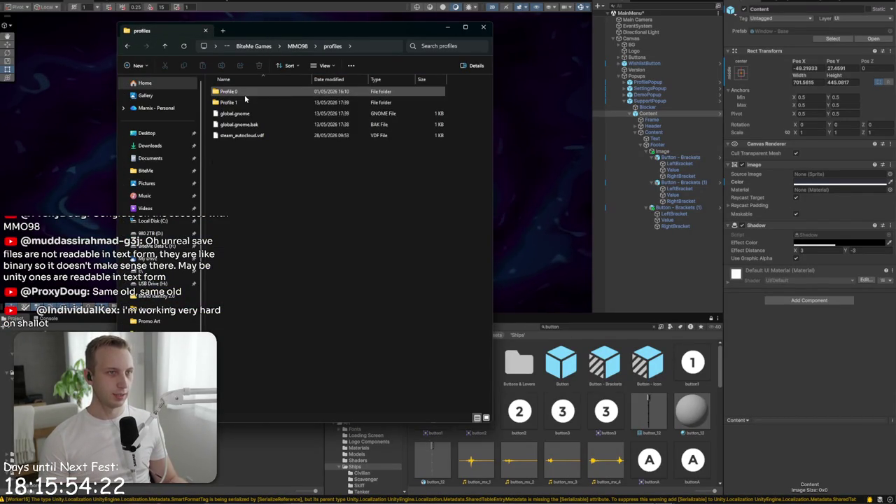
double_click(245, 94)
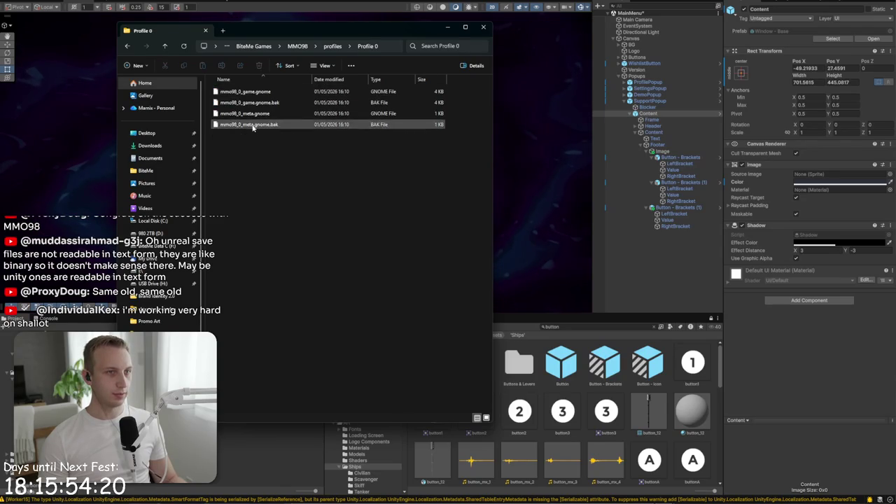
right_click(255, 96)
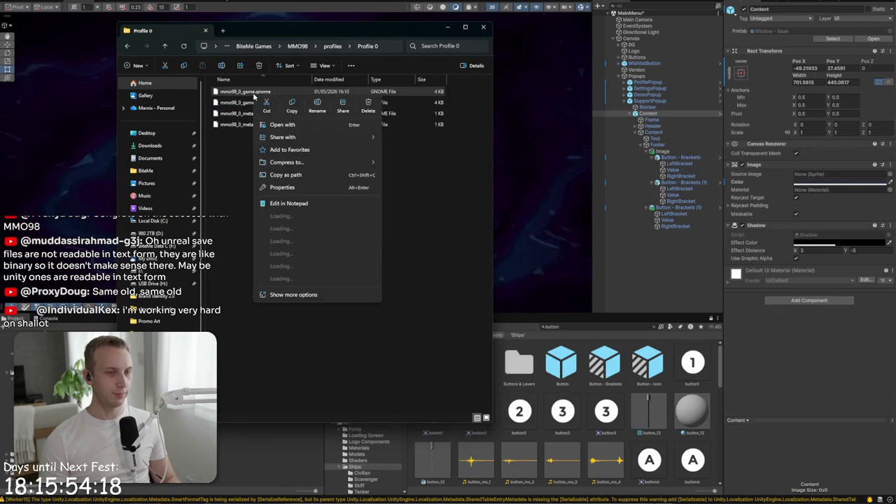
click(316, 203)
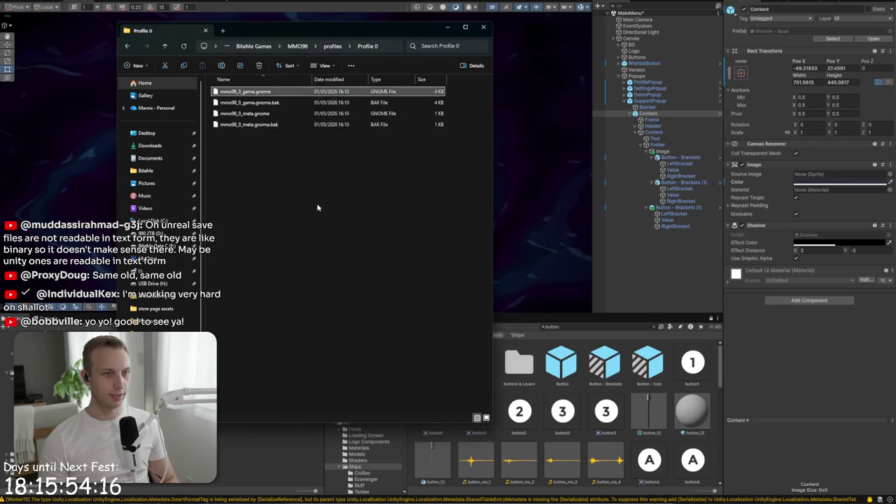
scroll(316, 207, down, 10)
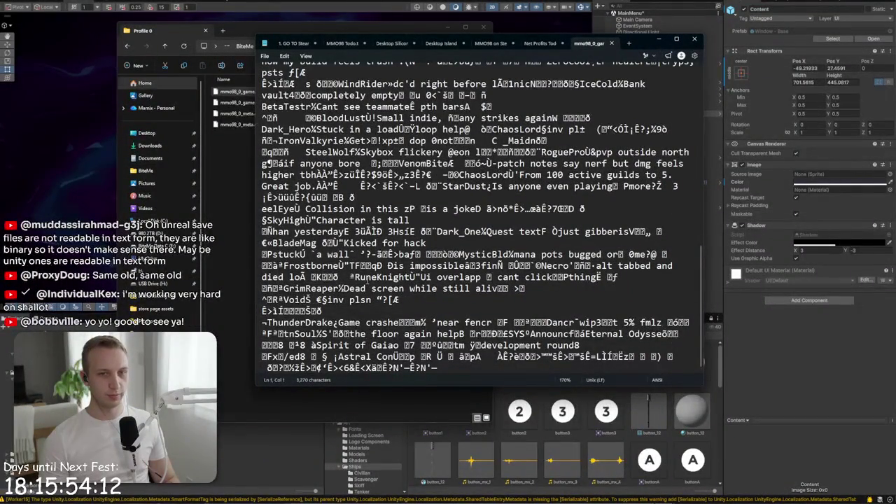
Inspect the garbled mmo98_0_game save text, then close its Notepad tab
scroll(471, 280, up, 10)
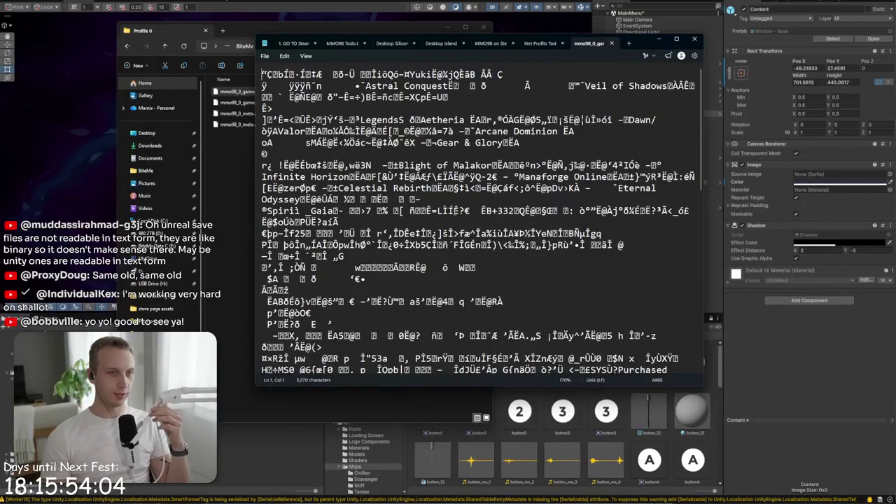
scroll(463, 247, down, 10)
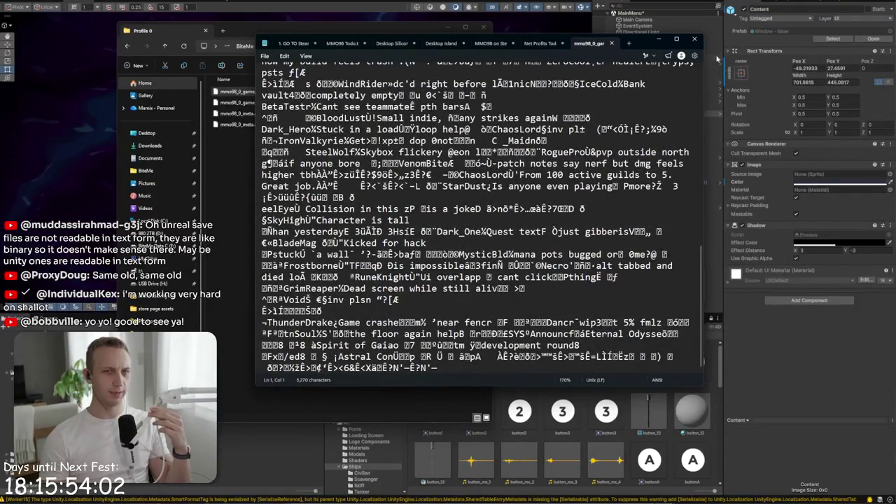
scroll(540, 203, up, 10)
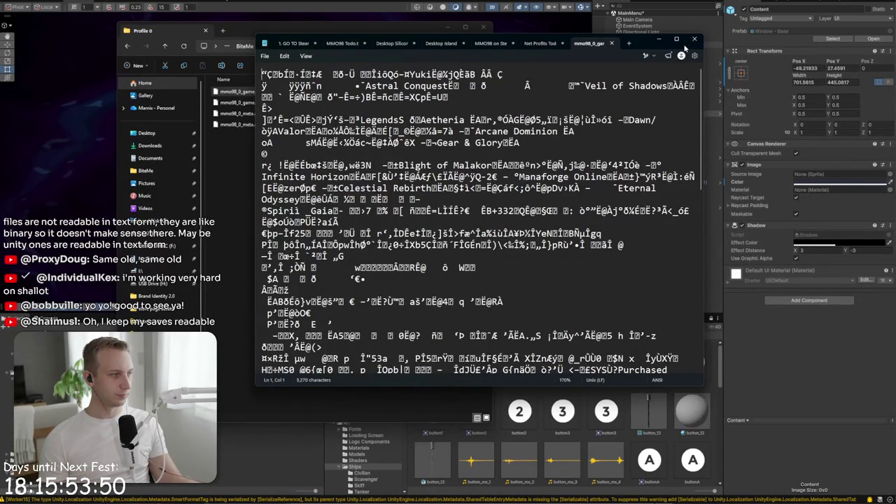
drag(529, 151, 545, 202)
click(546, 202)
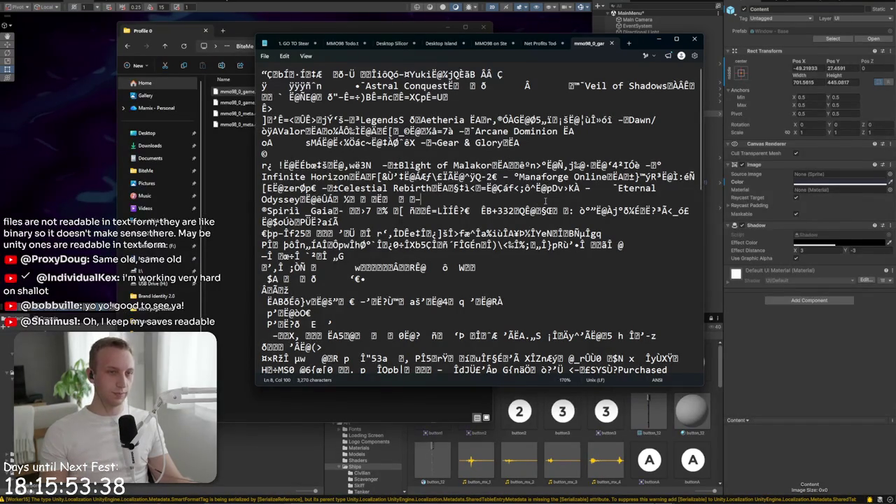
mouse_move(341, 222)
mouse_down()
mouse_move(515, 245)
mouse_move(343, 257)
mouse_up()
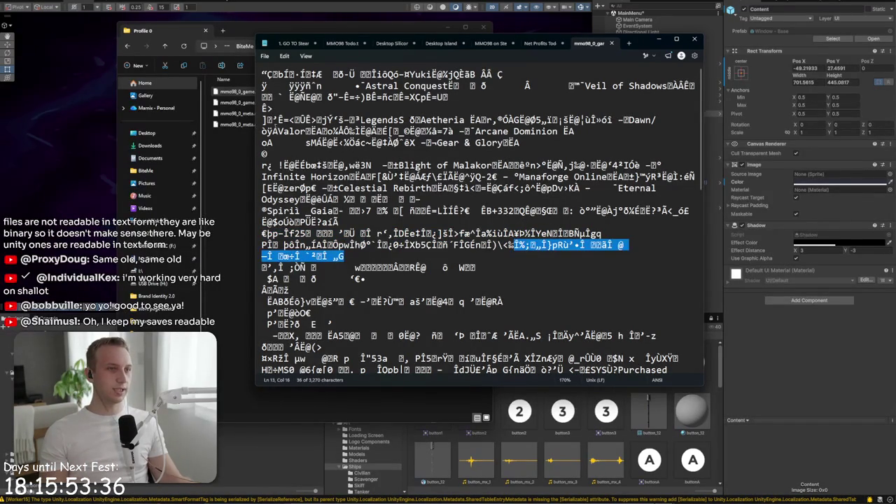
click(612, 44)
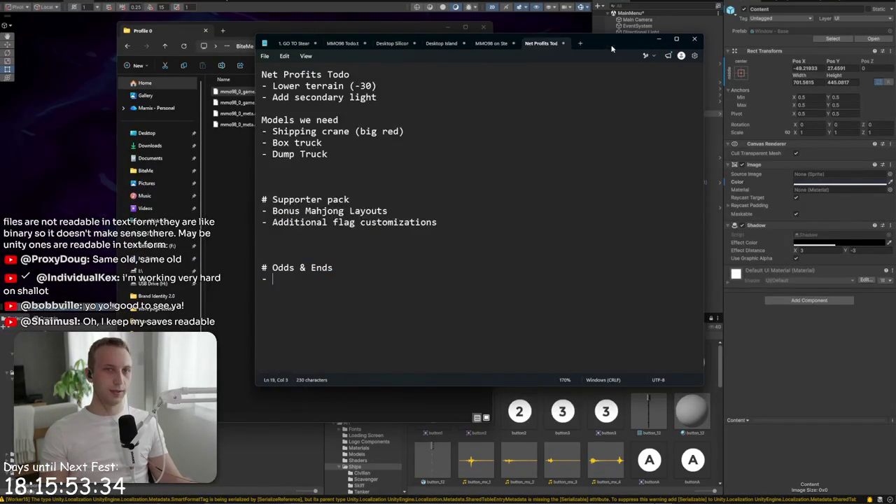
Open the Profile 1 save folder in File Explorer and minimize Notepad
click(364, 30)
click(332, 48)
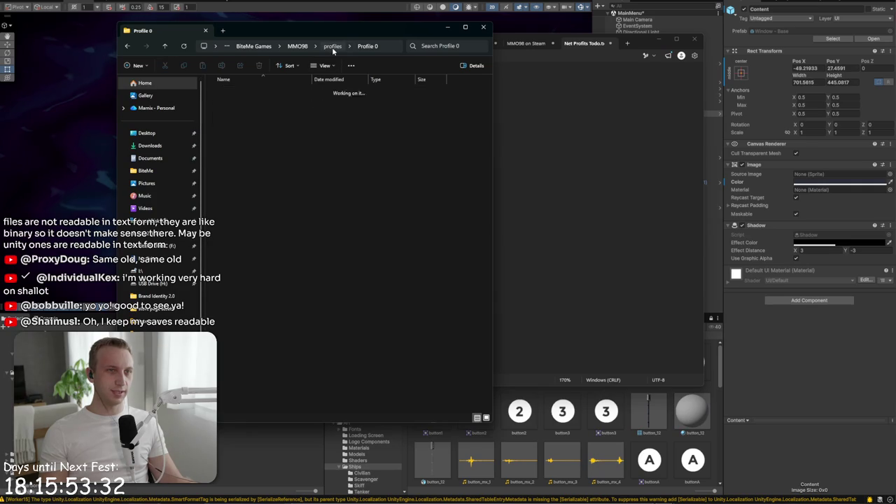
double_click(309, 103)
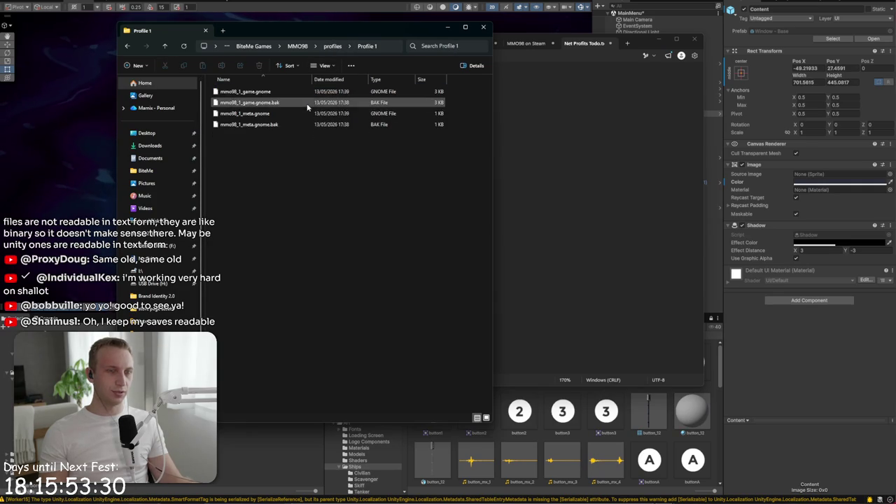
click(623, 71)
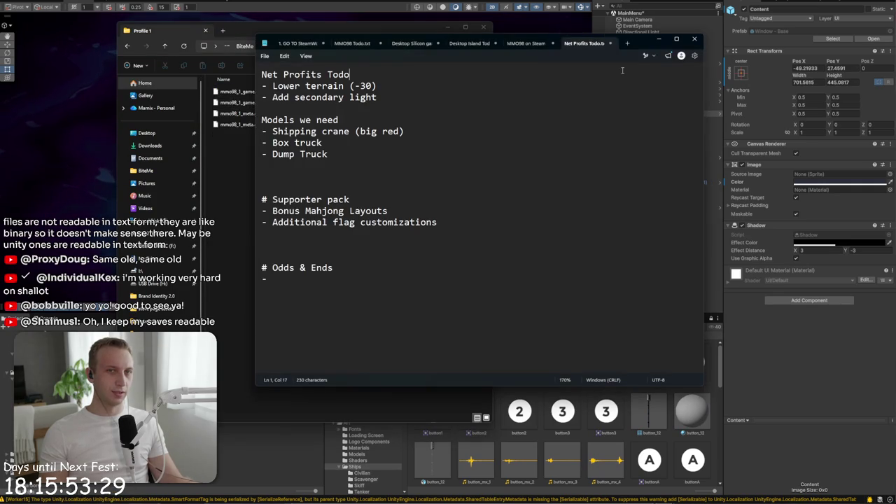
click(659, 44)
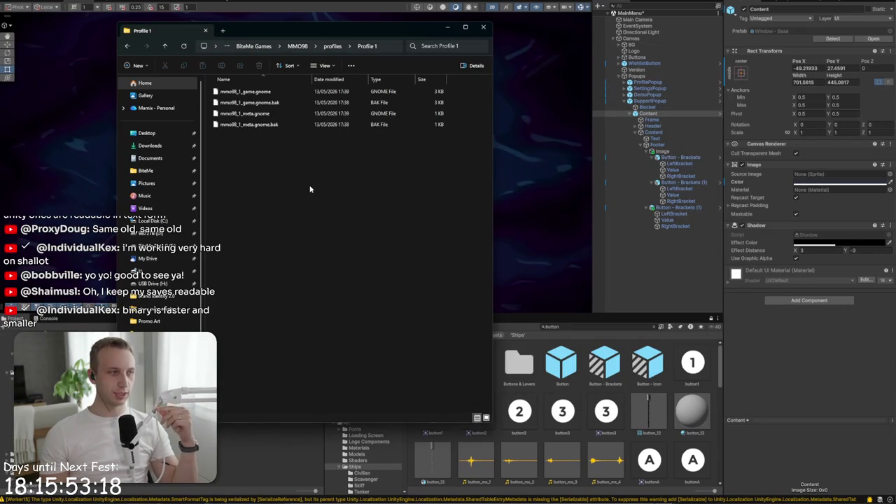
Anchor the Help popup's Content middle-centre so it sits at position 0, 0
click(448, 26)
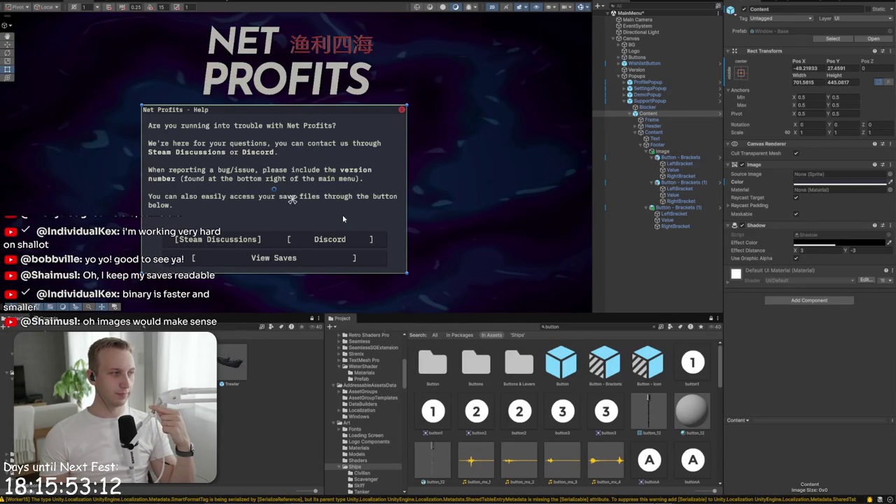
click(667, 114)
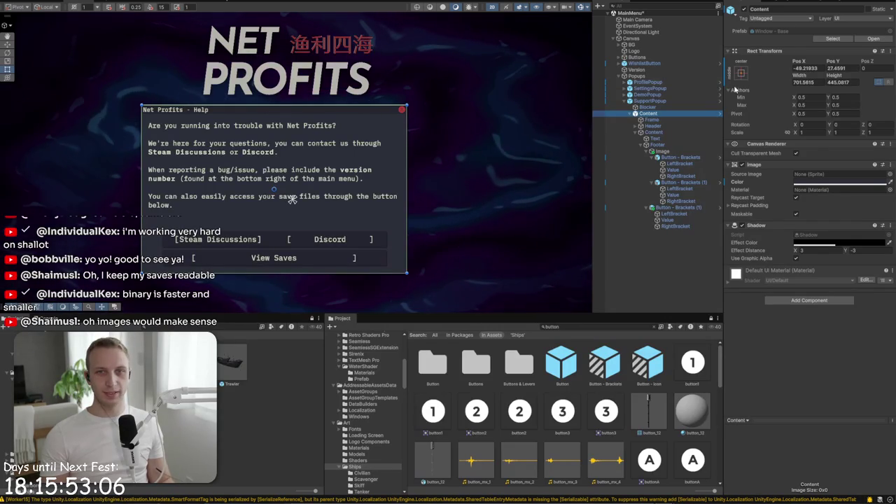
click(740, 74)
alt+click(785, 152)
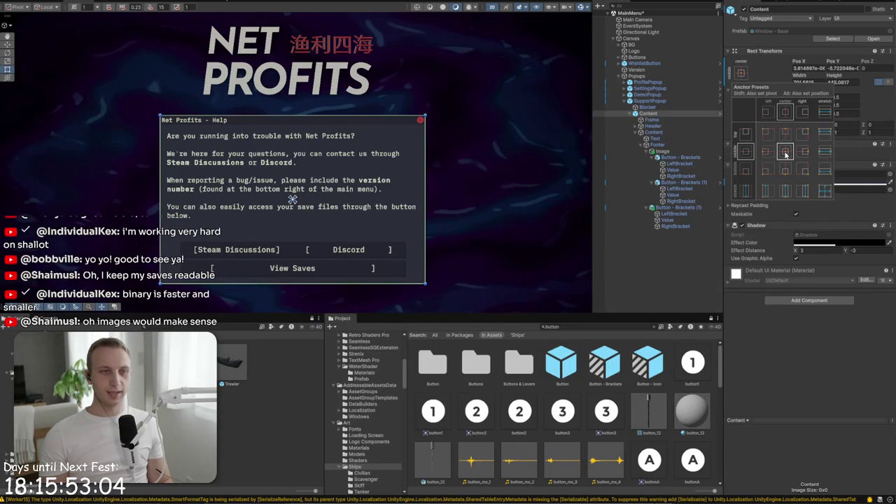
scroll(341, 161, down, 5)
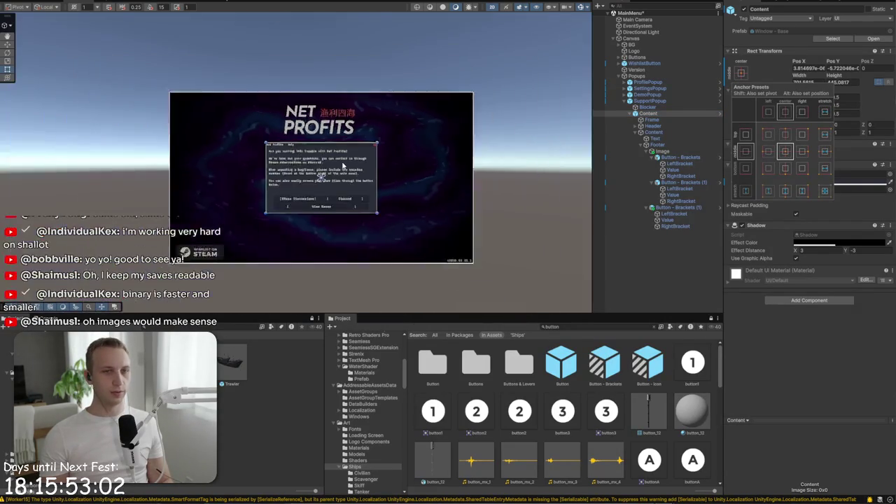
scroll(345, 190, up, 3)
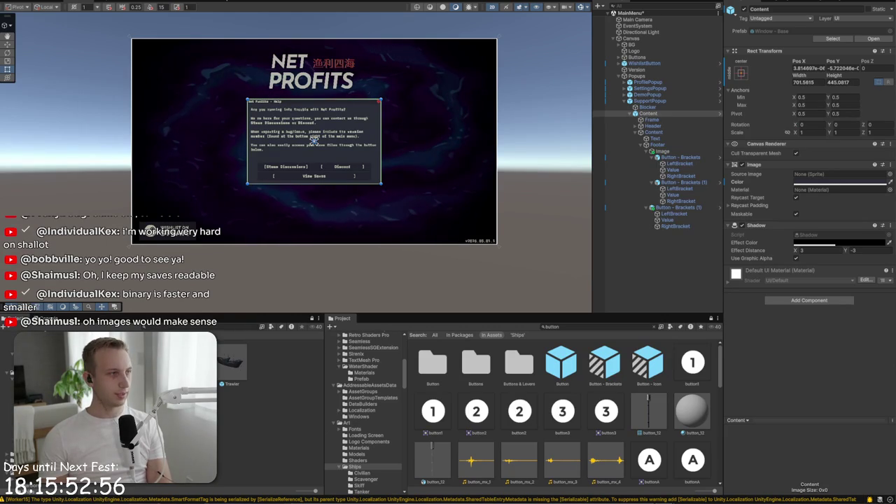
key(alt+Tab)
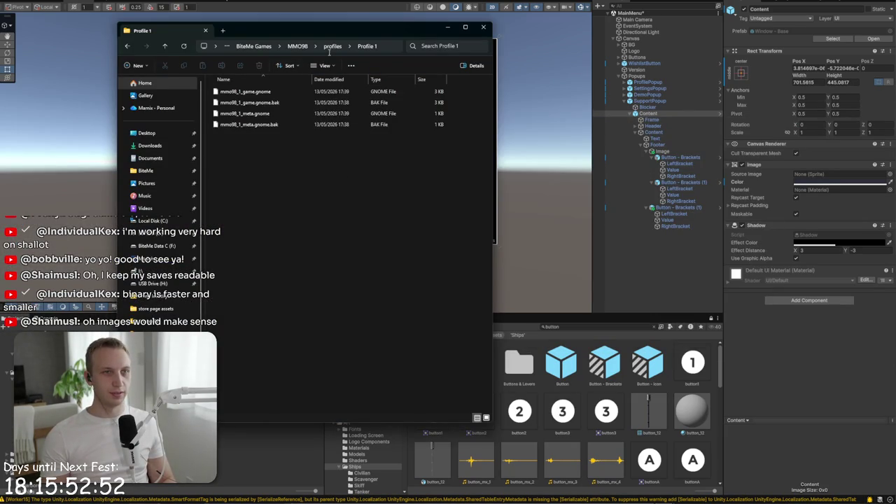
Delete the mmo98_1_game.gnome.bak backup from the Profile 1 folder
click(301, 104)
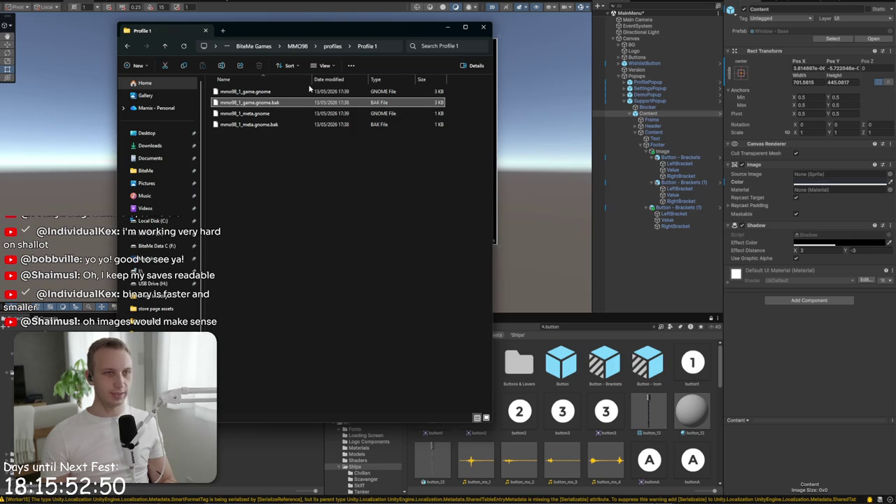
click(289, 94)
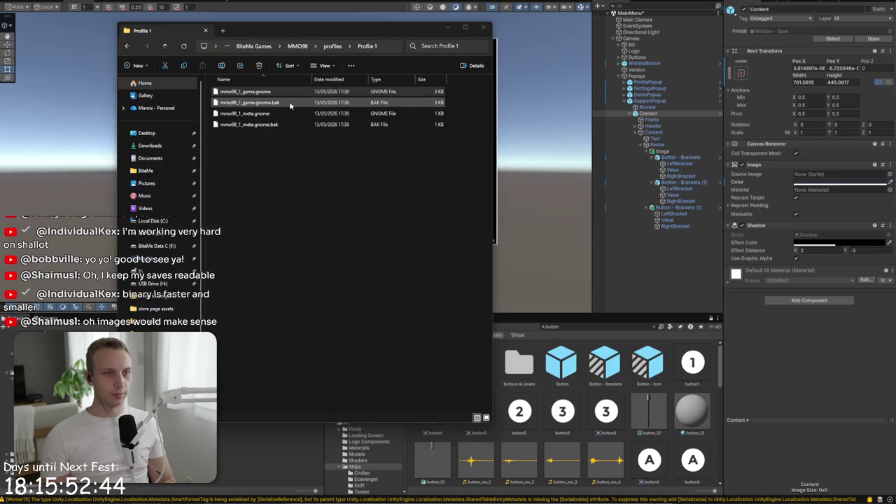
click(308, 103)
key(Delete)
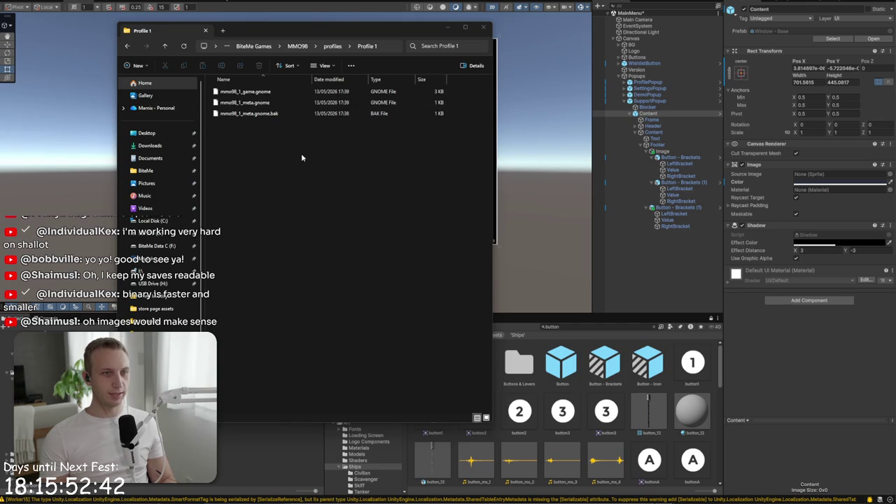
Open mmo98_1_game.gnome in Notepad and delete large blocks of its save data
key(alt+Tab)
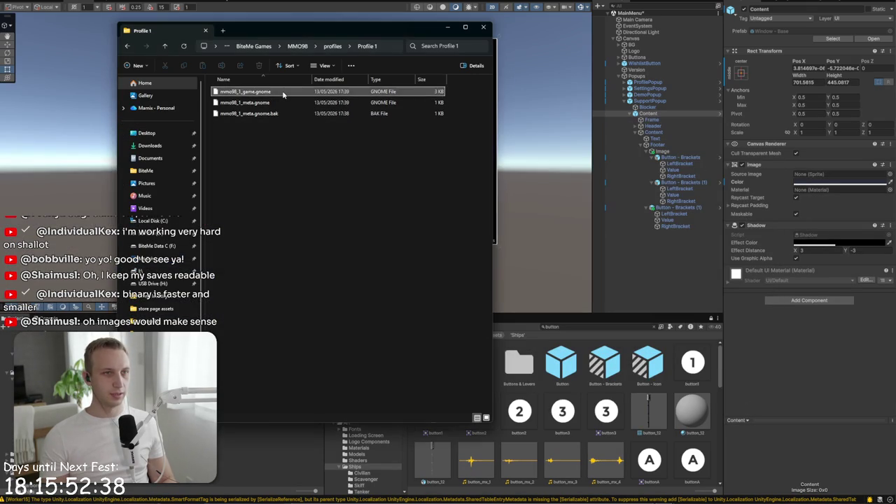
right_click(282, 91)
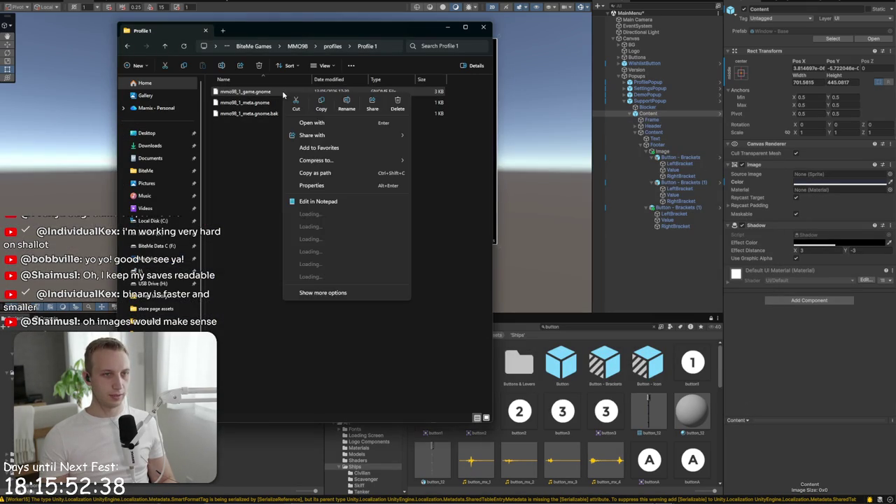
click(321, 202)
click(415, 164)
text(asdd)
mouse_move(552, 325)
mouse_down()
mouse_move(420, 313)
mouse_move(280, 225)
mouse_move(273, 233)
mouse_up()
key(Delete)
scroll(477, 217, down, 5)
drag(503, 266, 694, 370)
key(Delete)
click(159, 306)
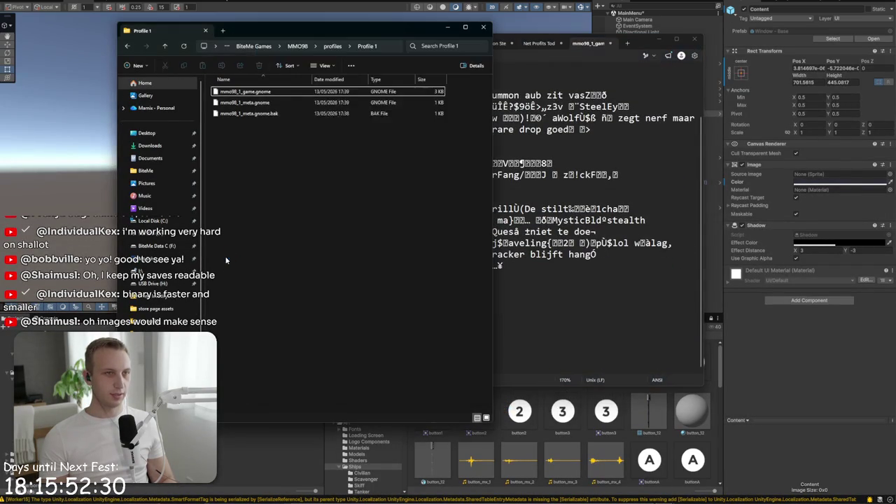
click(594, 265)
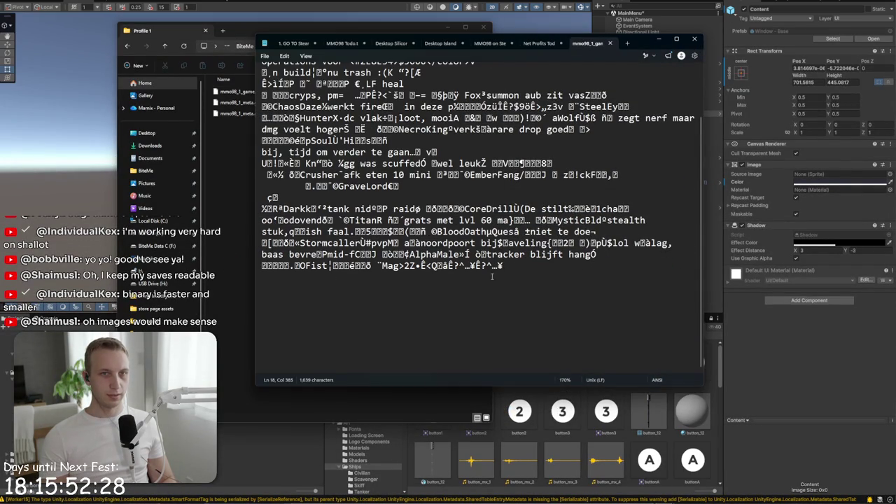
click(159, 307)
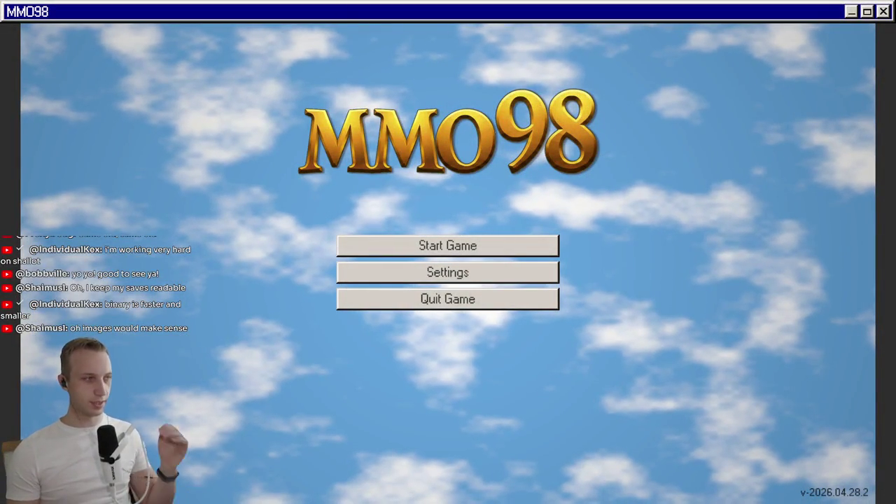
Start the game, load the BiteMe save, and scroll through the SaveFileException trace
click(473, 248)
click(437, 260)
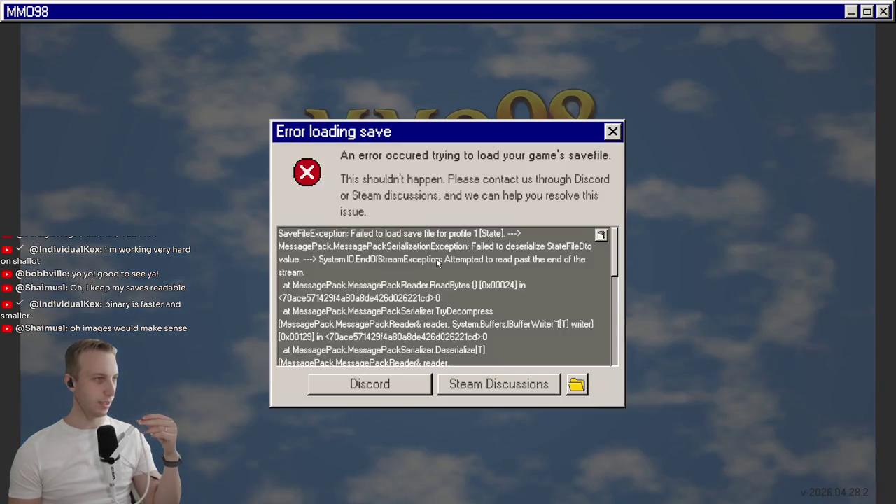
scroll(521, 264, down, 3)
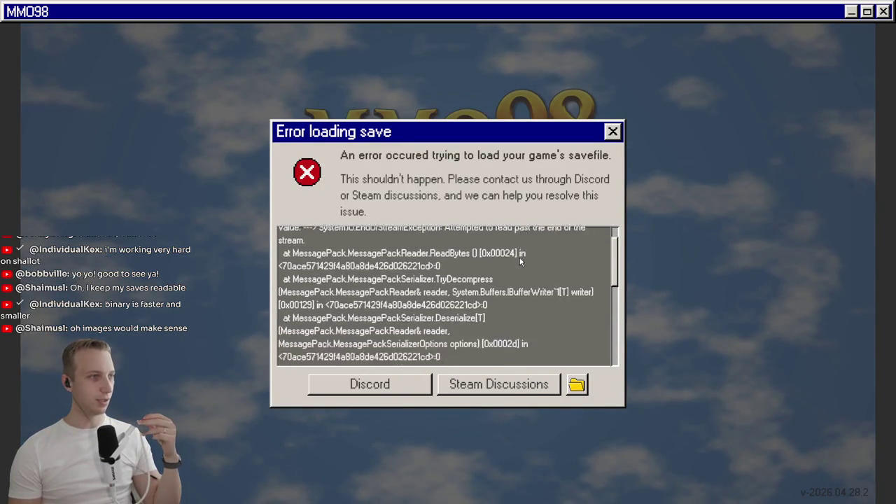
scroll(521, 265, up, 3)
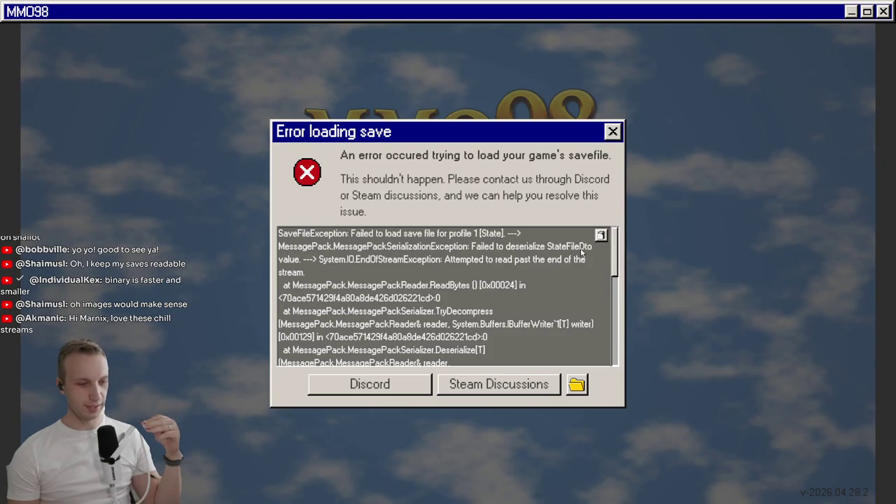
scroll(505, 280, down, 6)
scroll(495, 294, up, 2)
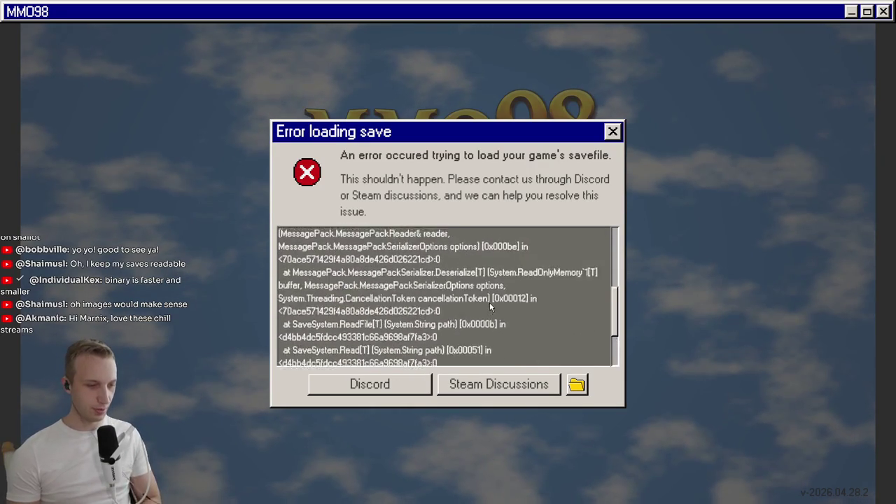
scroll(491, 306, up, 5)
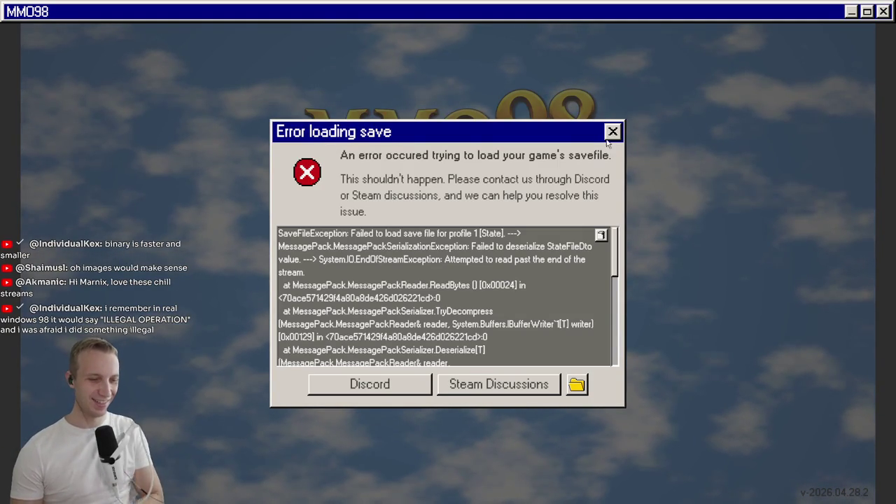
scroll(576, 306, down, 10)
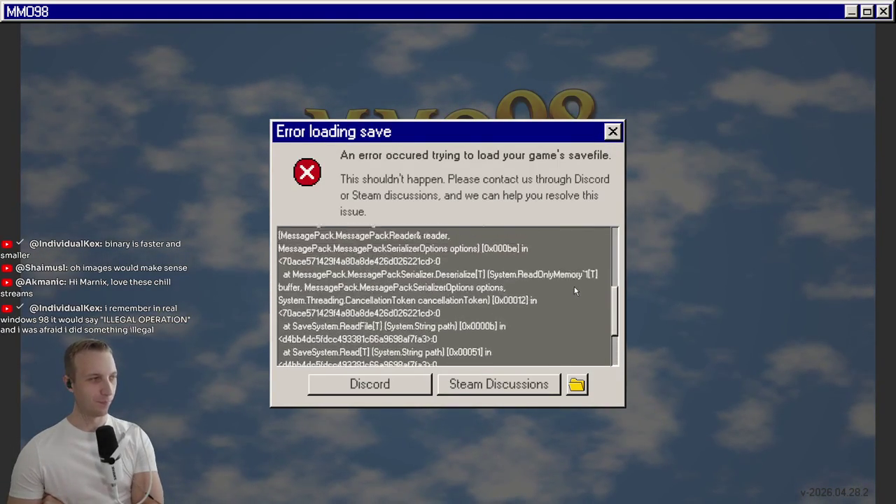
scroll(574, 284, up, 10)
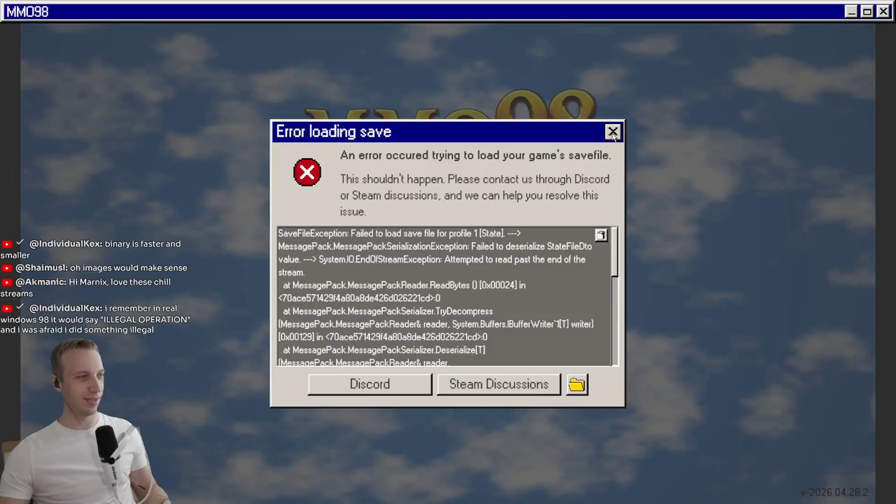
Dismiss the save error, return to the main menu, and delete the BiteMe studio save
click(613, 133)
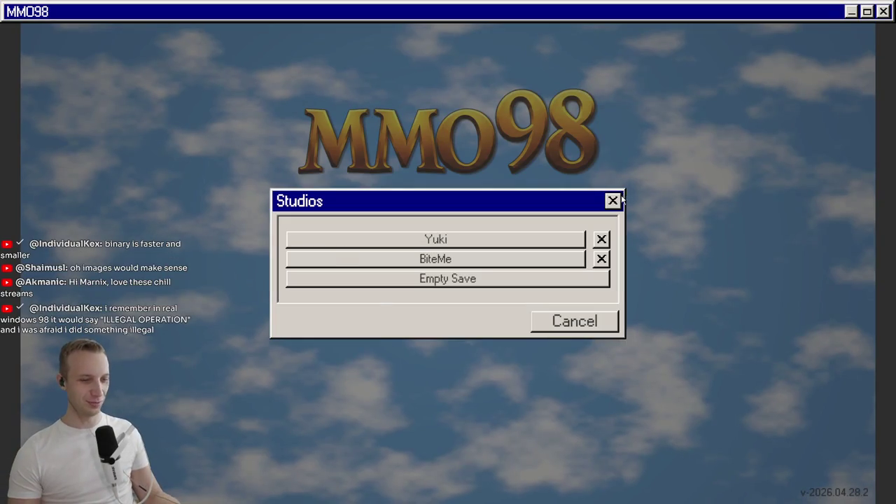
click(619, 200)
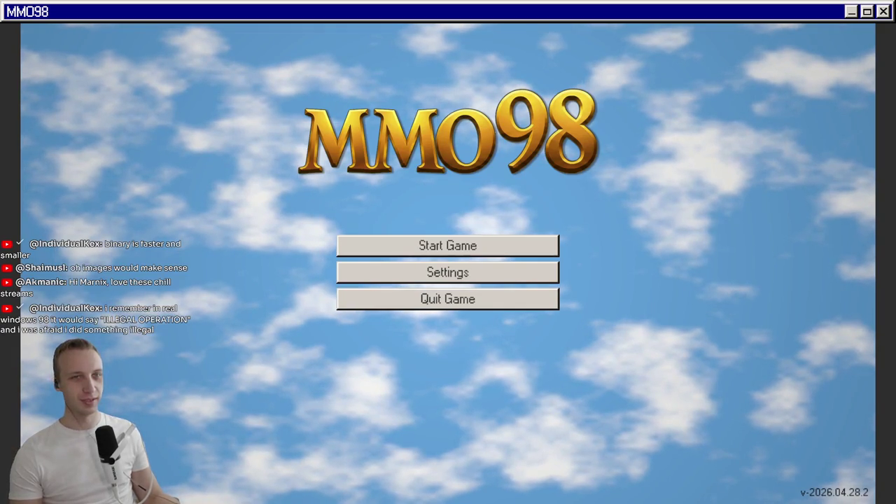
click(459, 249)
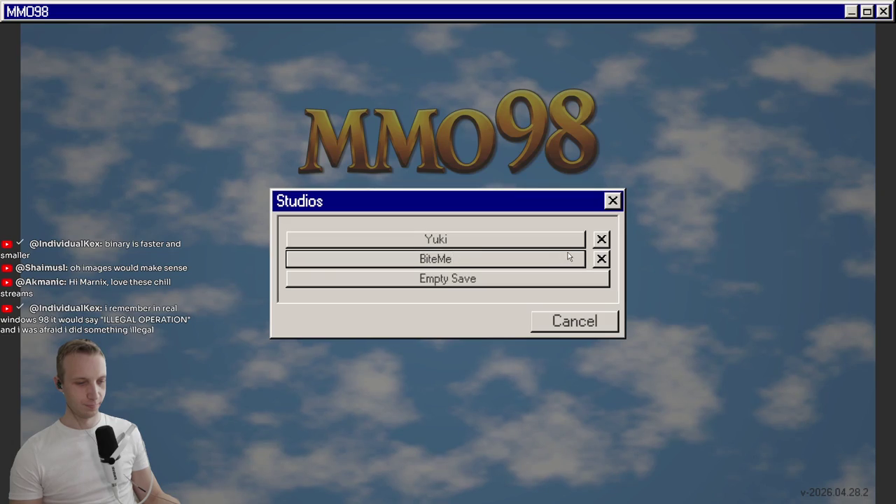
click(608, 259)
click(579, 335)
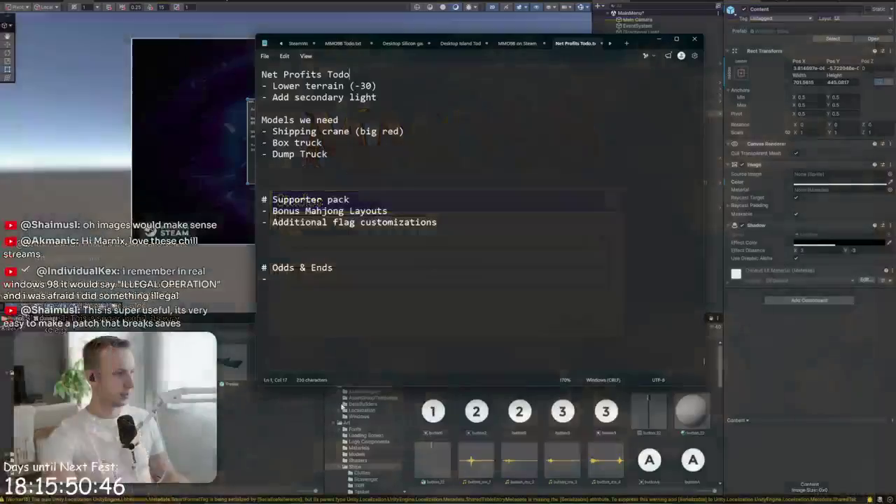
Minimize the todo notes and copy all body text from the help popup's Text object
click(659, 39)
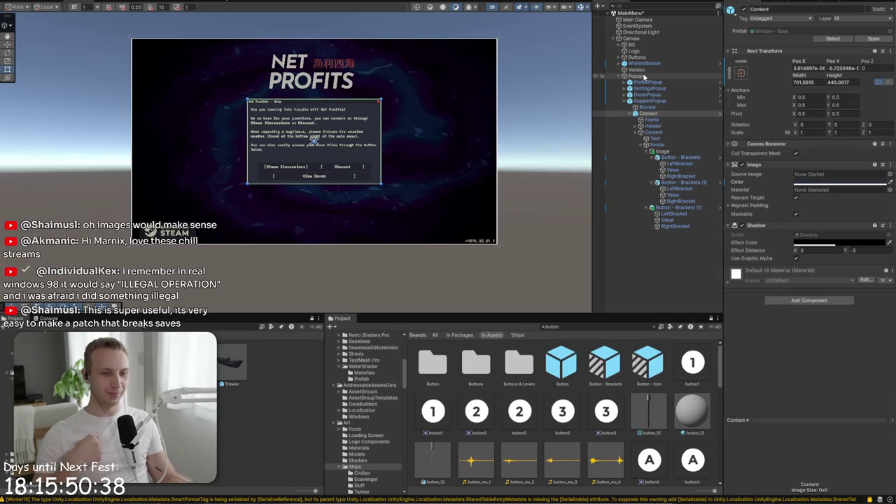
click(669, 109)
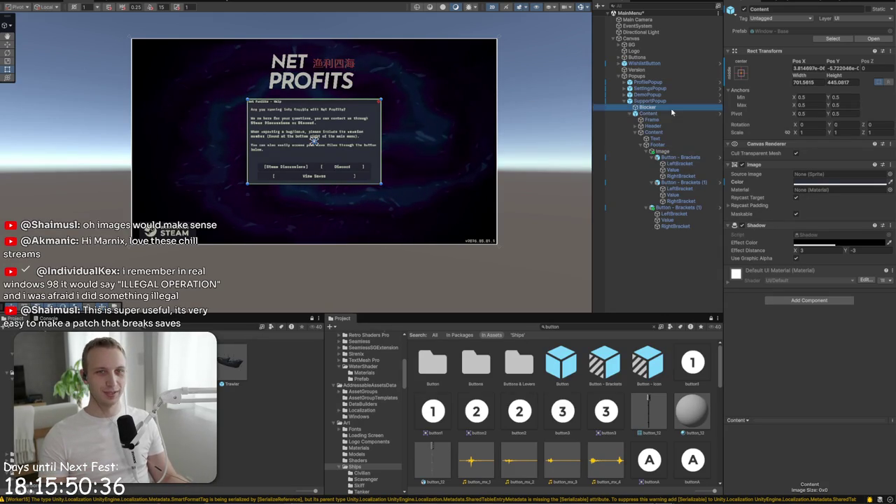
key(Up)
key(Down)
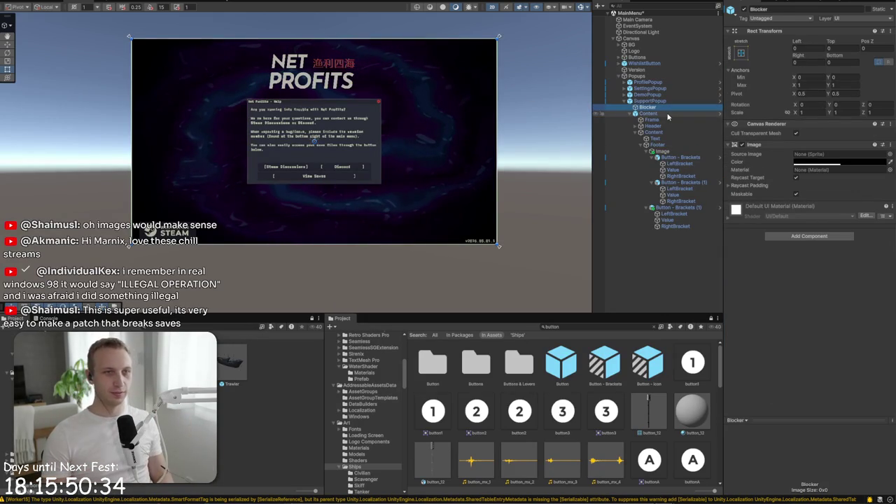
double_click(664, 119)
click(664, 108)
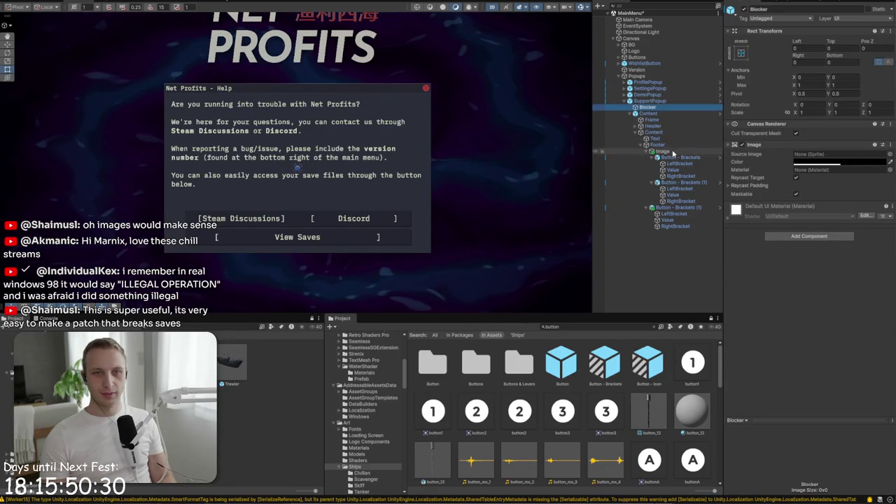
click(655, 138)
click(805, 329)
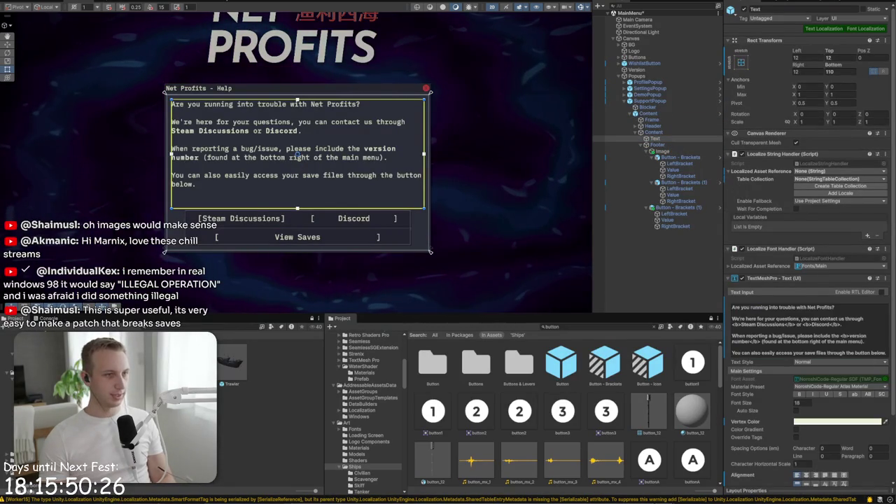
key(super+d)
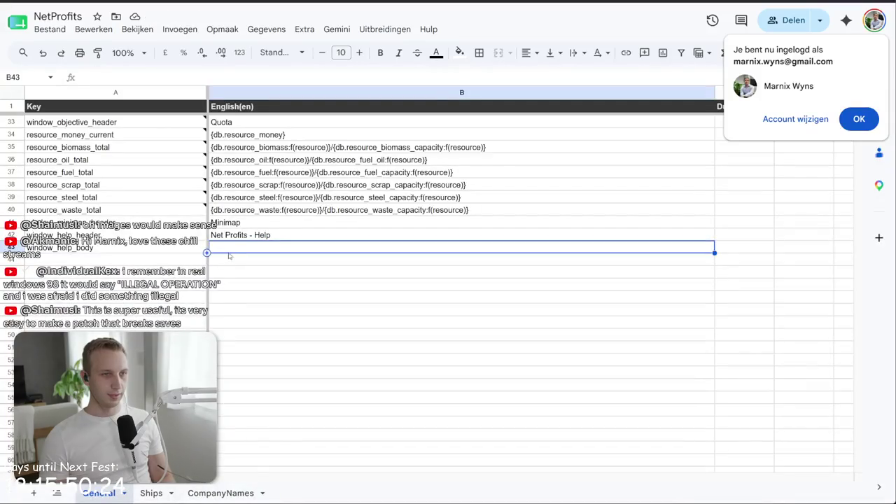
Paste the help text into cell B43 of the sheet, then clear the Unity popup's body text
text(Are you running into trouble with Net Profits?  We're here for your questions, you can contact us through <b>Steam Discussions</b> or <b>Discord</b>.  When reporting a bug/issue, please include the <b>version number</b> (found at the bottom right of the main menu).  You can also easily access your save files through the button below.)
key(Return)
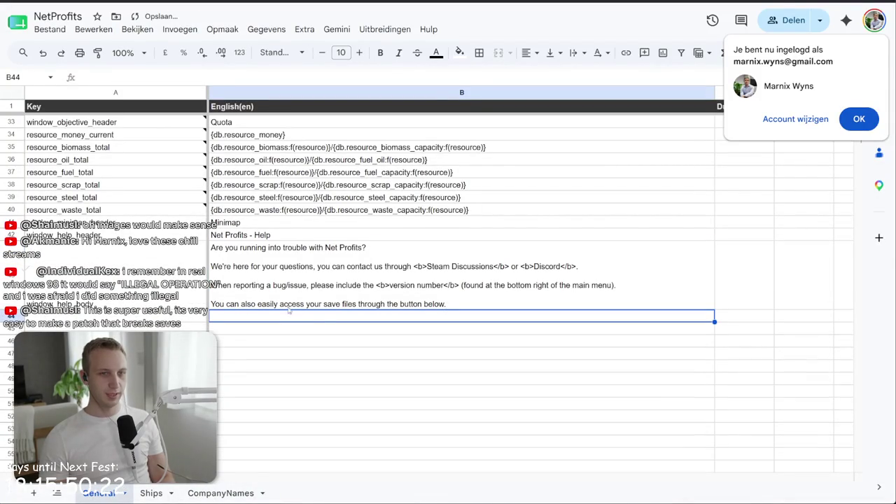
key(alt+Tab)
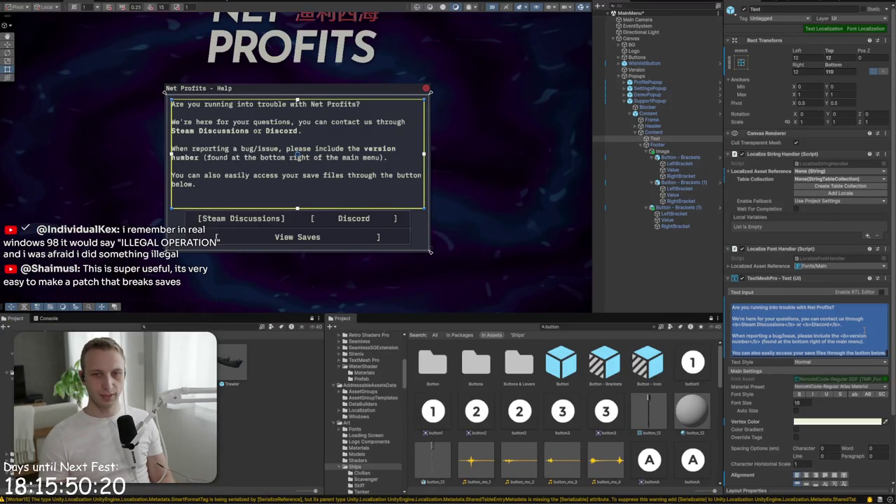
key(Delete)
key(alt+Tab)
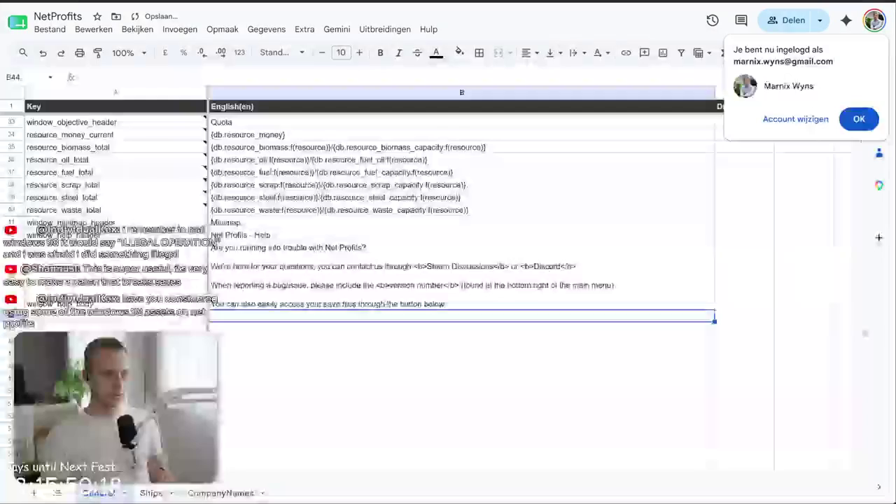
key(alt+Tab)
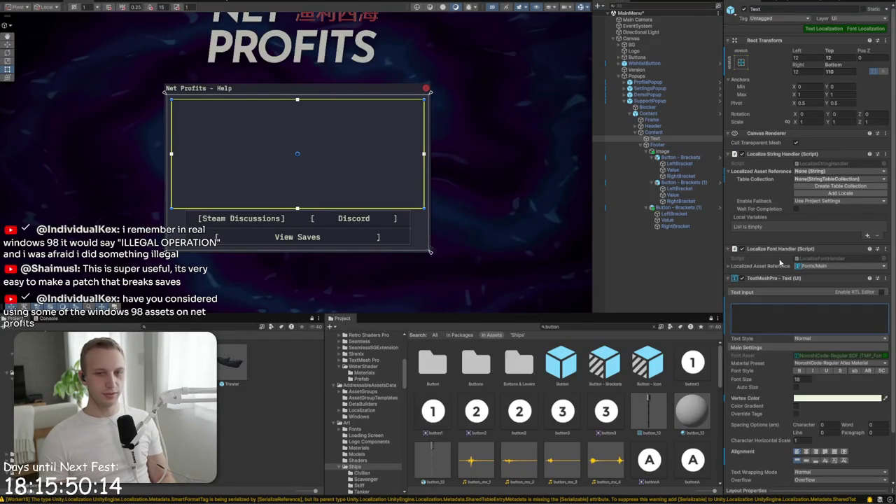
Paste window_help_body in as the help popup's body text
text(window_help_body)
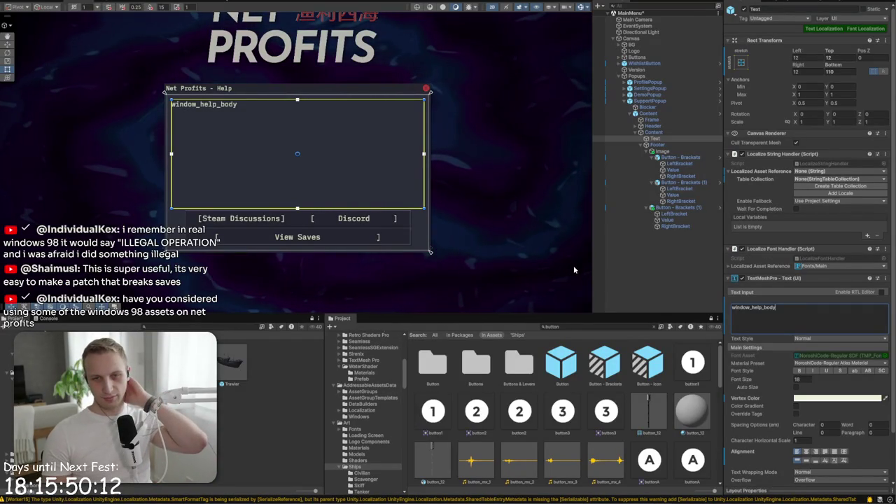
click(690, 137)
click(686, 137)
click(687, 133)
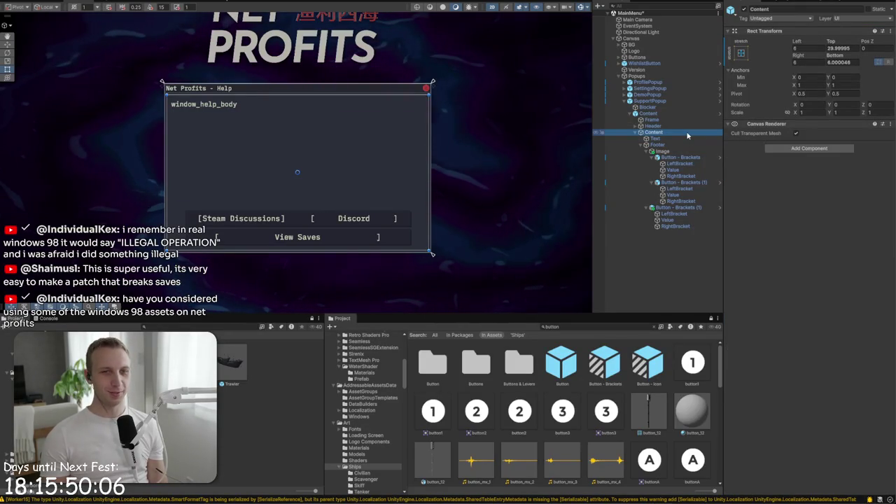
click(687, 139)
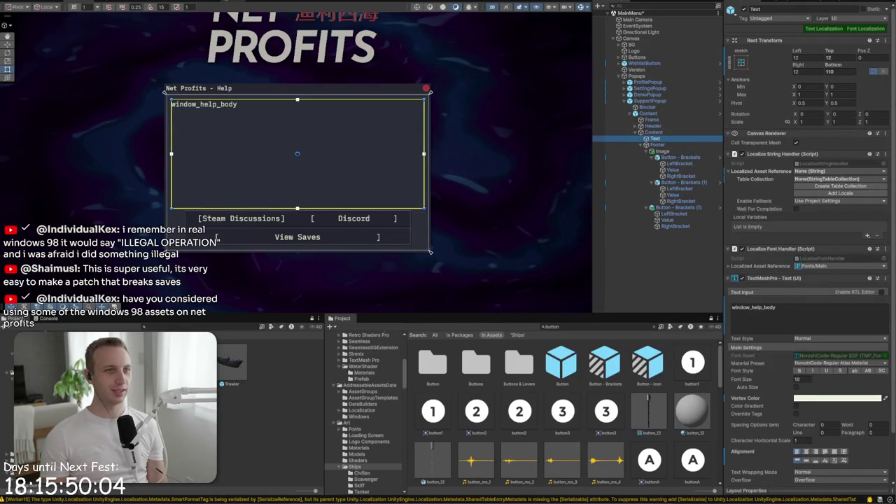
Check the entries in the General string table
click(208, 2)
click(47, 104)
click(449, 98)
scroll(382, 126, down, 4)
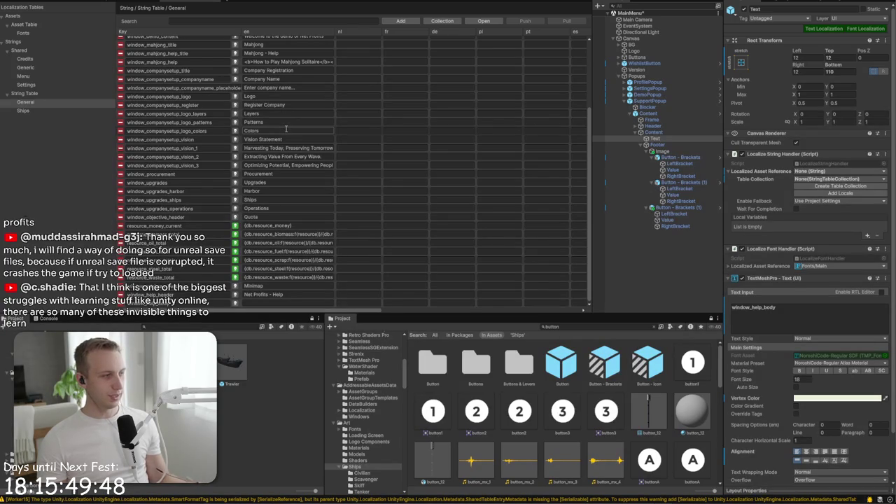
Rename the footer's Image object holding the buttons to Buttons
click(68, 2)
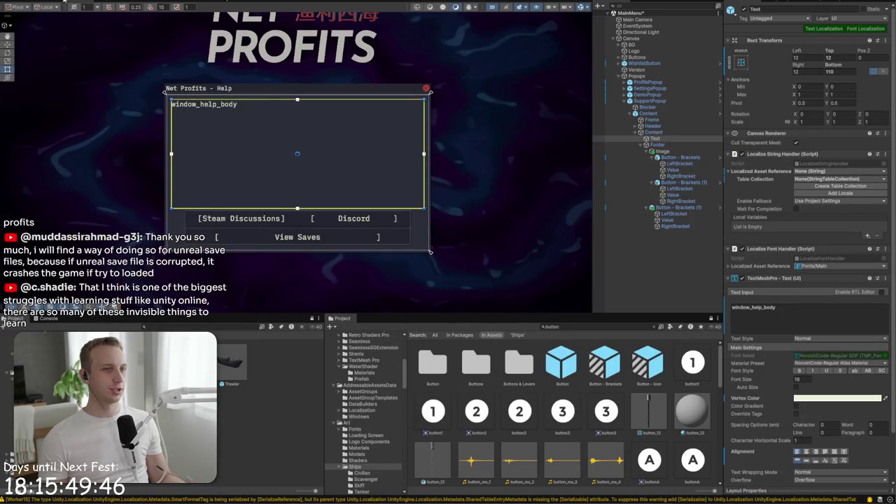
click(673, 151)
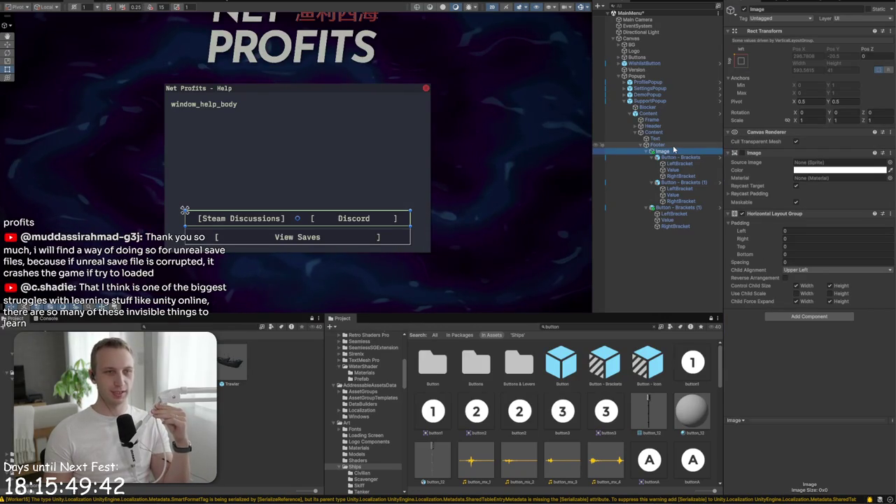
click(818, 9)
text(But)
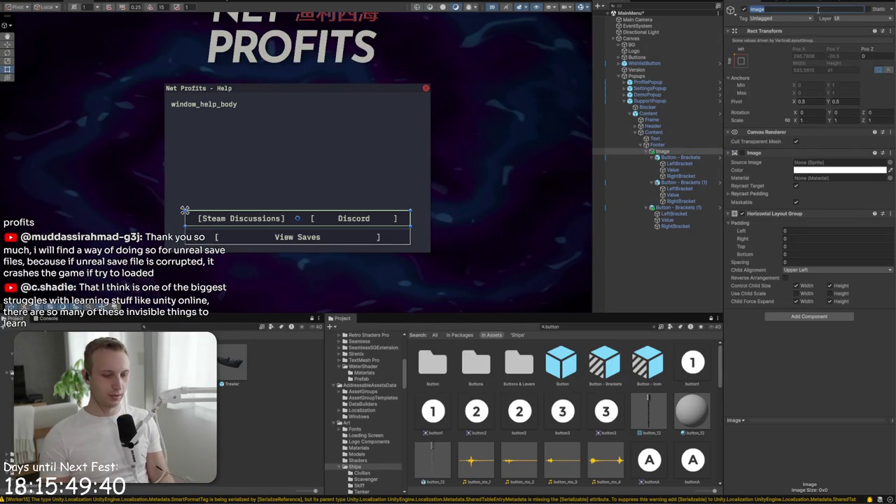
text(tons)
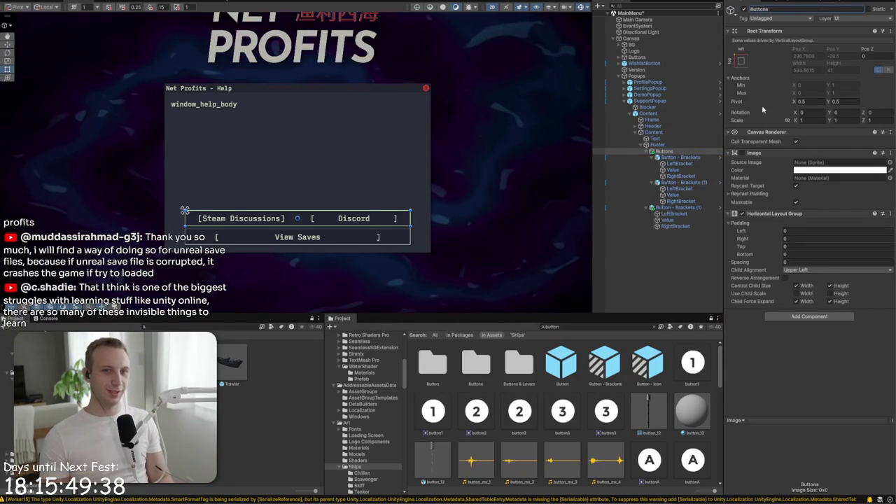
Collapse the Buttons object and rename it to ButtonRow
click(653, 152)
click(652, 182)
click(657, 158)
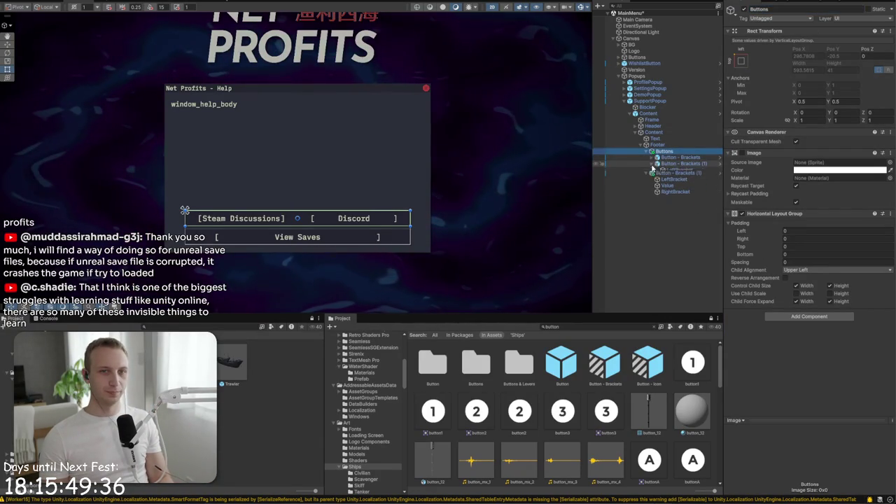
click(766, 9)
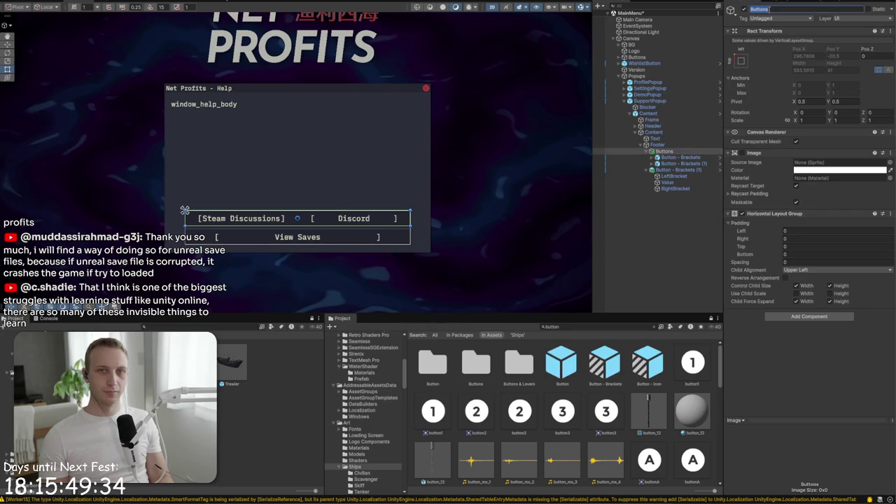
text(Row)
key(Return)
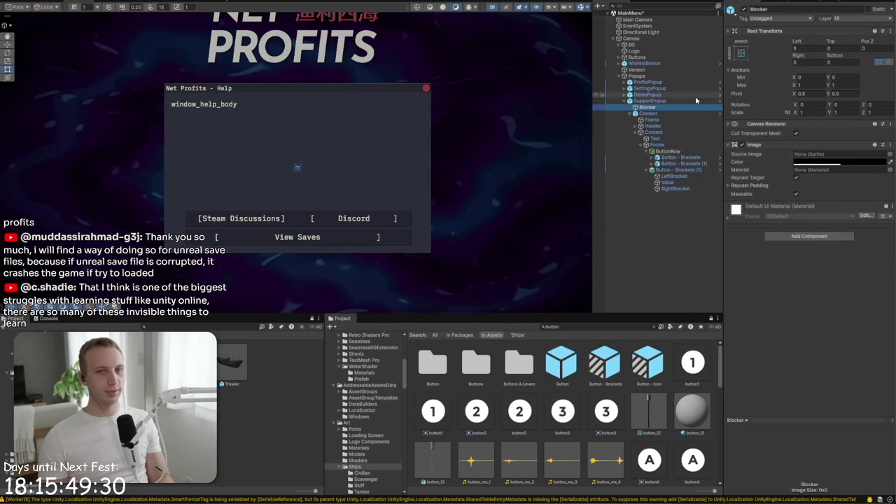
Select the Blocker object and focus the Project asset search
click(696, 95)
click(697, 108)
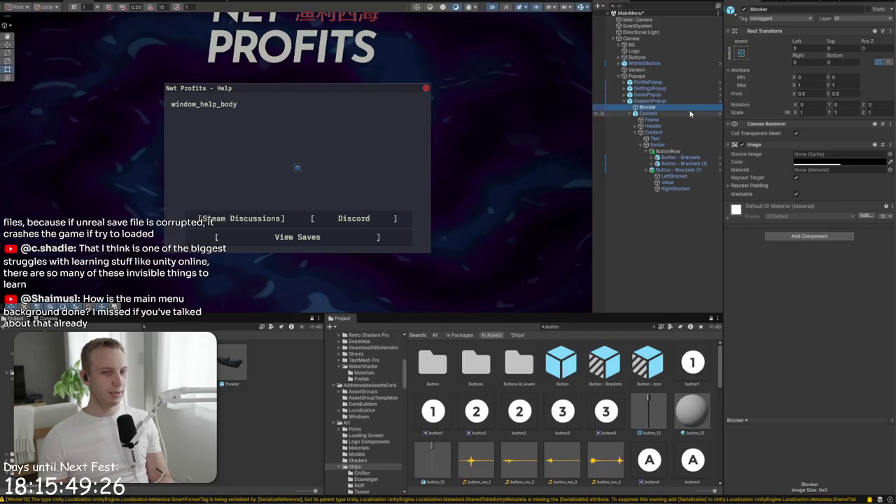
click(583, 326)
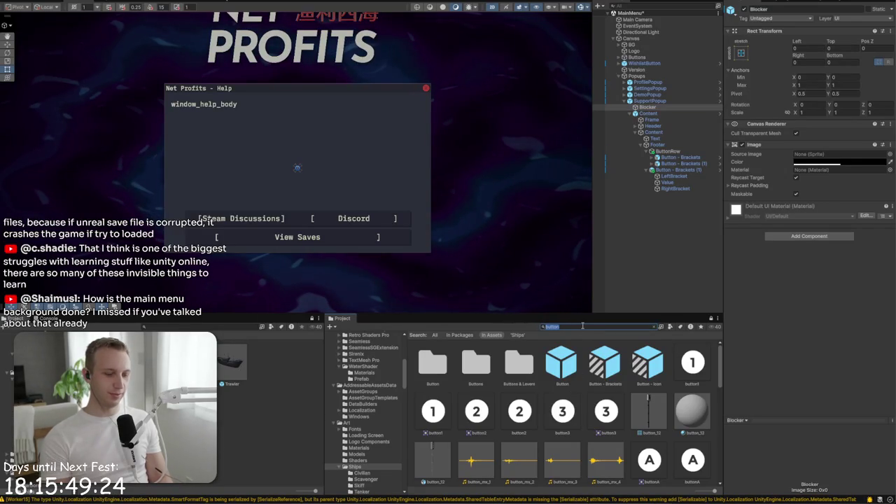
Search the Project for vort and select the VortexBackground material
key(BackSpace)
key(BackSpace)
key(BackSpace)
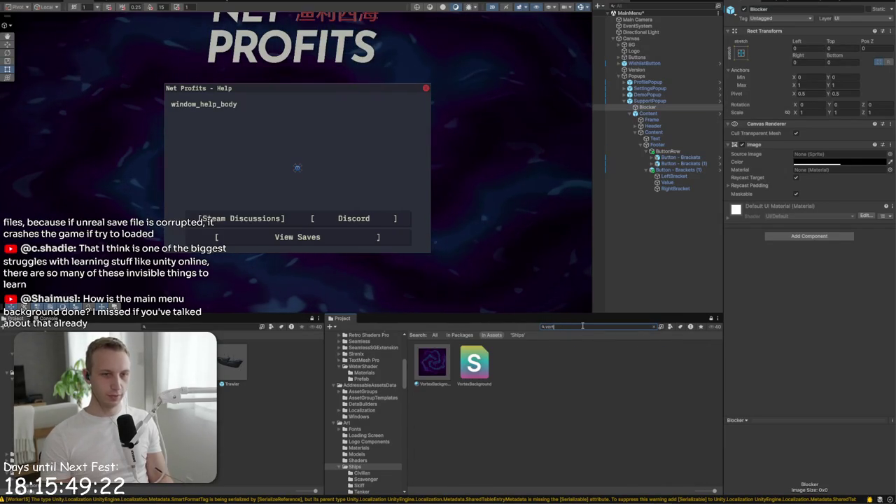
click(428, 365)
click(484, 360)
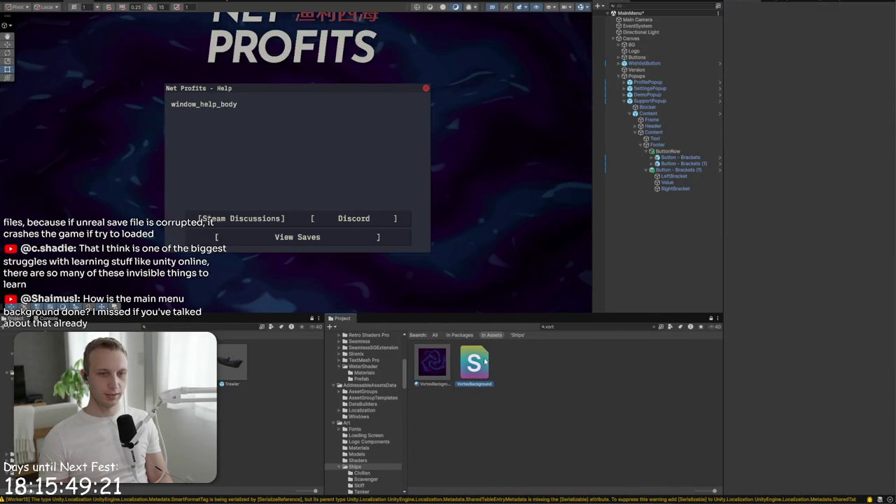
click(432, 362)
Try Inner Void Radius and Outer Edge Falloff slider changes, undoing both
click(820, 100)
drag(809, 133, 780, 139)
key(ctrl+z)
drag(837, 150, 846, 154)
key(ctrl+z)
key(2)
key(2)
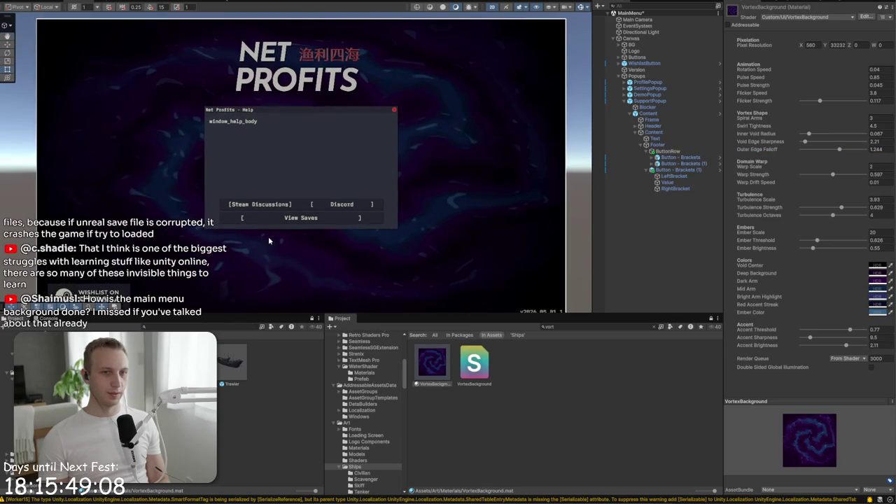
scroll(241, 261, down, 2)
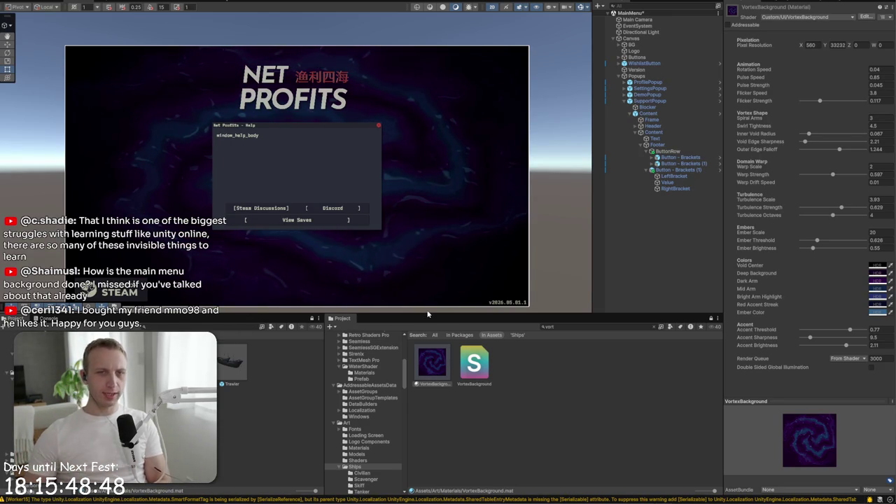
Localize the help Text object to the General/window_help_body string entry
click(682, 138)
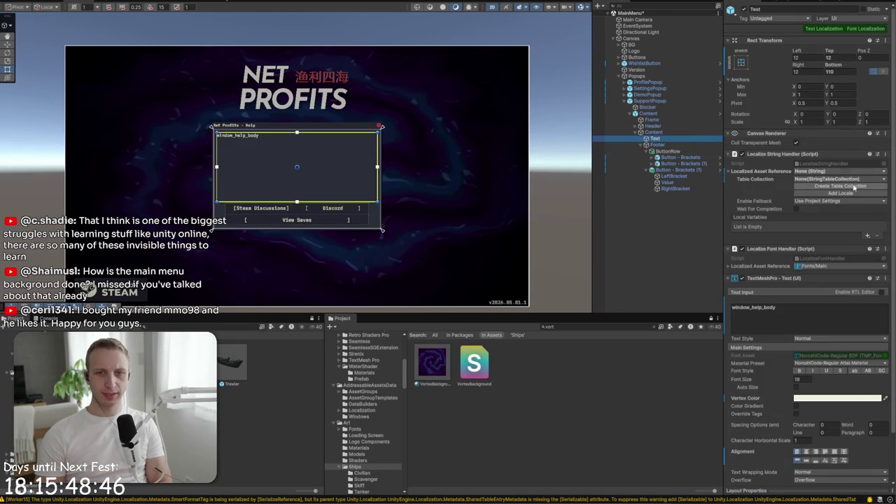
click(836, 180)
click(831, 173)
click(831, 172)
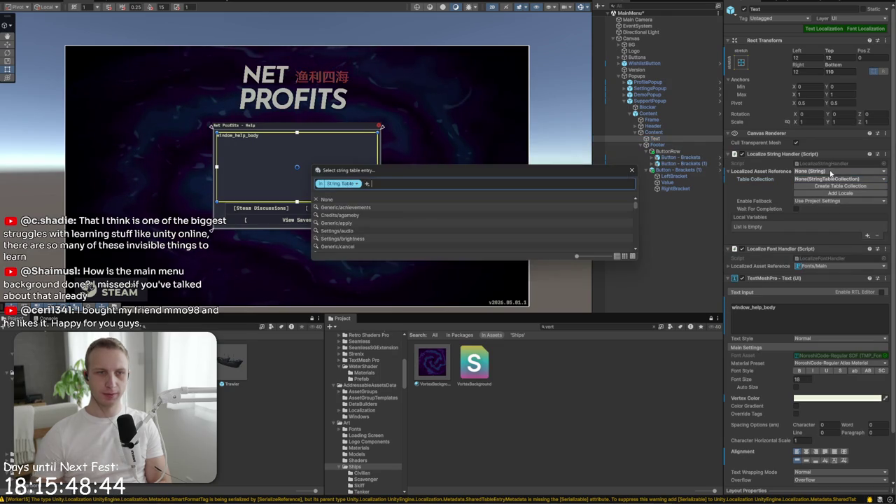
text(help_)
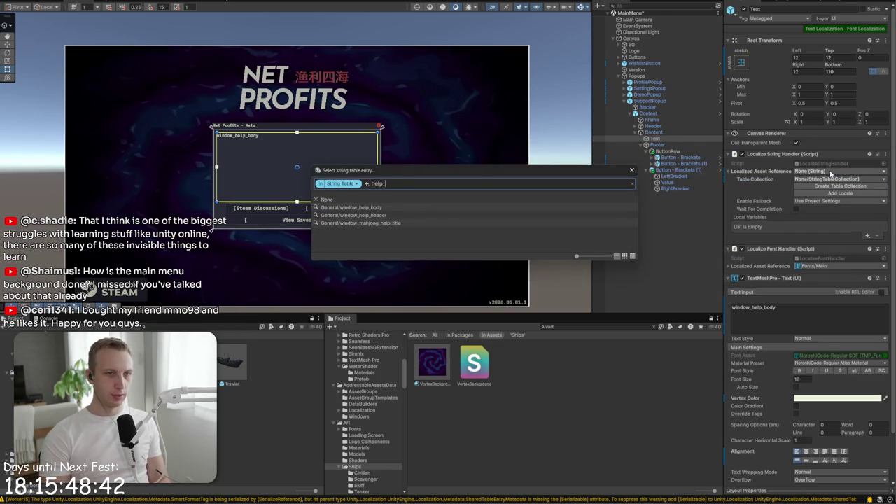
double_click(487, 208)
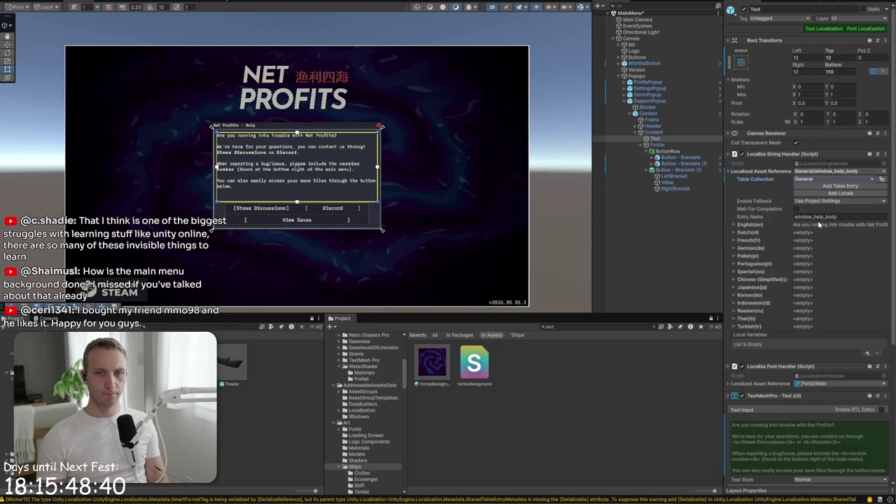
Frame the help text in the Scene view and select the SupportPopup object
scroll(127, 191, up, 5)
key(f)
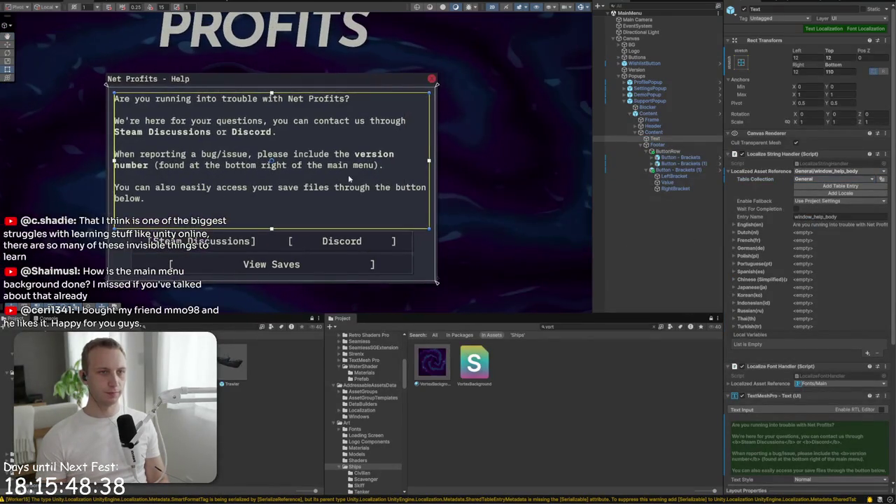
click(336, 186)
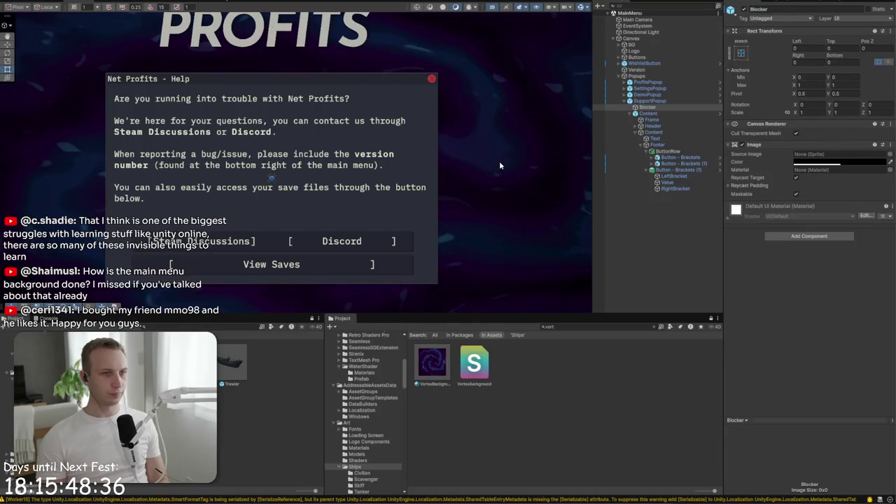
click(691, 246)
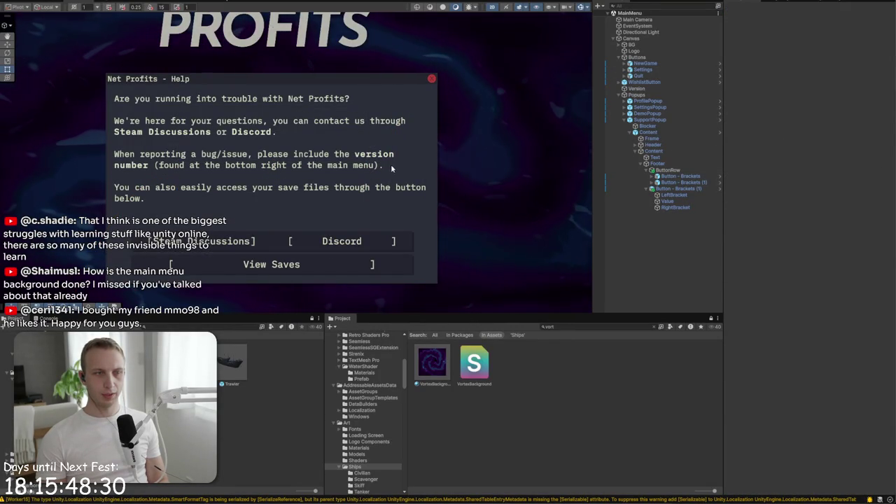
click(332, 190)
click(400, 189)
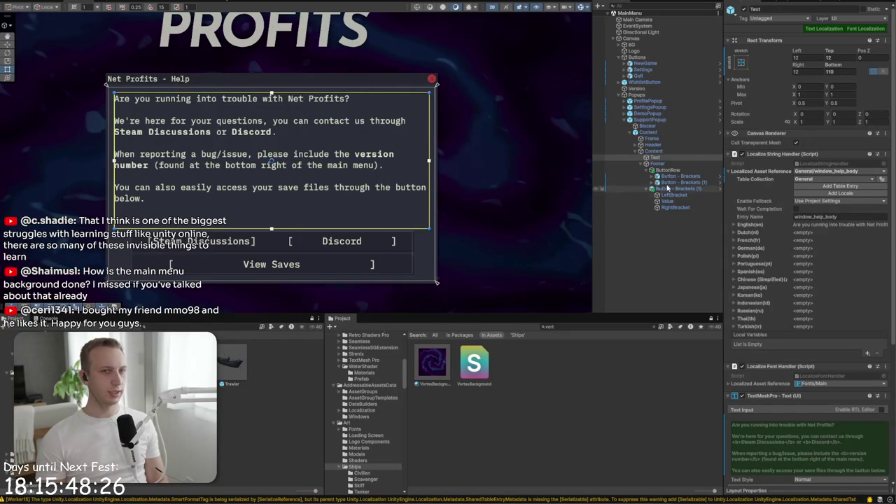
click(665, 122)
click(648, 125)
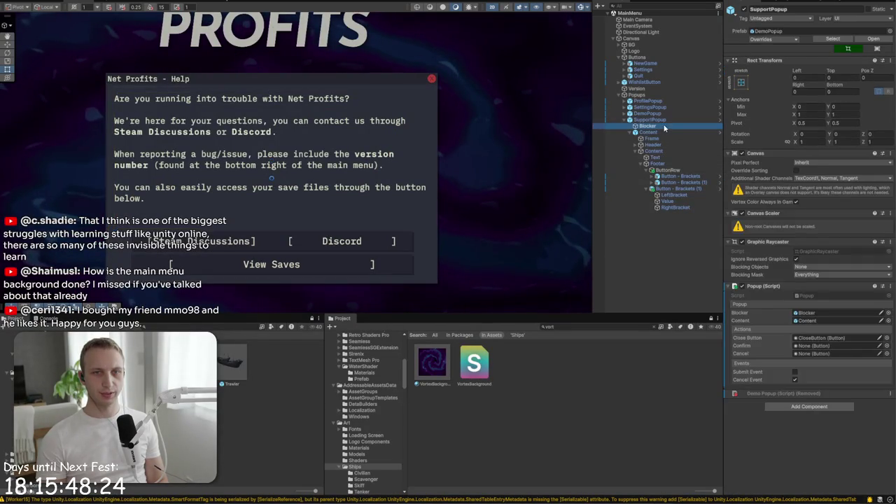
Deactivate the help popup's Blocker and Content objects
shift+click(649, 132)
click(743, 10)
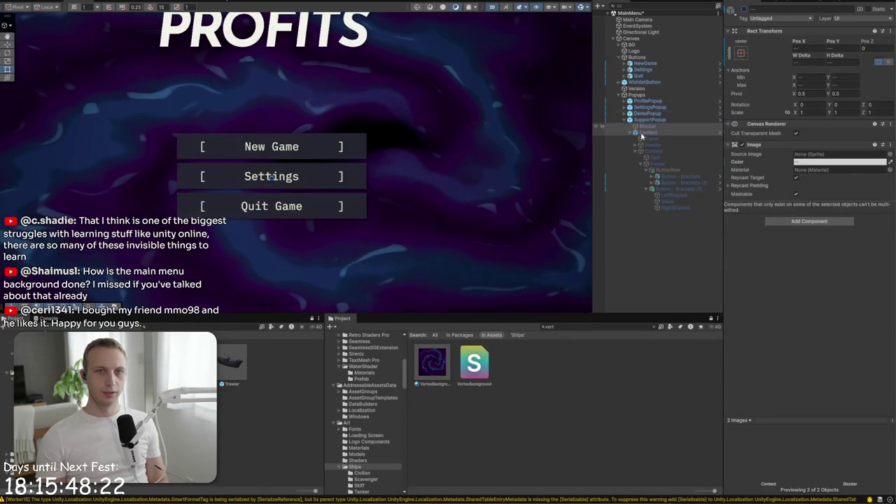
click(627, 134)
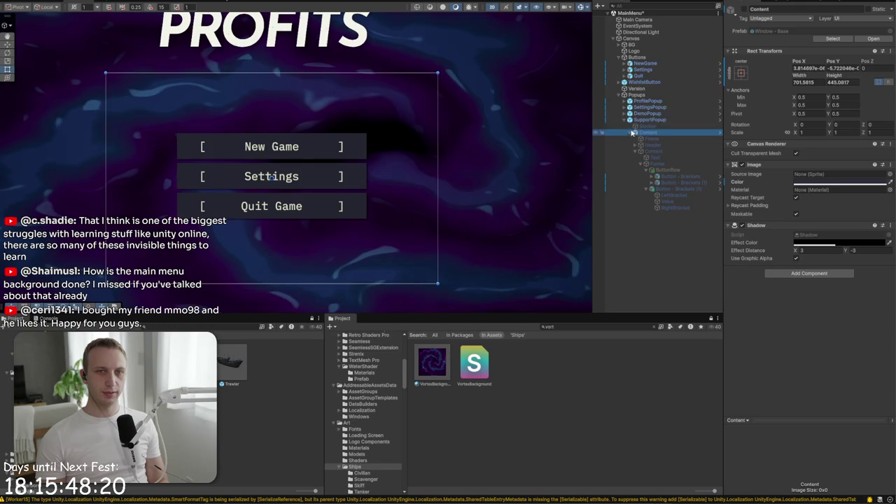
click(629, 133)
Duplicate SupportPopup and name the copy CorruptedProfilePopup
click(643, 120)
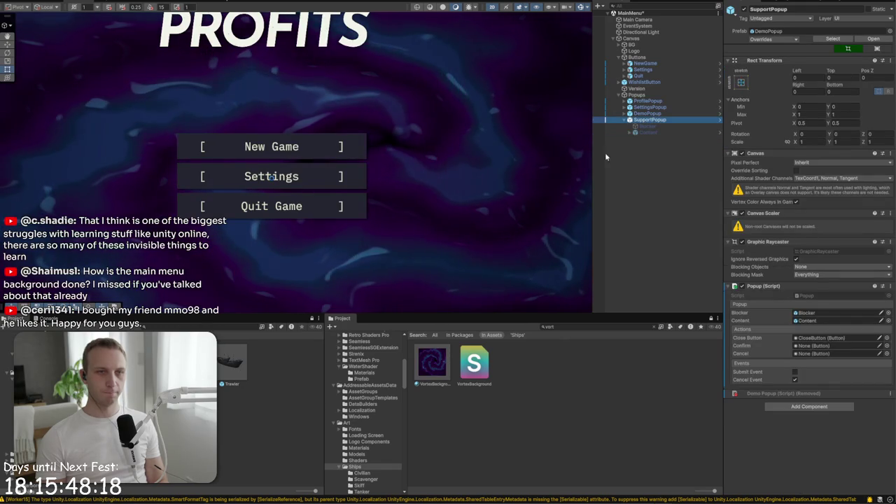
scroll(175, 259, down, 4)
scroll(266, 189, up, 2)
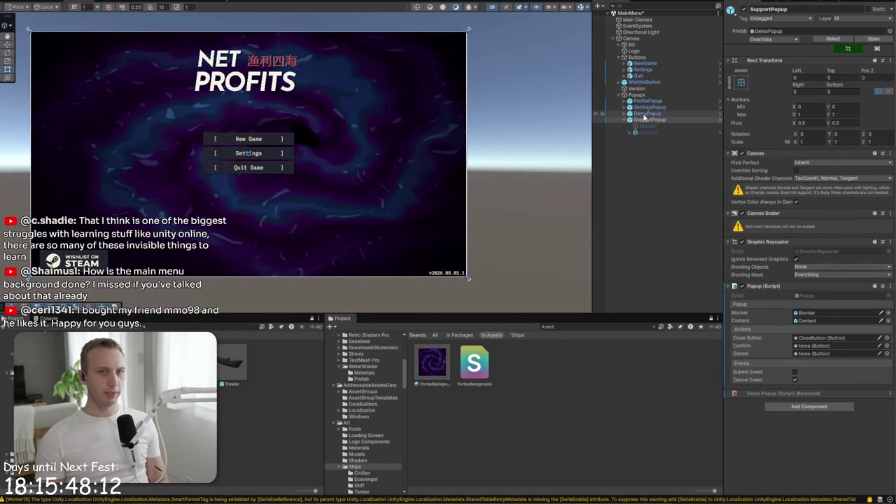
key(ctrl+d)
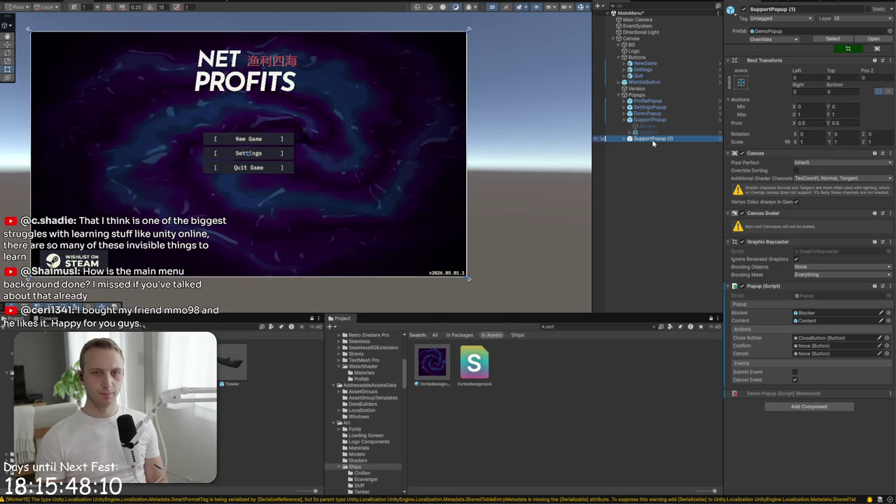
click(800, 8)
text(C)
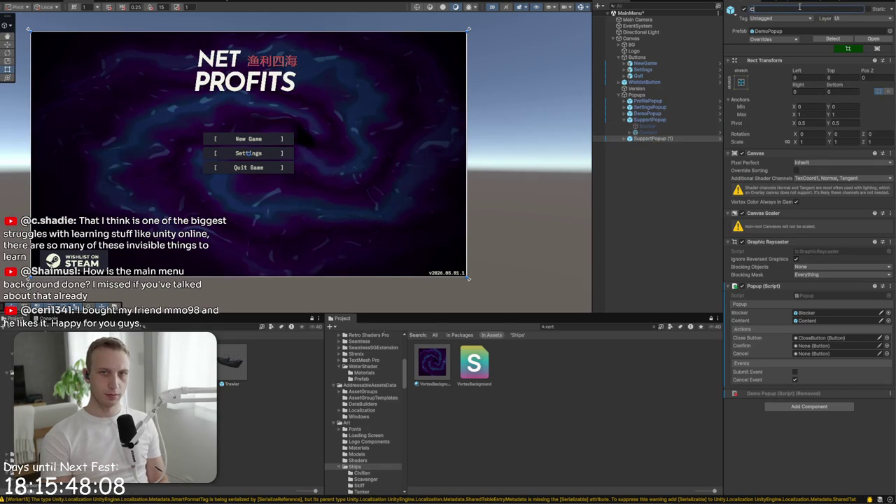
text(orruptedProf)
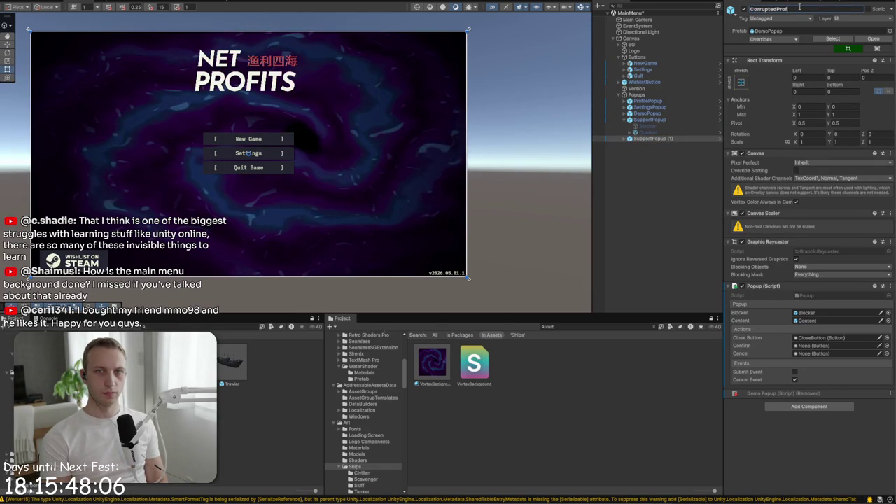
text(ilePopup)
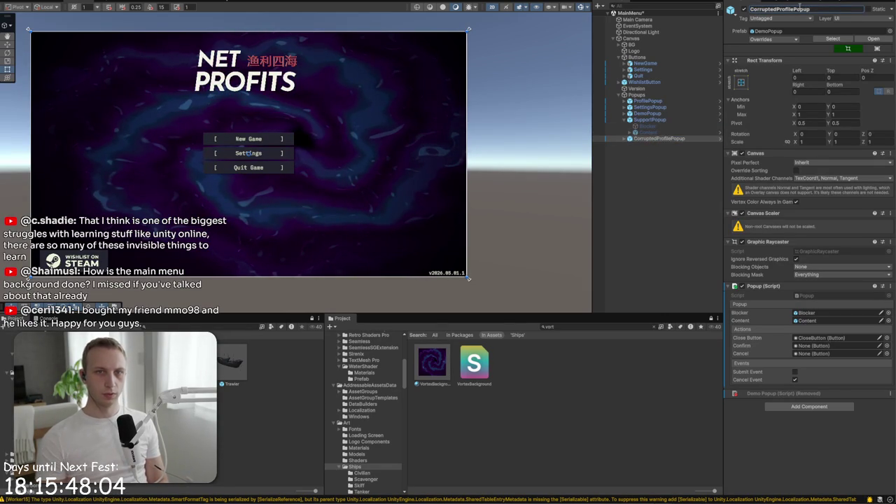
click(627, 139)
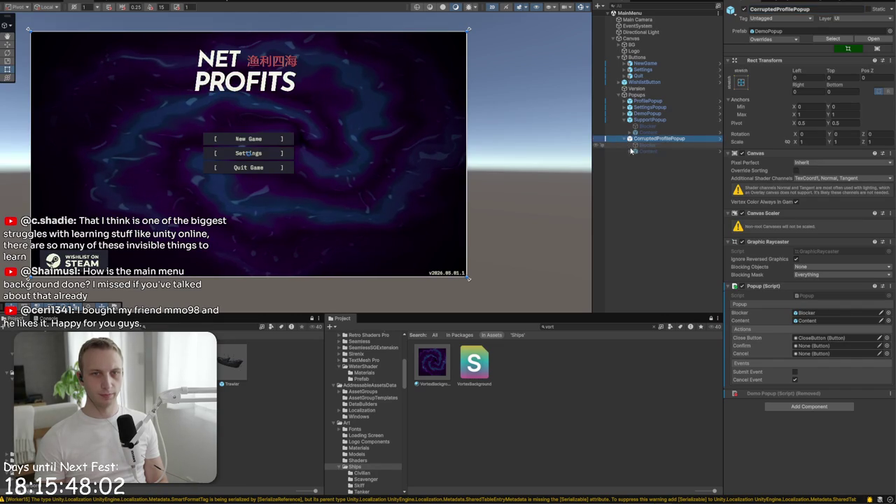
click(636, 152)
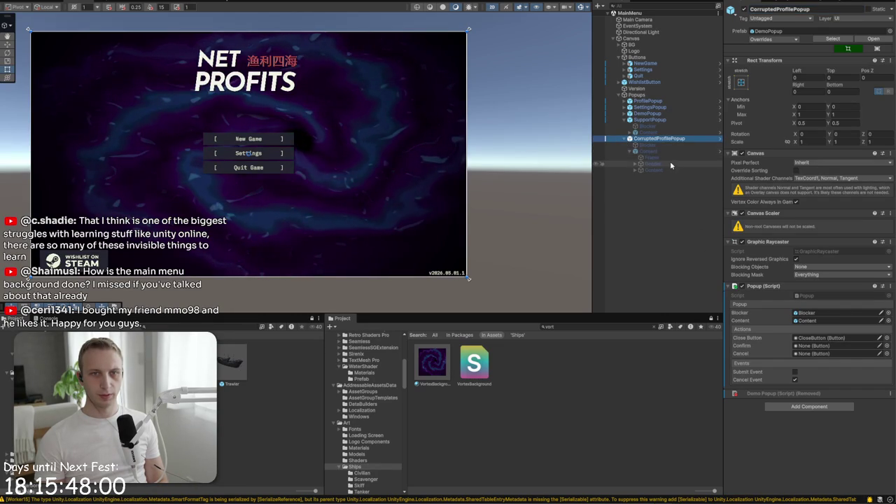
Replace the Popup (Script) component with the Corrupt Profile Popup script
click(890, 286)
click(874, 315)
key(ctrl+shift+a)
text(corrupt)
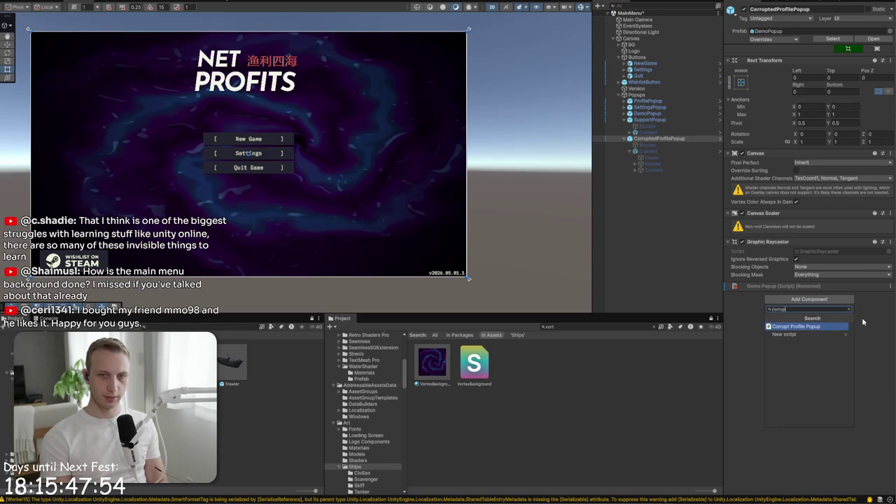
key(Return)
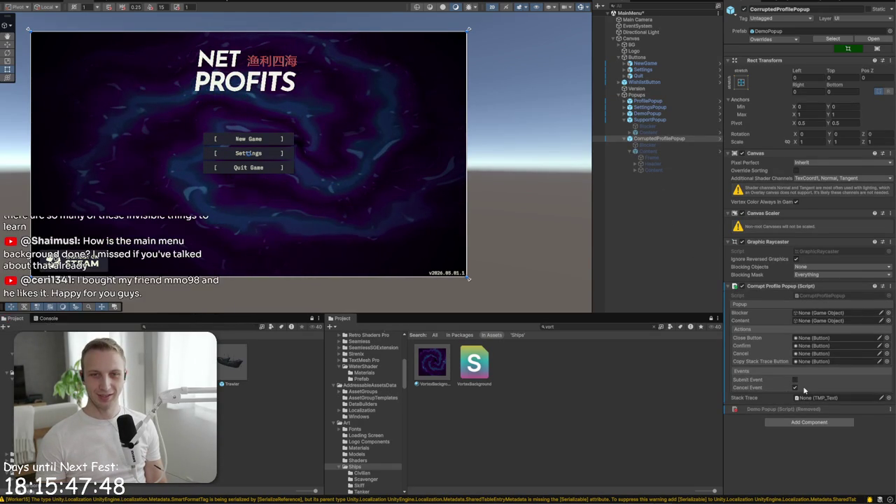
Assign Blocker, Content and Header's CloseButton to the Corrupt Profile Popup script's reference fields
mouse_move(643, 148)
mouse_down()
mouse_move(790, 259)
mouse_move(800, 313)
mouse_up()
mouse_move(651, 152)
mouse_down()
mouse_move(770, 301)
mouse_move(805, 320)
mouse_up()
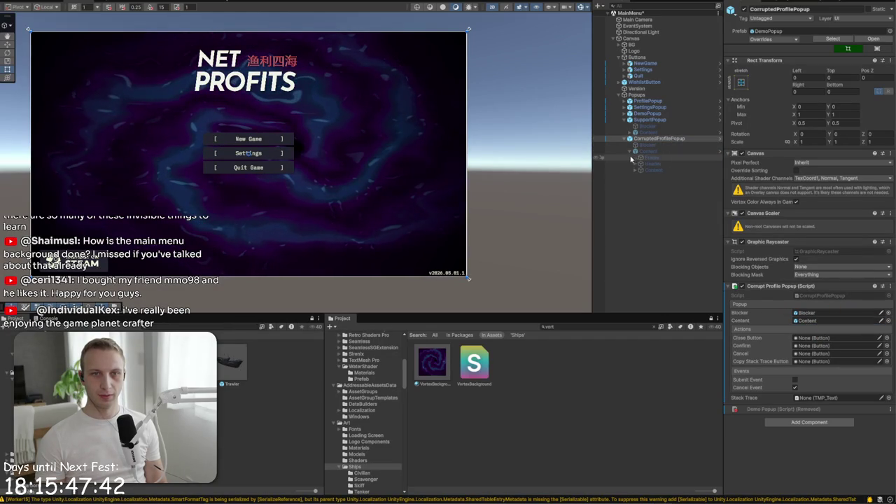
click(635, 163)
mouse_move(648, 179)
mouse_down()
mouse_move(812, 341)
mouse_move(812, 354)
mouse_move(814, 340)
mouse_up()
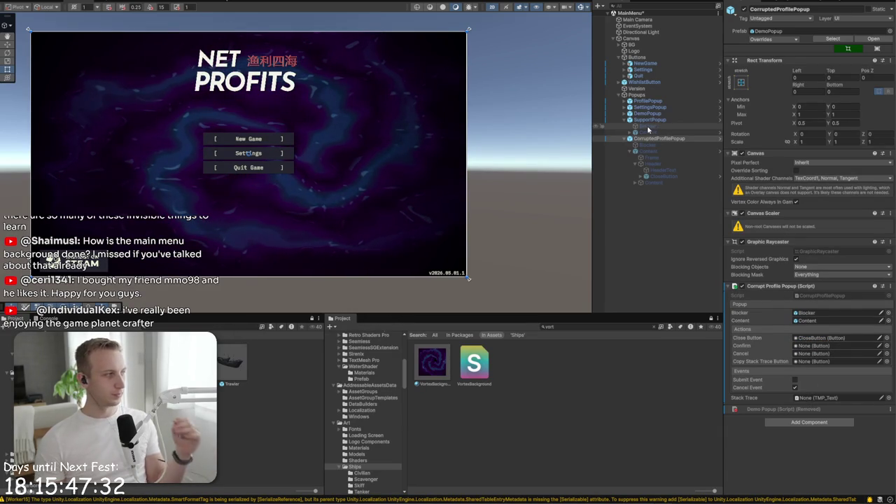
Reactivate Content and Blocker so the help dialog shows again, and frame it in the view
click(656, 151)
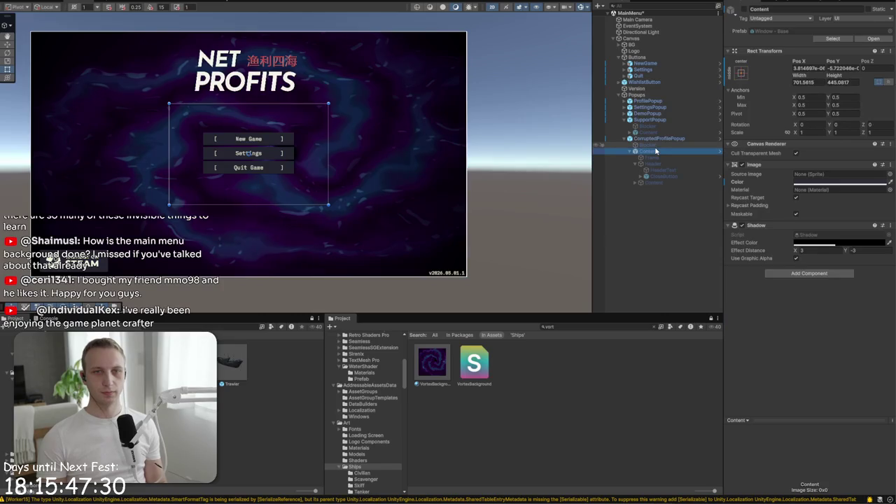
key(alt+shift+a)
scroll(327, 140, up, 2)
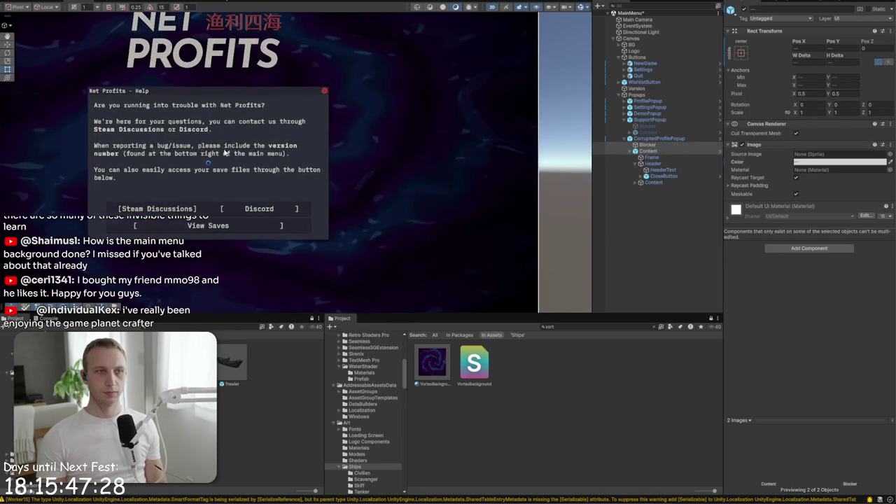
key(f)
click(673, 145)
click(677, 151)
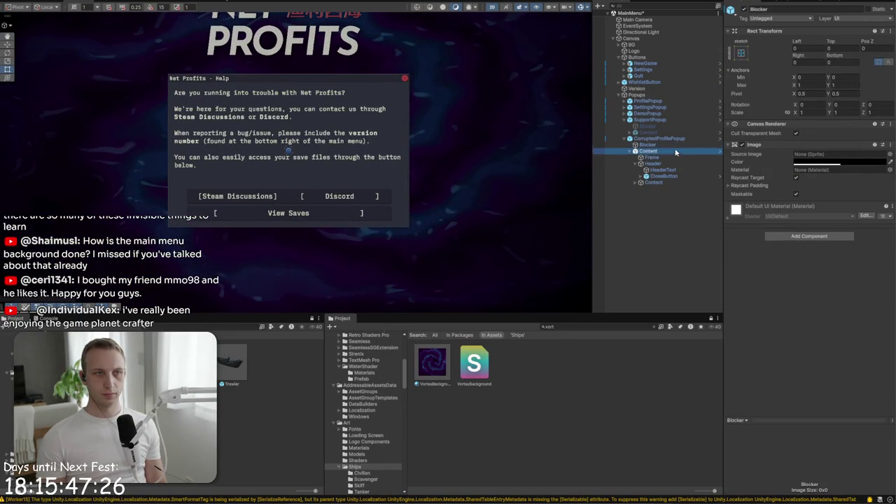
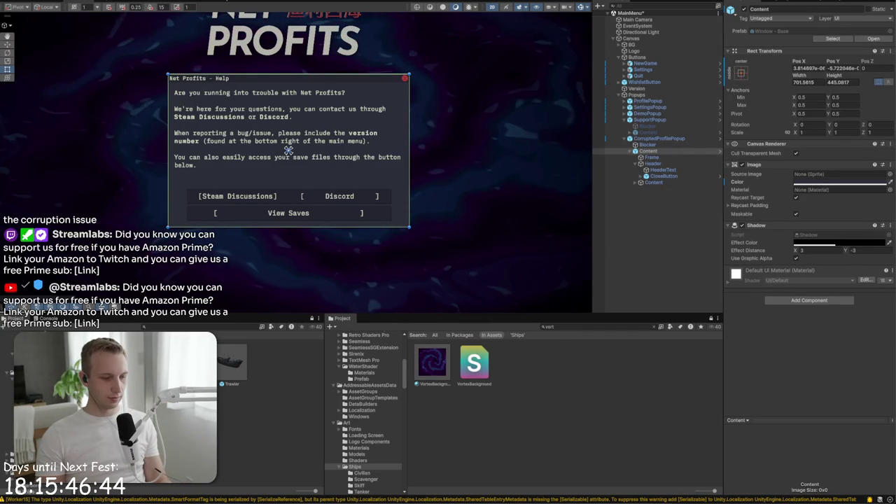
Drag the MMO98 main-menu window from the top-left corner to the centre of the screen
click(649, 151)
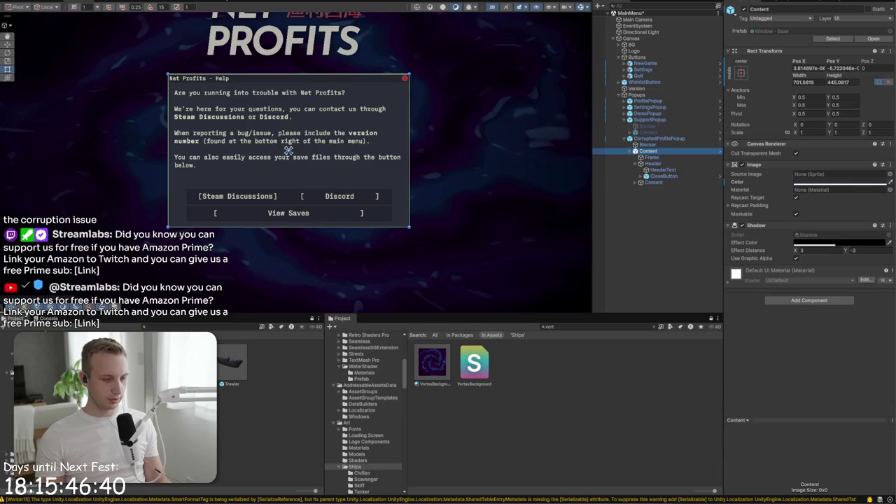
click(288, 150)
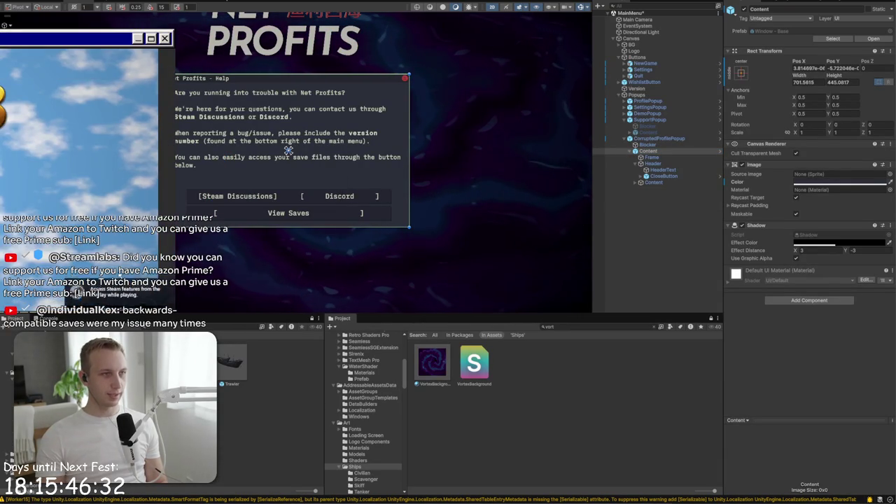
mouse_move(23, 49)
mouse_down()
mouse_move(422, 64)
mouse_move(542, 99)
mouse_move(576, 149)
mouse_move(568, 192)
mouse_move(565, 126)
mouse_up()
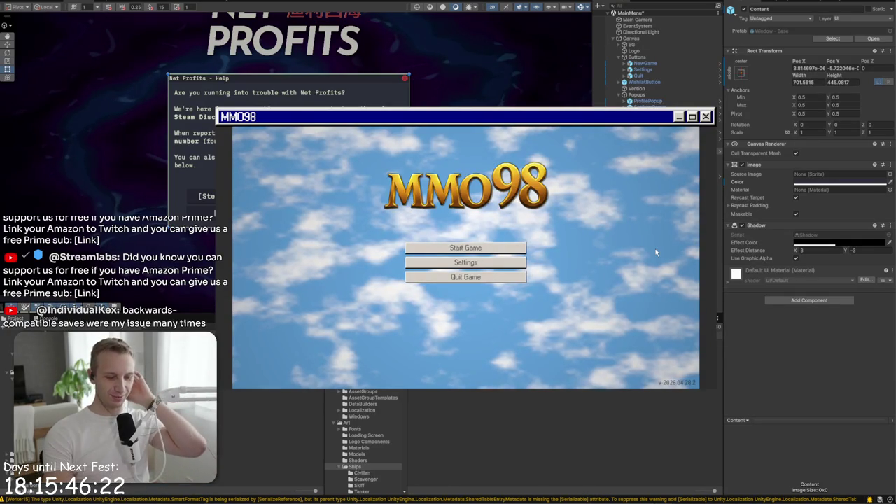
From the game's Help, open the saves folder and delete Profile 1's backup .bak file
key(F1)
click(469, 311)
drag(280, 31, 425, 42)
click(395, 103)
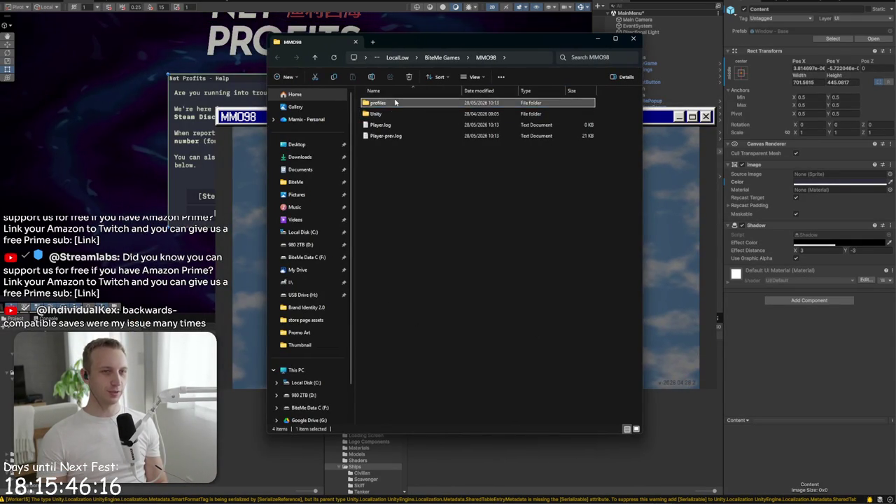
double_click(396, 103)
double_click(397, 114)
click(396, 113)
key(Delete)
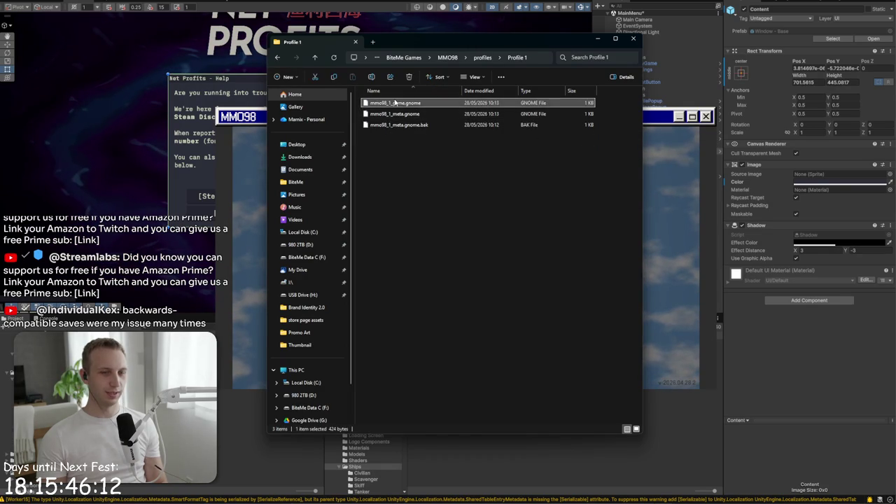
Corrupt mmo98_1_game.gnome in Notepad by deleting part of line 3, shrinking it to 347 bytes
right_click(395, 103)
click(433, 210)
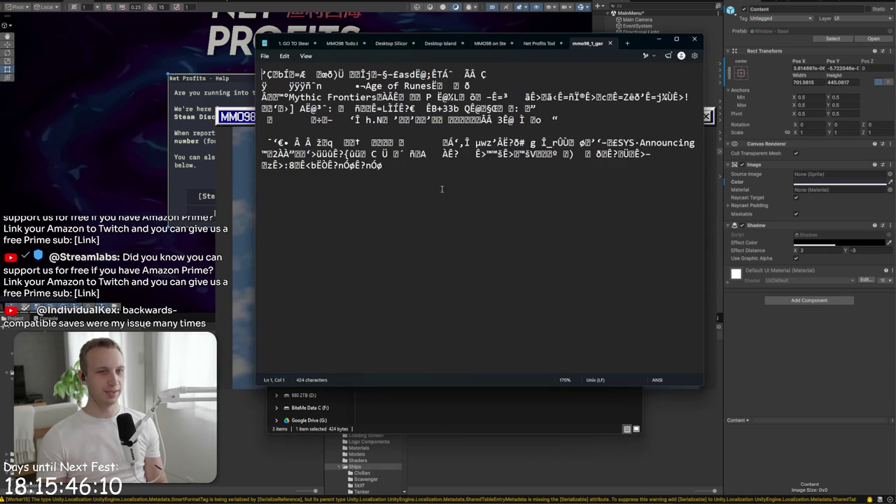
drag(422, 166, 398, 141)
mouse_move(405, 96)
mouse_down()
mouse_move(301, 73)
mouse_move(423, 108)
mouse_up()
key(BackSpace)
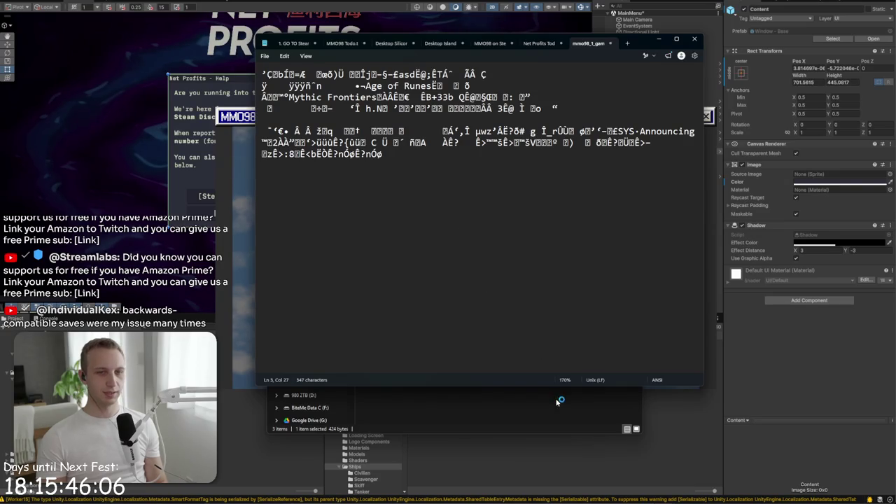
click(658, 39)
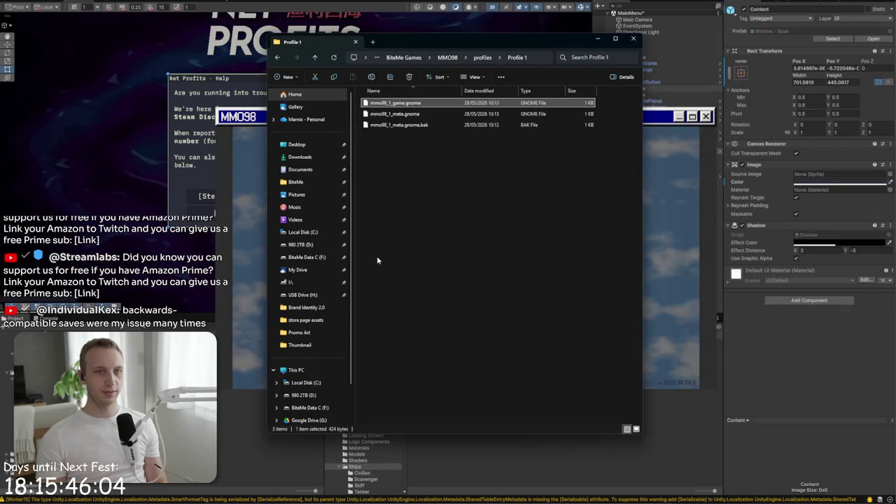
click(260, 276)
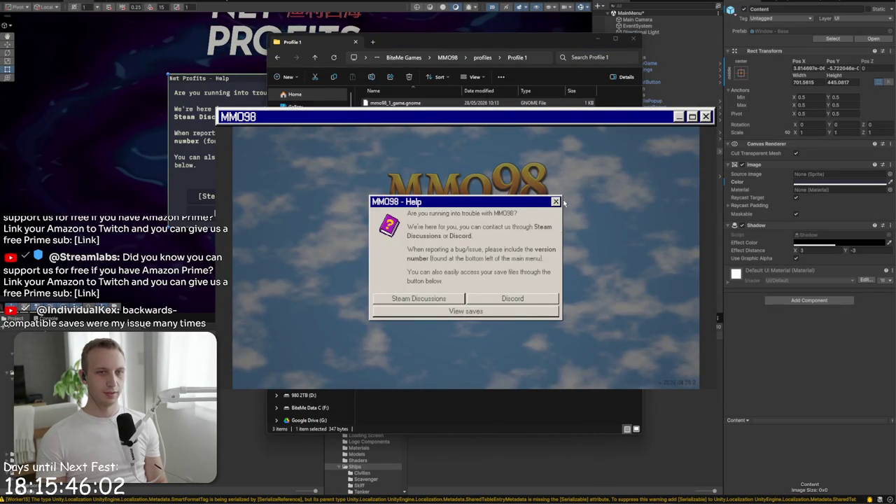
Close Help, start the game and load the corrupted profile to trigger the Error loading save dialog
click(556, 202)
click(454, 248)
click(455, 257)
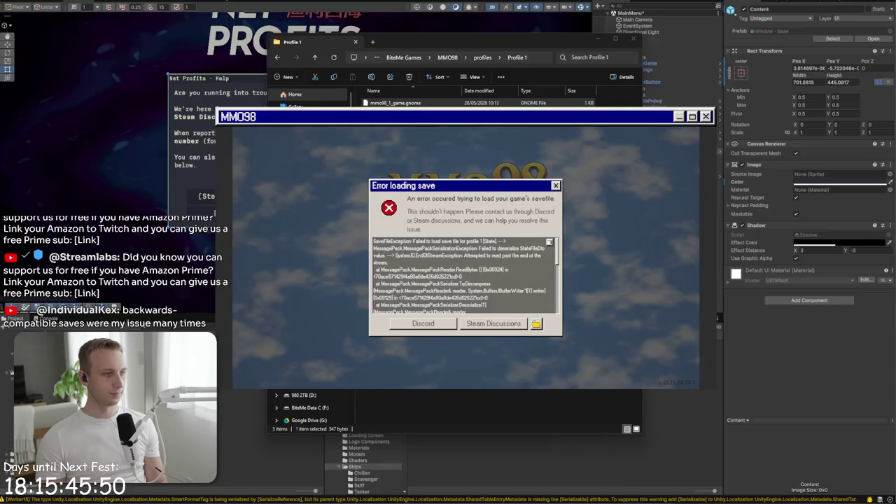
Switch to Firefox and go to Google Drive in a new tab
key(alt+Tab)
key(ctrl+t)
text(drive)
key(Return)
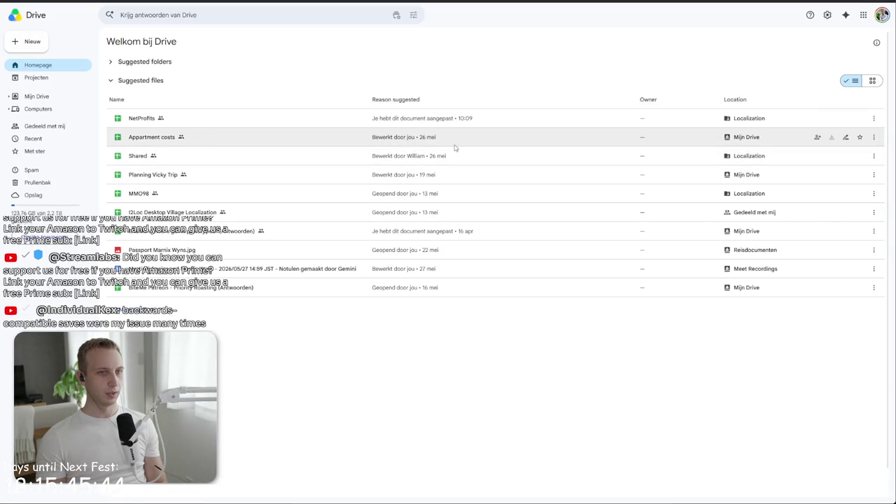
Open the Shared spreadsheet and add keys error_loading_save_header and error_loading_save_boddy in A31 and A32
double_click(454, 155)
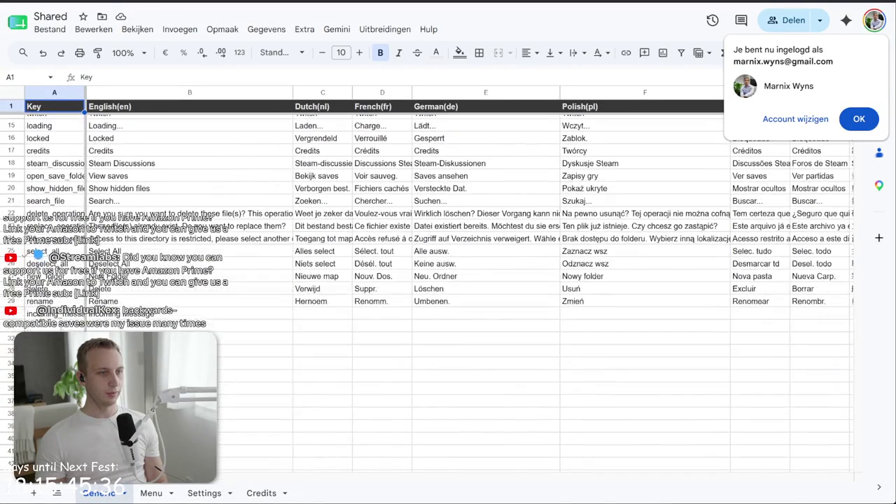
text(error_loading)
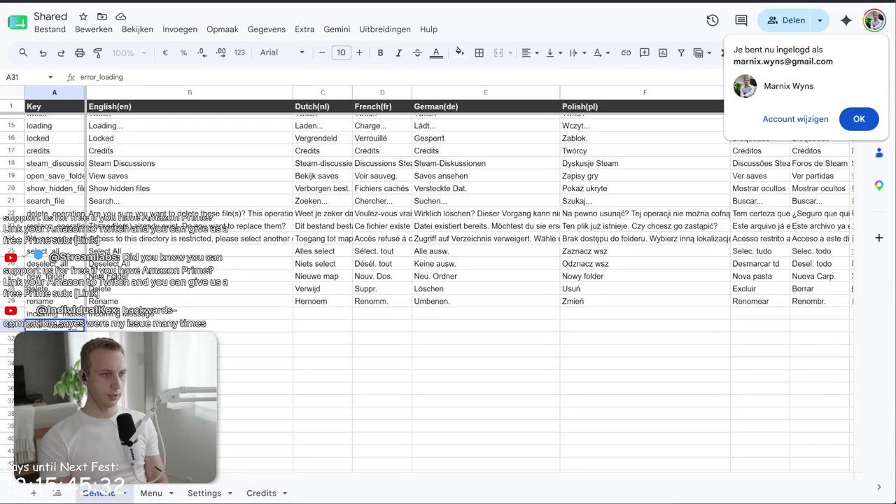
text(_save)
key(Return)
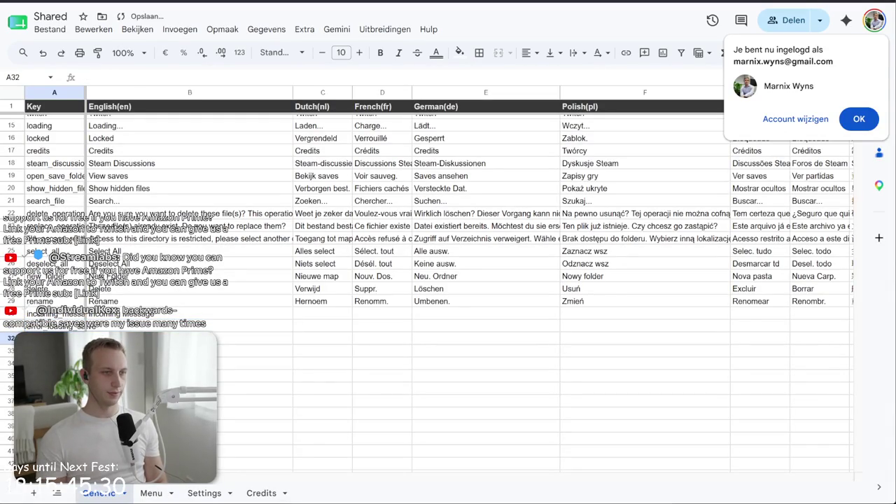
key(Up)
key(Return)
text(_header)
key(Return)
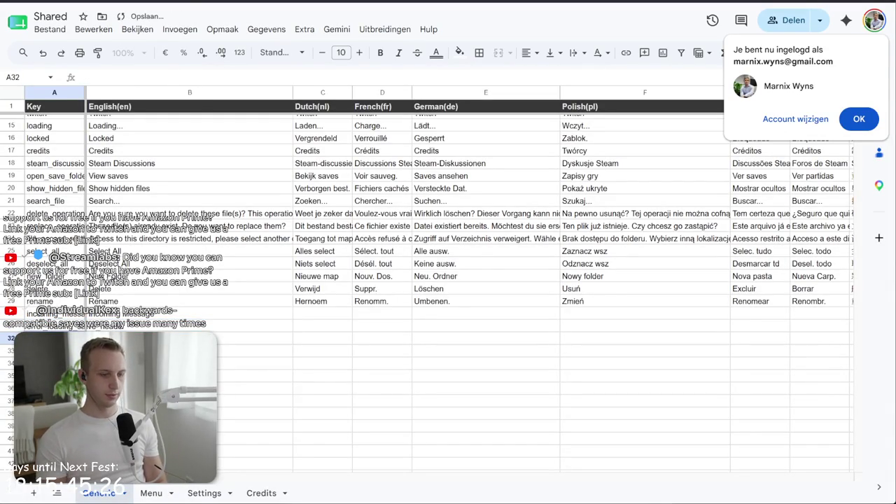
text(s)
text(ave_boddy)
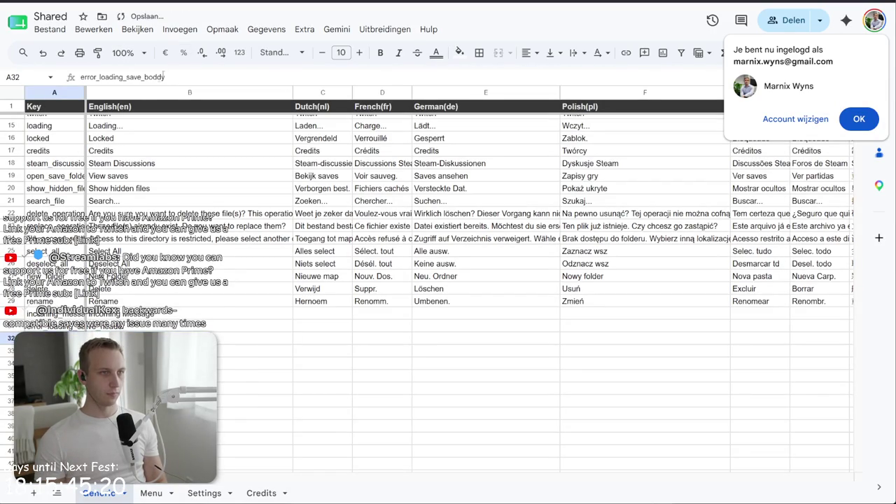
key(Return)
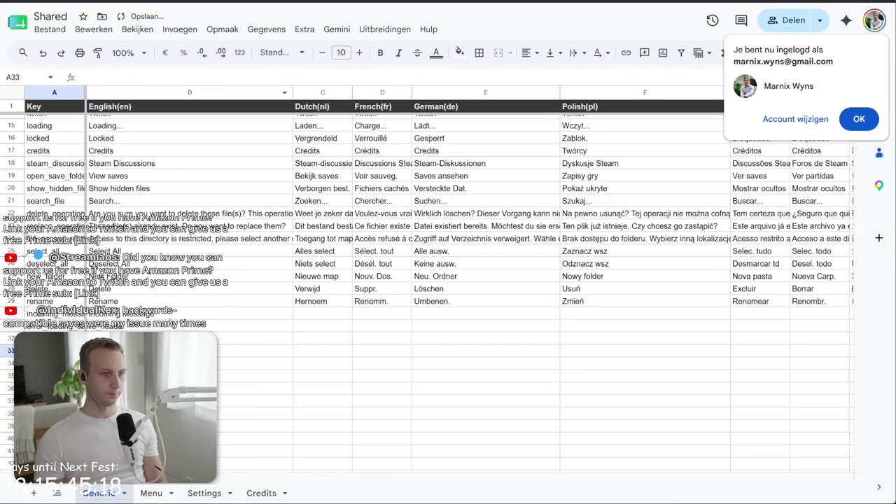
Enter the English header text 'Error loading savefile' in cell B31
click(189, 325)
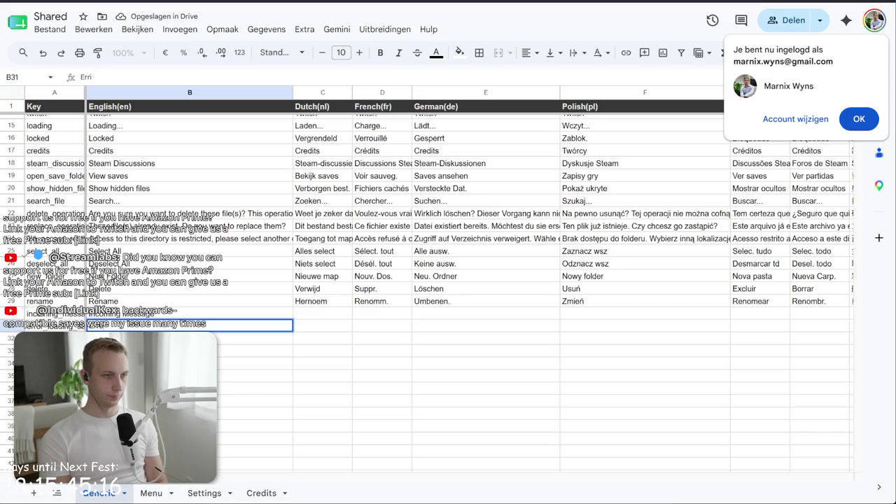
key(BackSpace)
text(vefi)
key(Return)
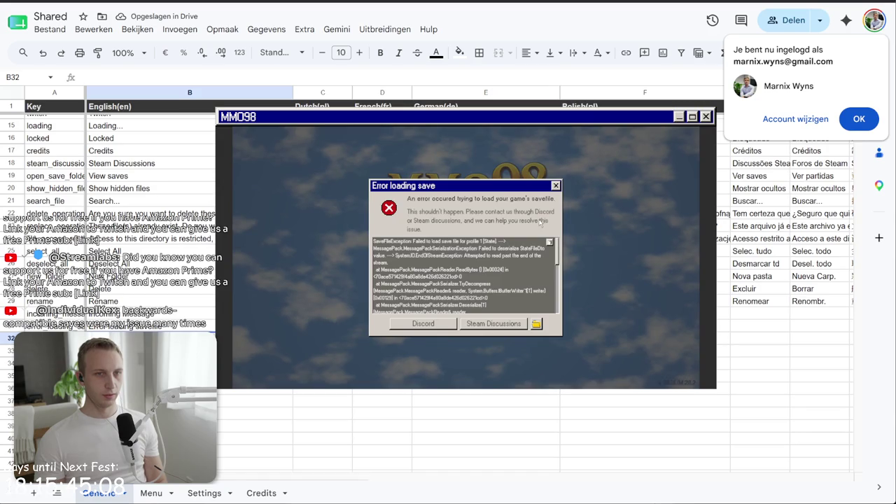
key(alt+Tab)
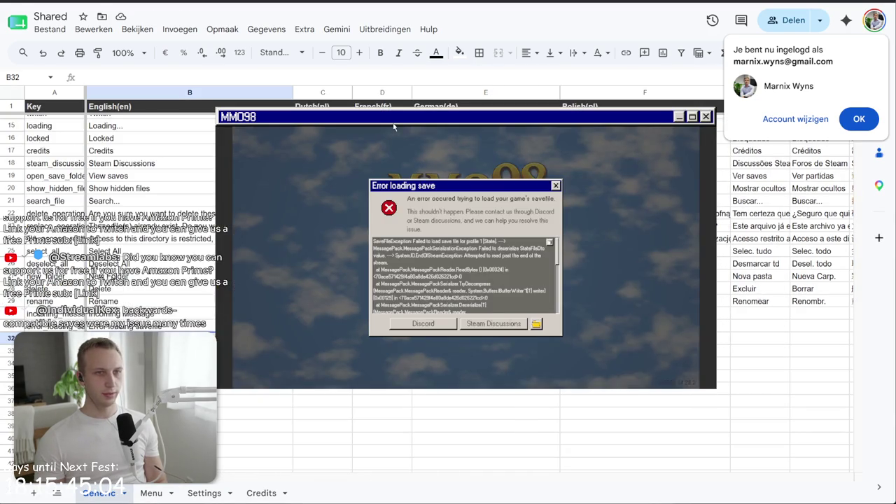
key(alt+Tab)
key(alt+Tab)
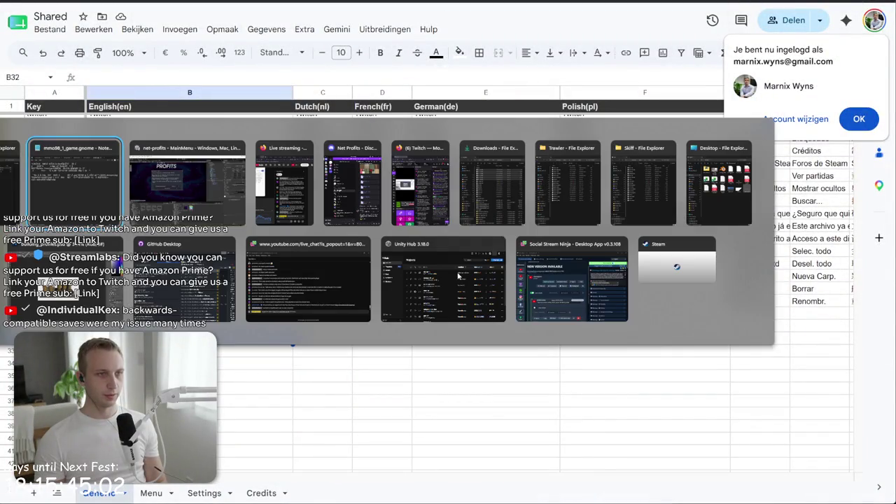
key(alt+Tab)
Select HeaderText and Pull the spreadsheet strings into the Shared Generic table in Localization Tables
click(652, 157)
click(662, 150)
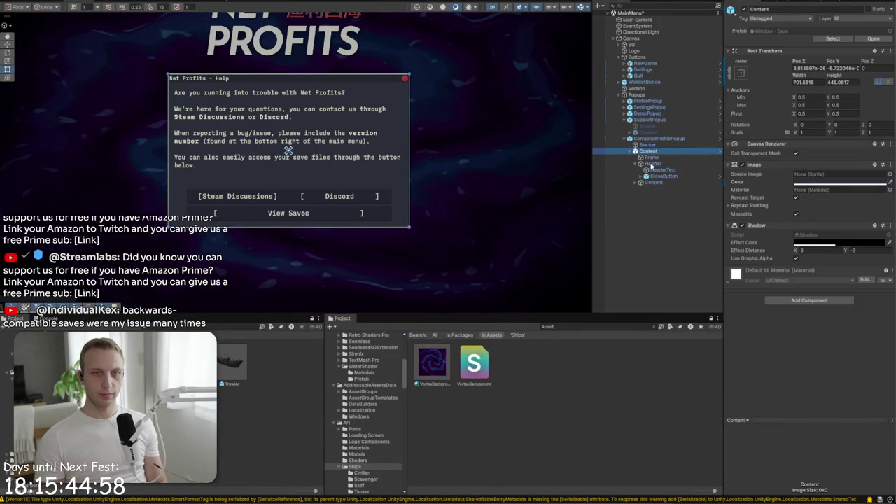
click(662, 170)
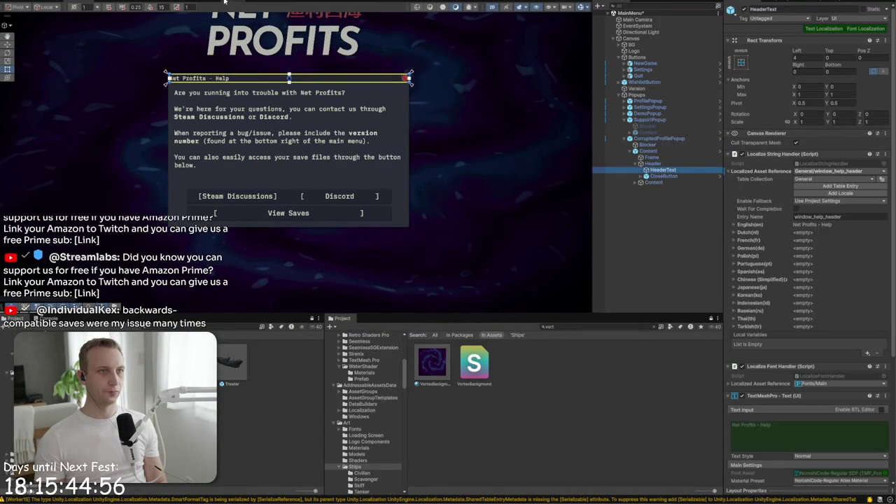
click(226, 3)
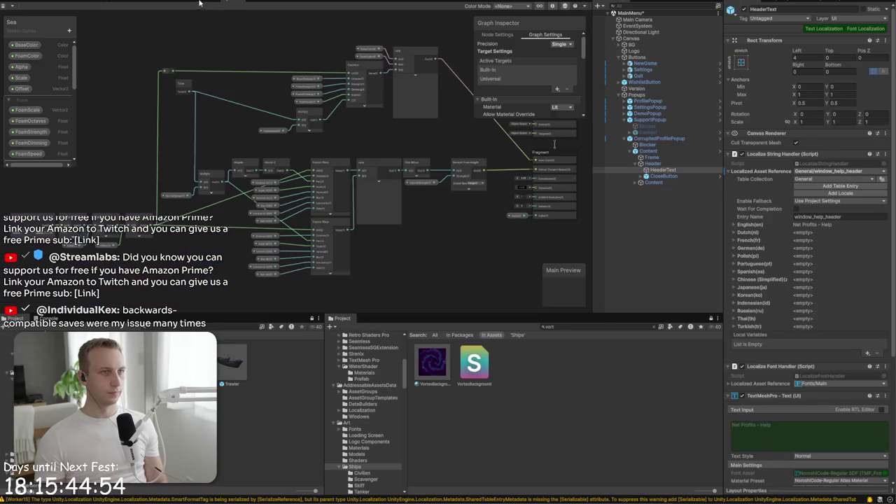
click(201, 4)
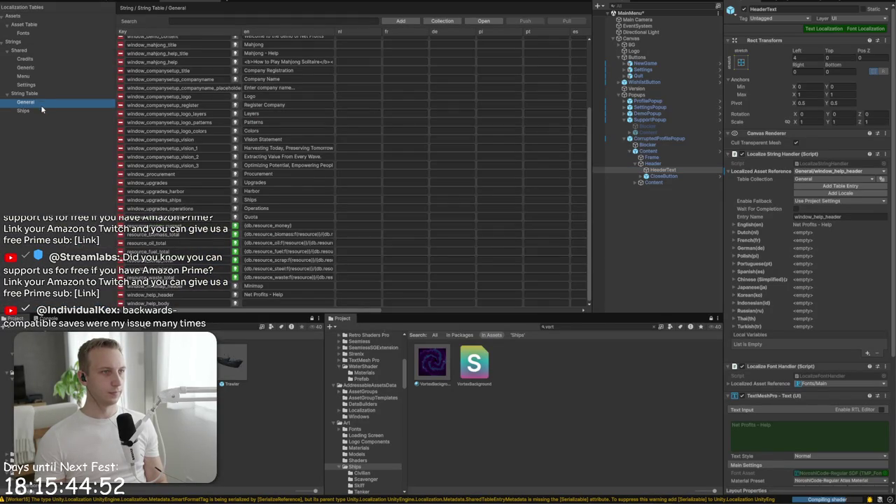
click(39, 66)
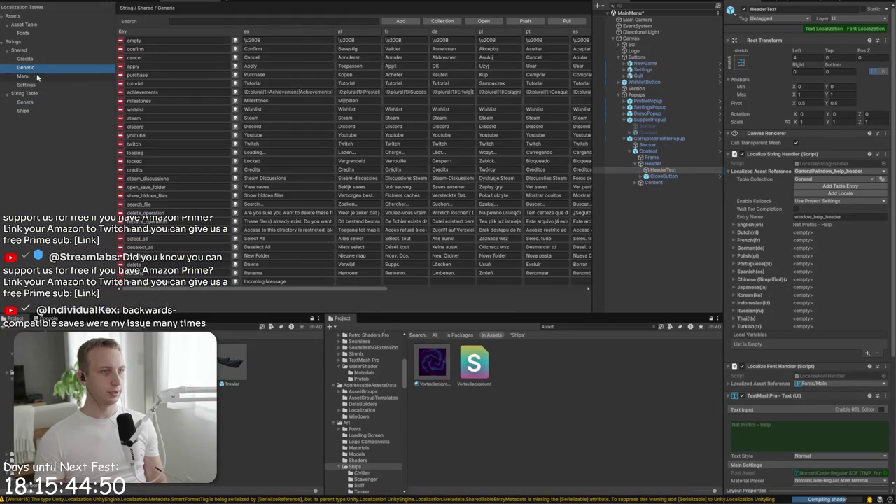
click(553, 20)
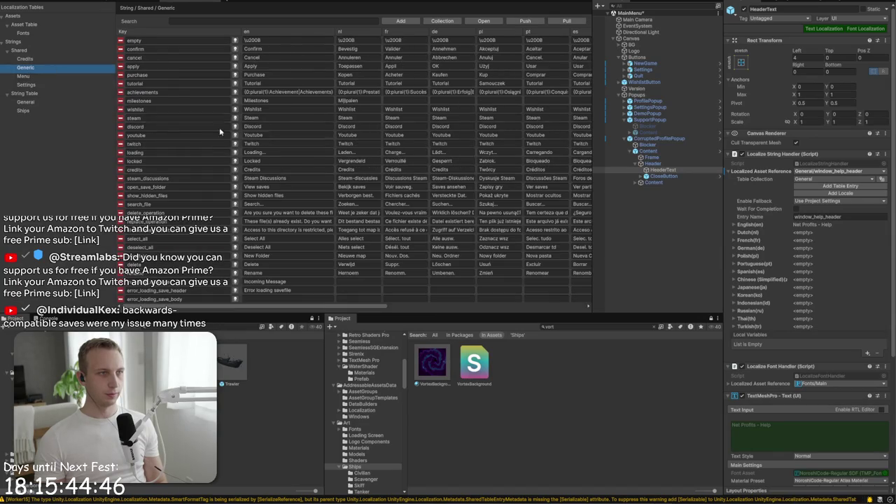
click(75, 3)
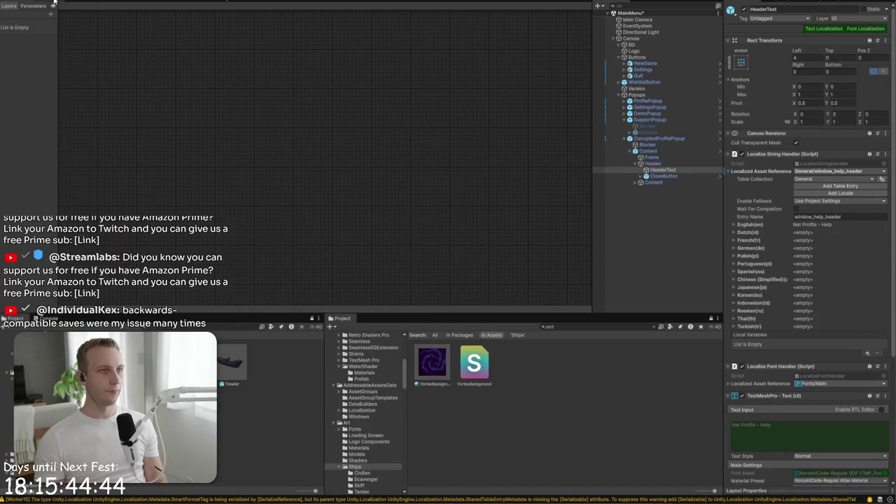
click(826, 172)
Link the header text to the error_loading_save_header string entry
text(error)
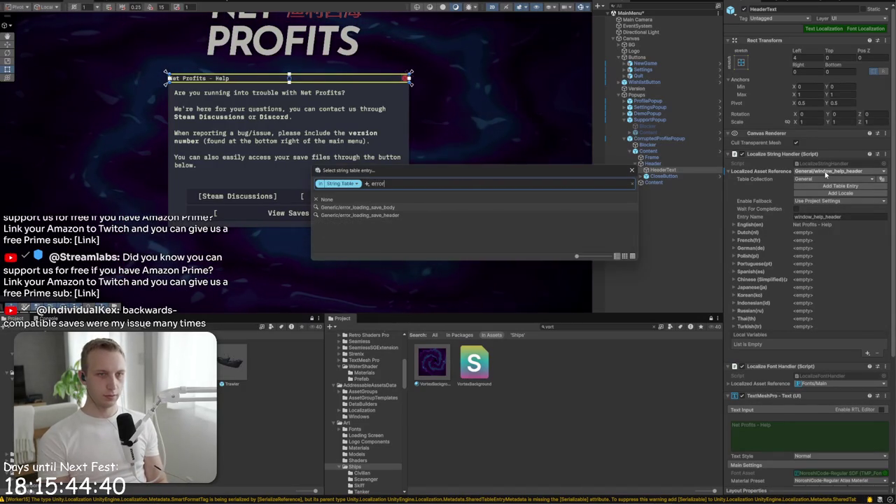
click(460, 215)
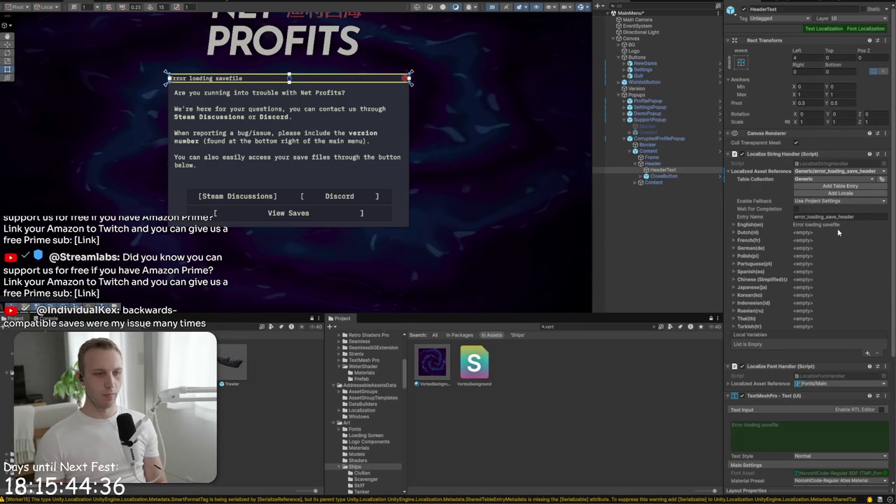
scroll(244, 128, up, 2)
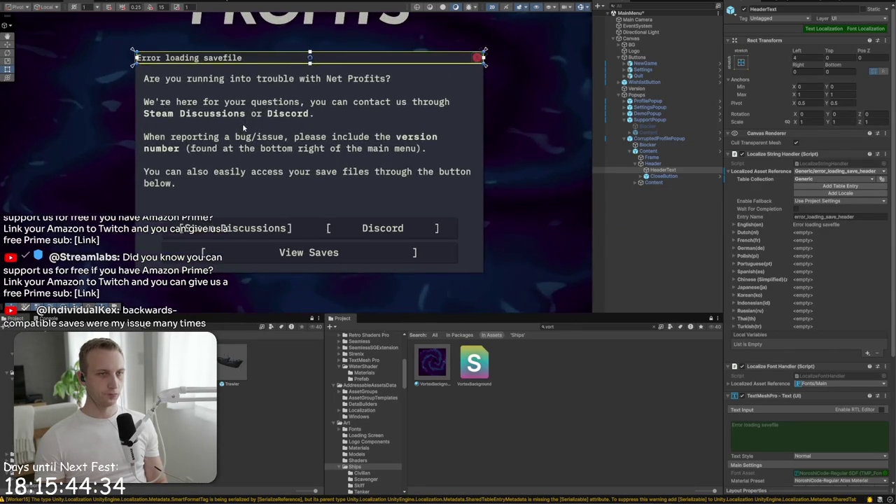
Select the popup's body Text and set its Localized Asset Reference to None
click(258, 148)
click(163, 105)
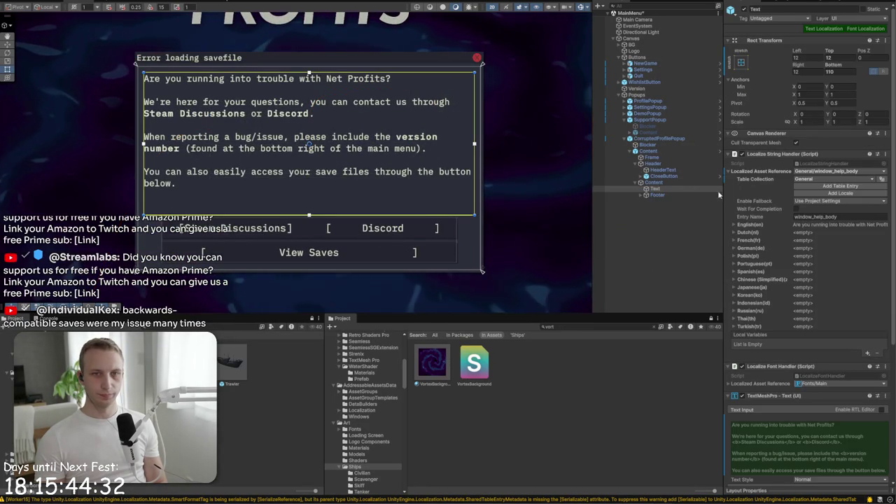
click(654, 188)
scroll(818, 173, down, 3)
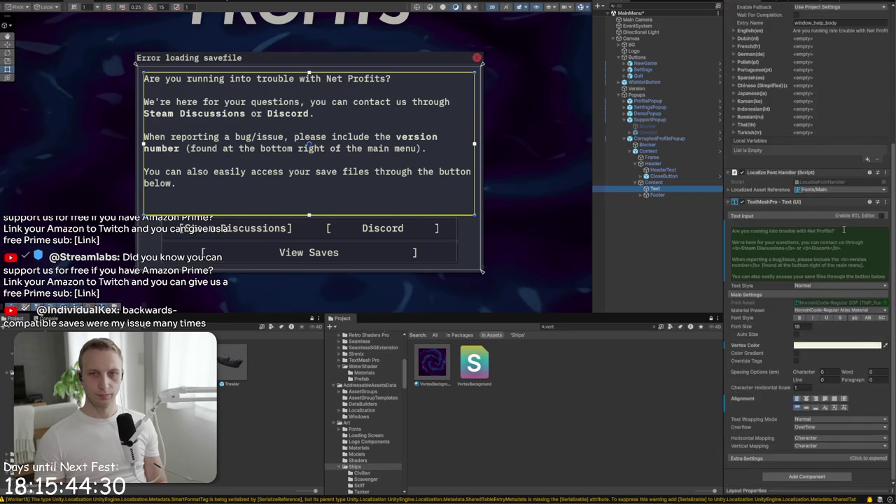
click(834, 82)
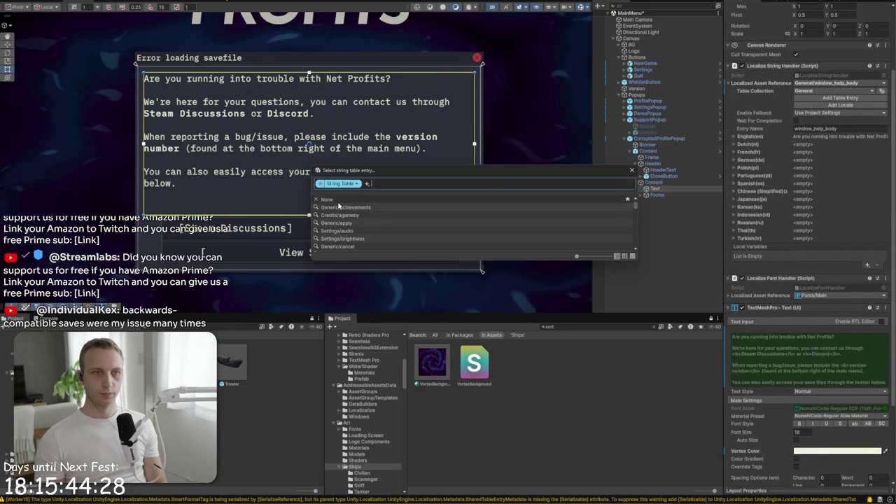
click(337, 200)
Type the bold-tagged body message about the savefile error, pointing players to Discord or Steam Discussions
click(860, 254)
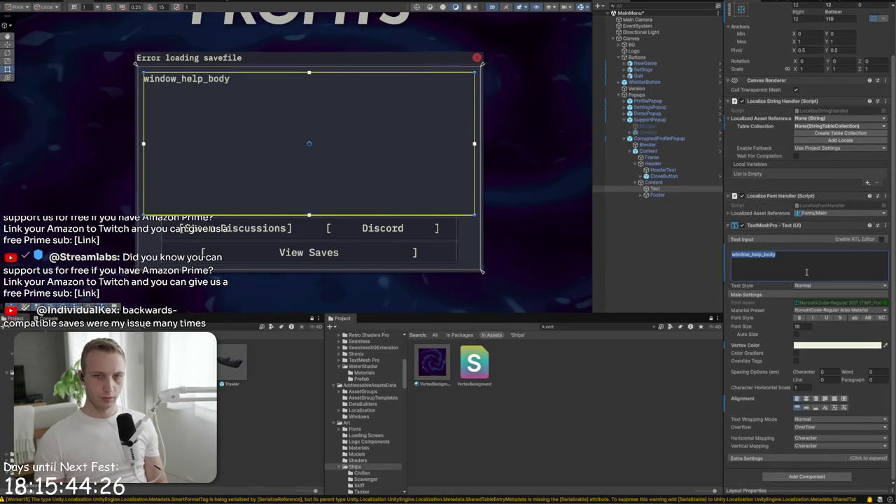
text(<b>An)
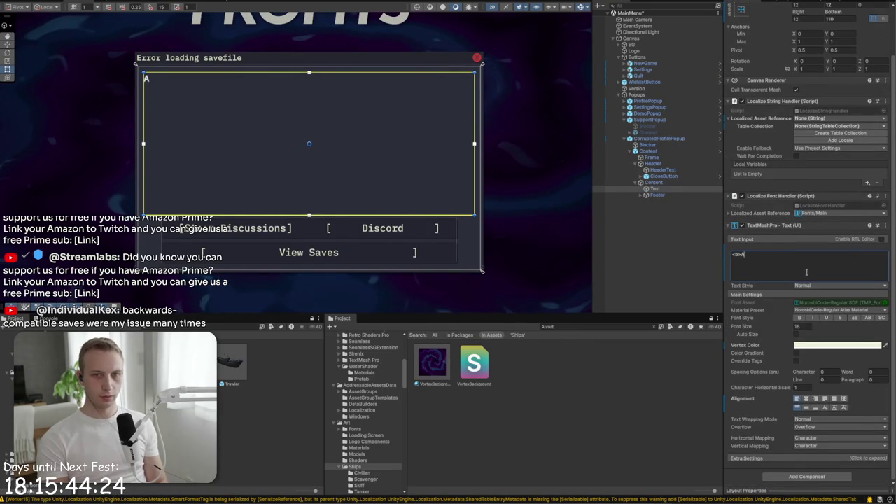
text( error occure)
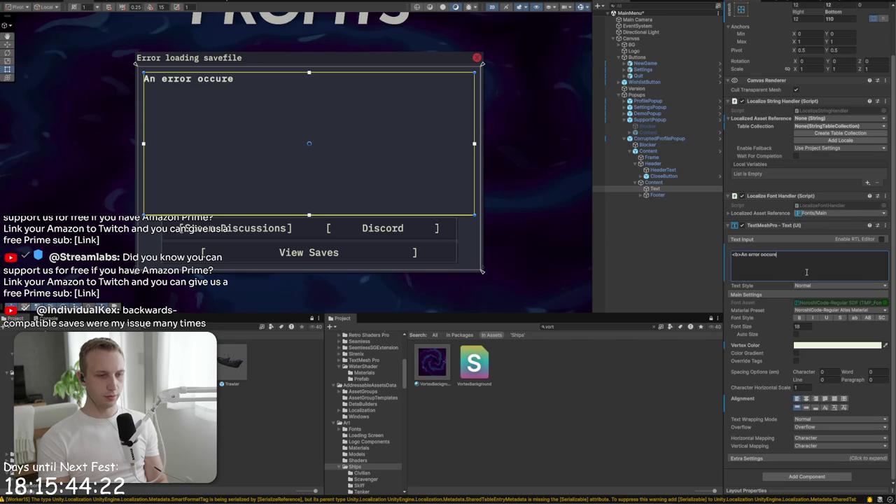
text(d tryin)
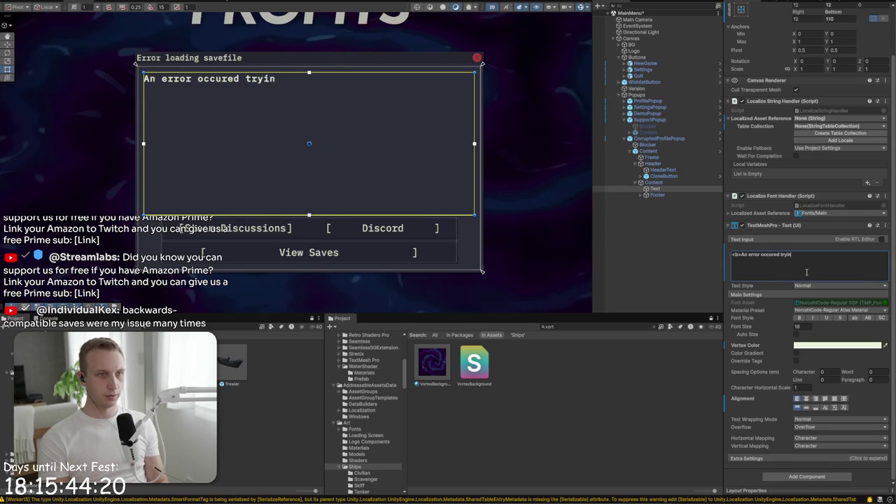
text(g to loadd)
key(BackSpace)
key(BackSpace)
key(BackSpace)
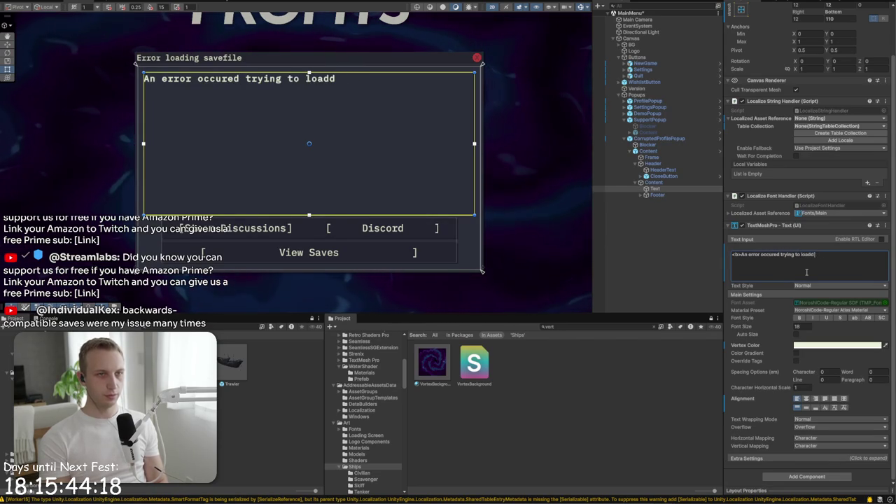
text(our game)
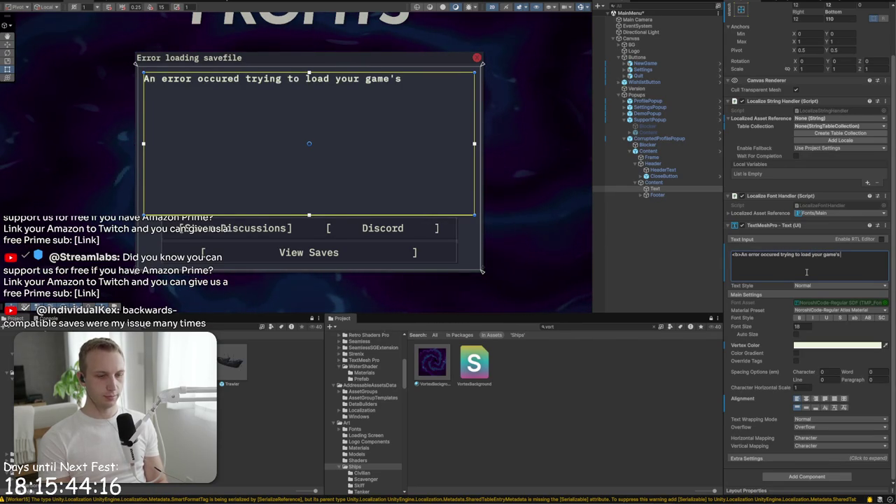
text( savef)
text(ile.)
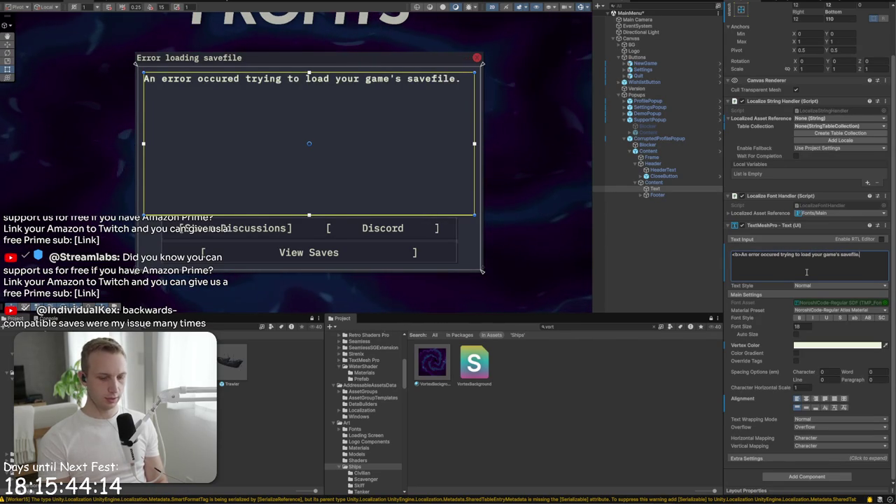
text(>)
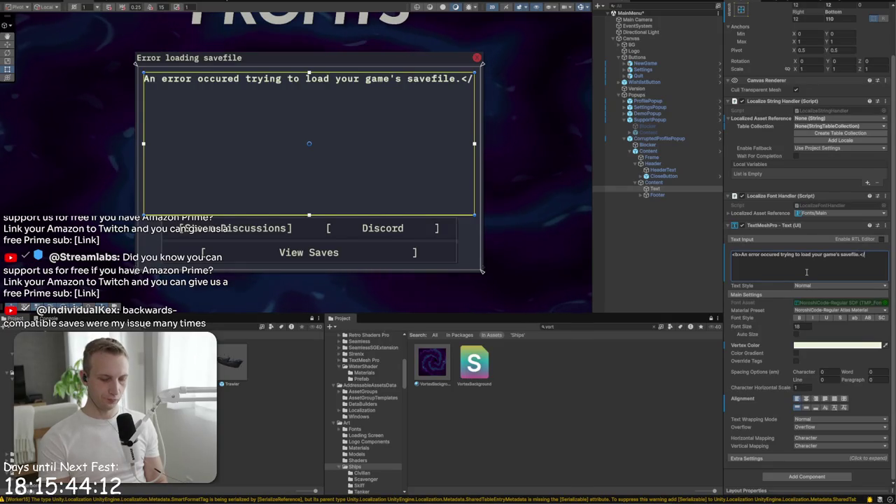
text(b>)
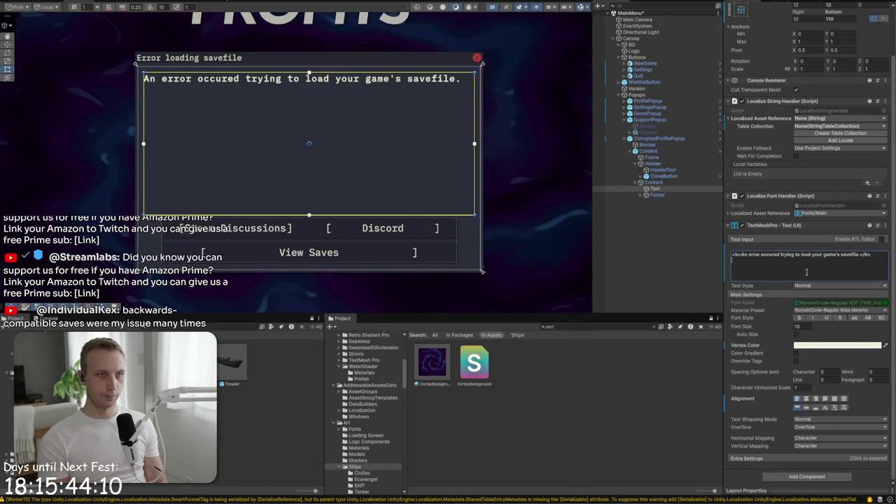
text(This shhouldn)
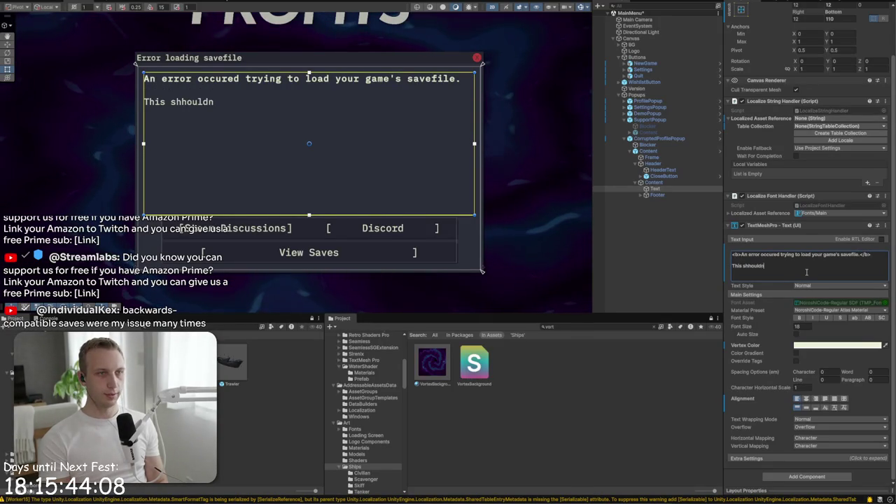
key(BackSpace)
key(BackSpace)
key(BackSpace)
text(oulnd;)
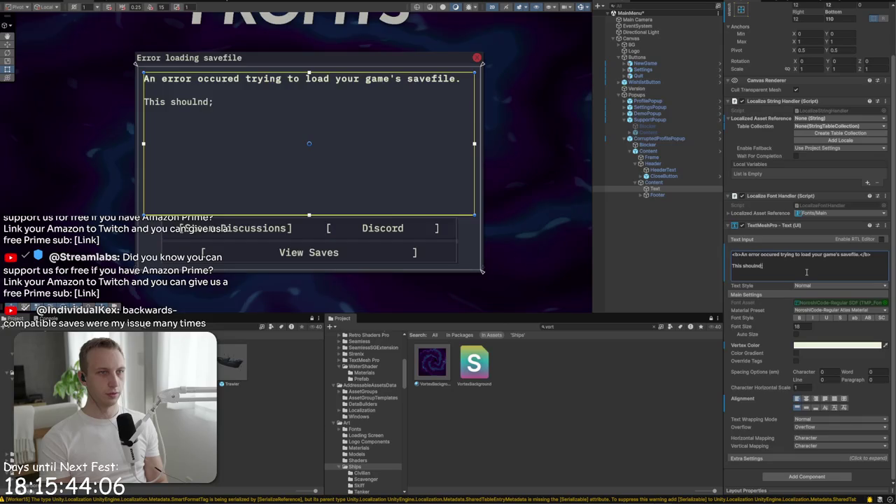
key(BackSpace)
text('t happen. P)
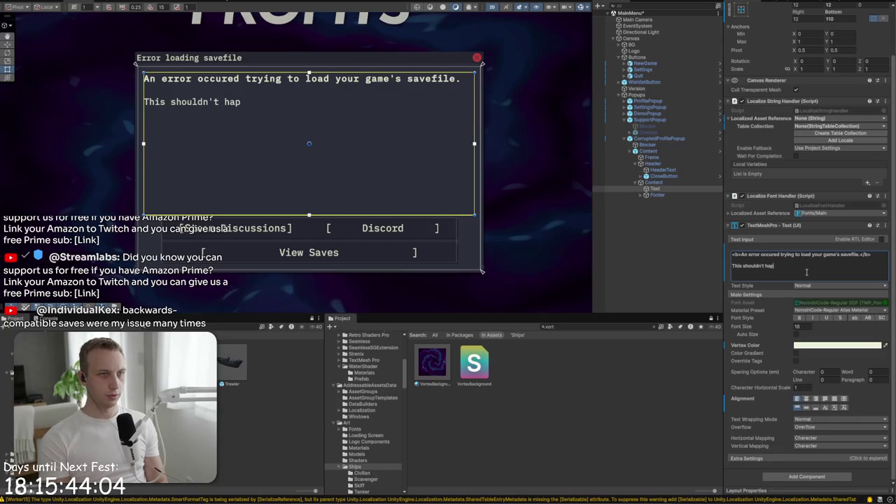
text(lease contact us through <b)
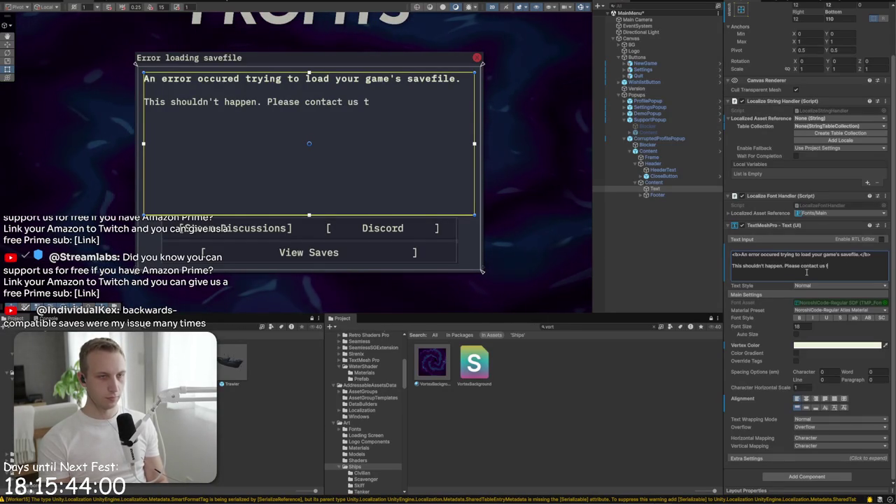
text(>Discor)
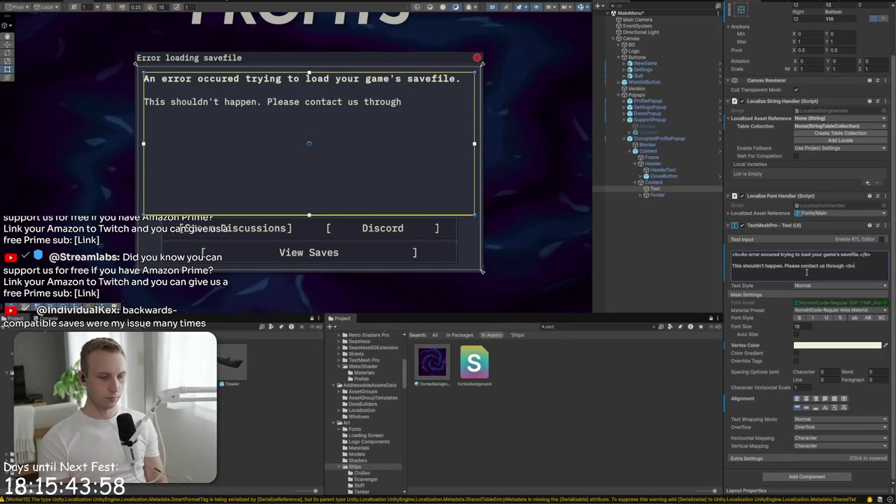
text(d)
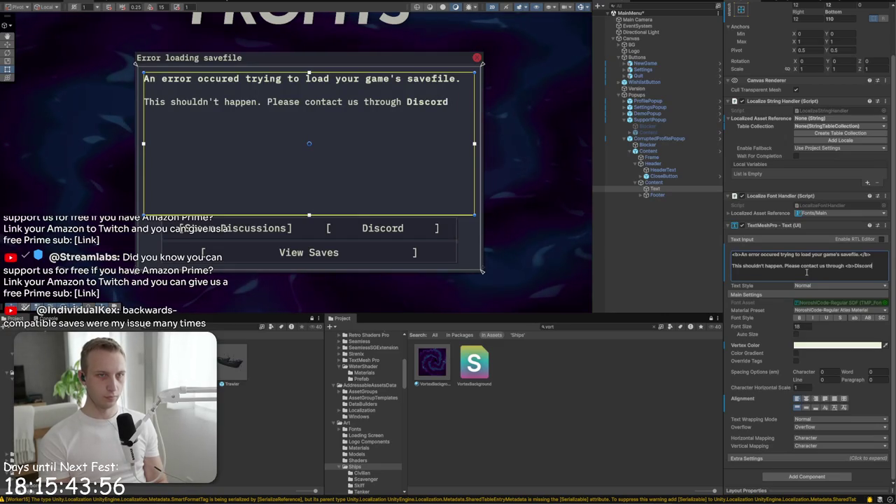
text(</b> or S)
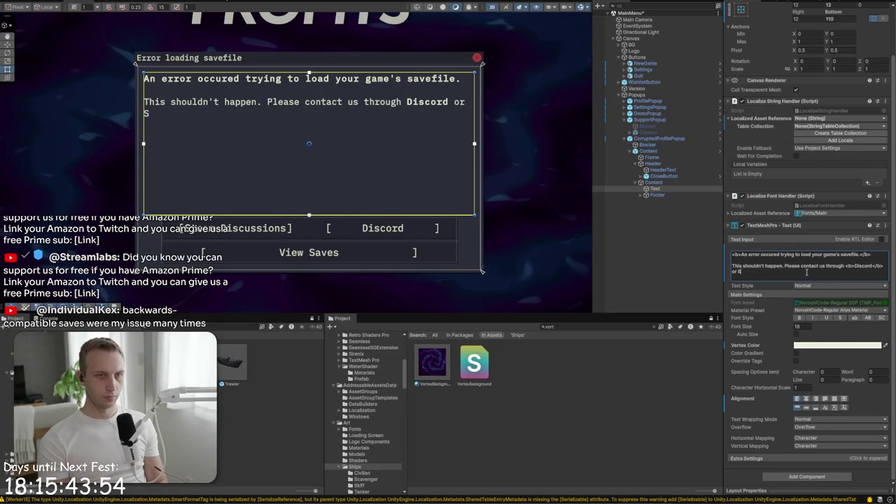
key(BackSpace)
text(<St)
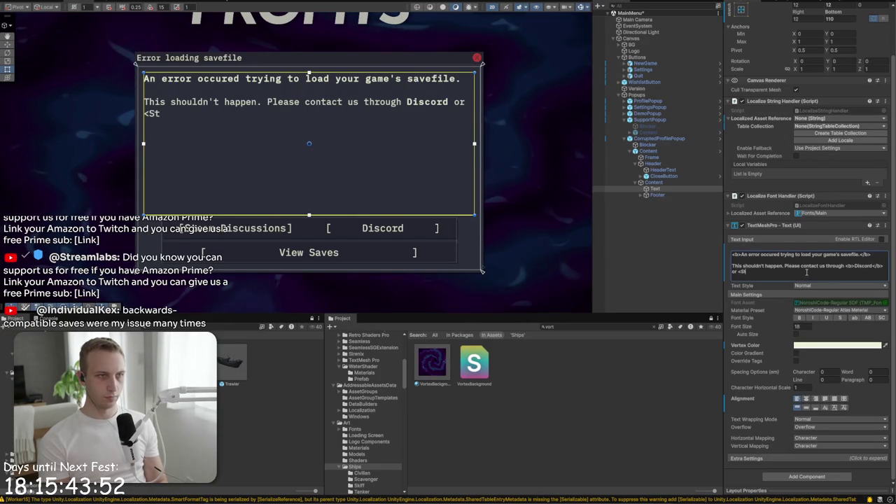
key(BackSpace)
key(BackSpace)
text(b>Steam)
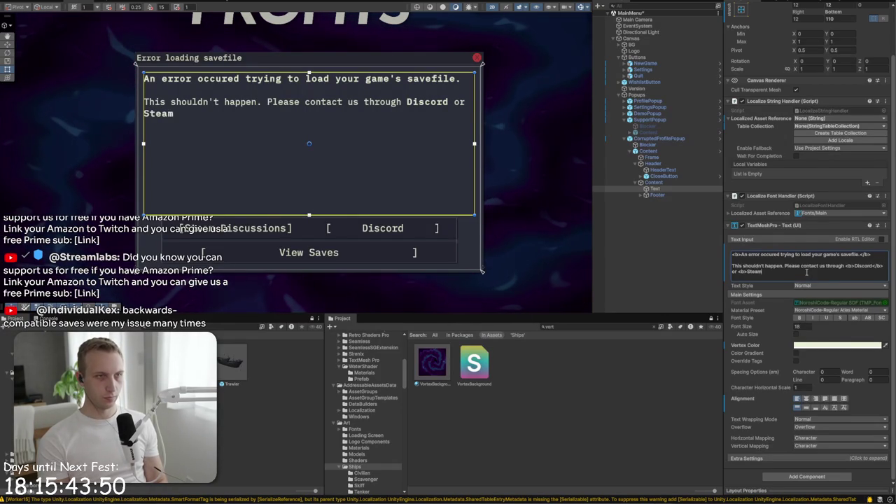
text( DDisi)
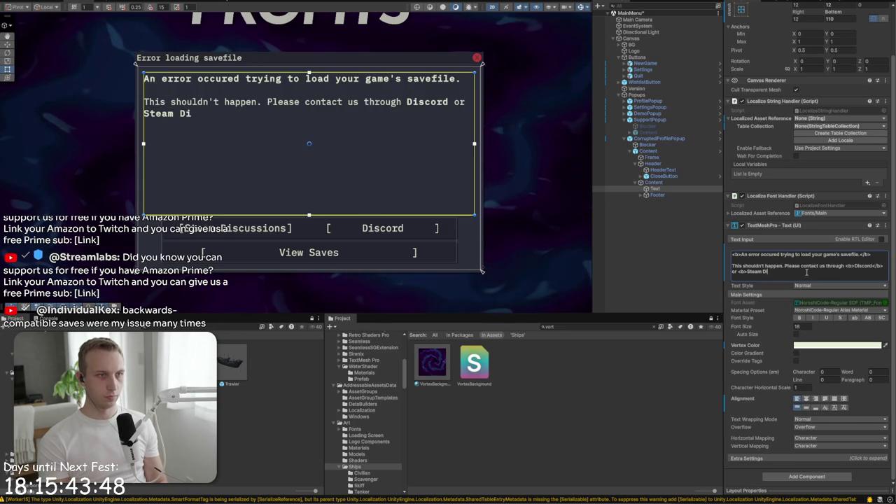
text(scussions<v)
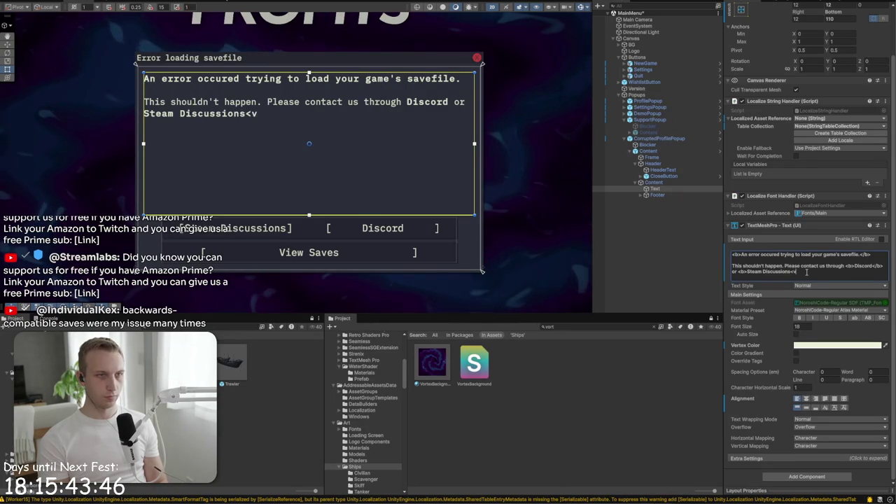
key(BackSpace)
text(b>,)
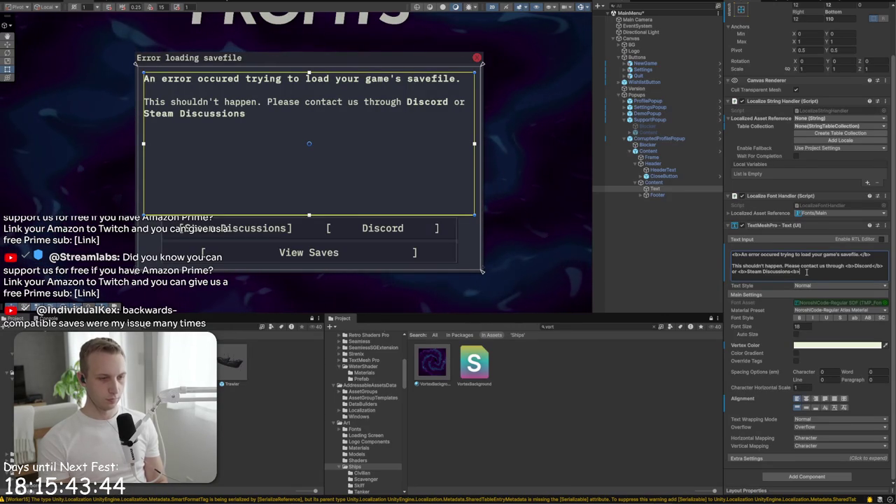
text( and we cacn h)
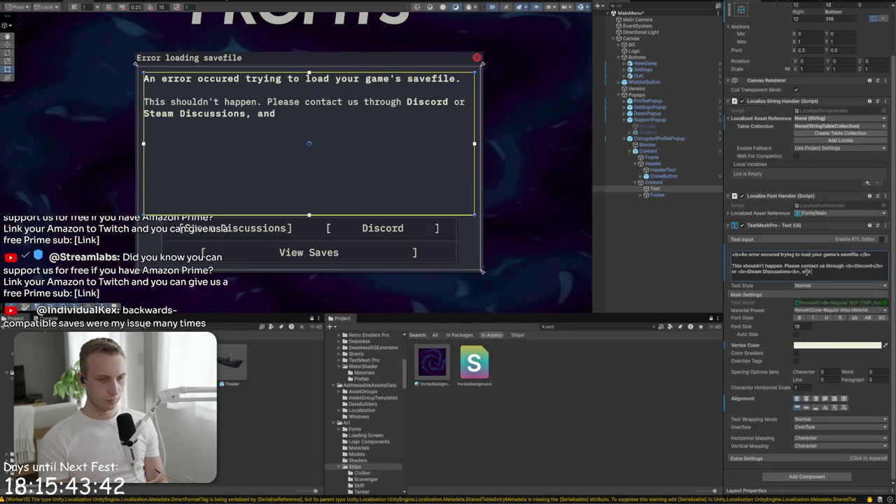
key(BackSpace)
key(BackSpace)
key(BackSpace)
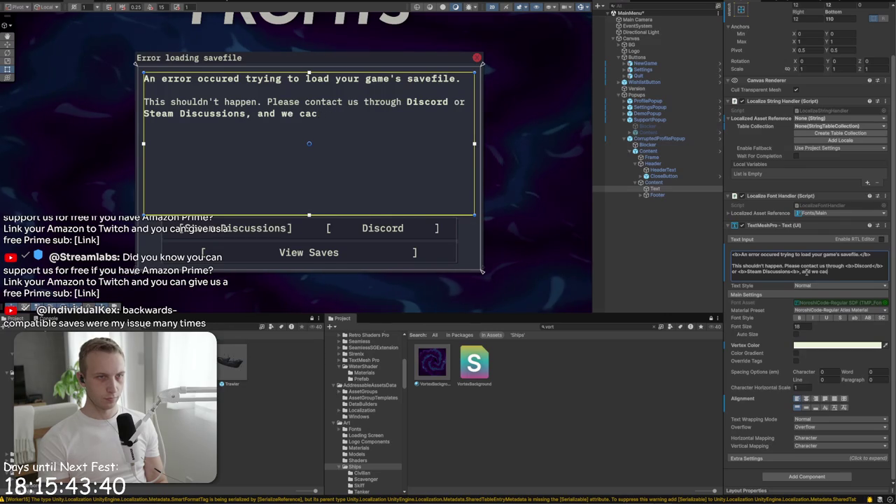
text(an h)
key(BackSpace)
key(BackSpace)
text(p you resolve this issue.)
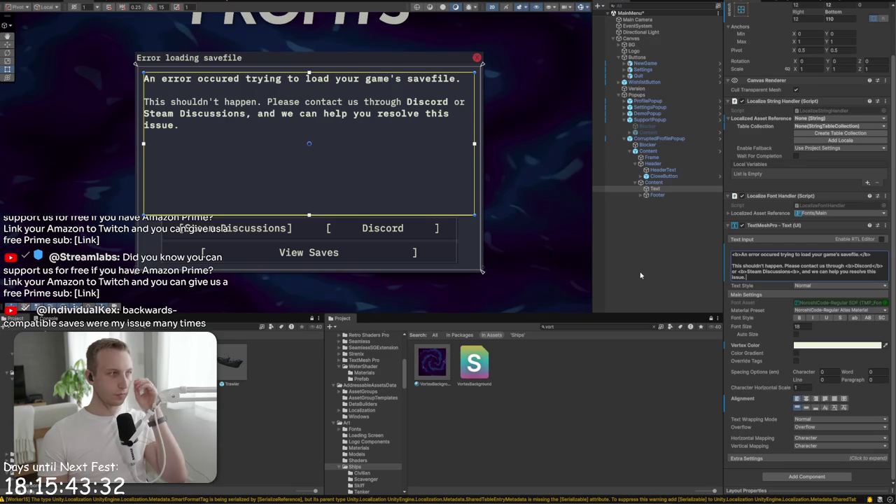
Shorten the body text, anchor it top-stretch, and set Left and Right insets to 8
drag(462, 150, 430, 199)
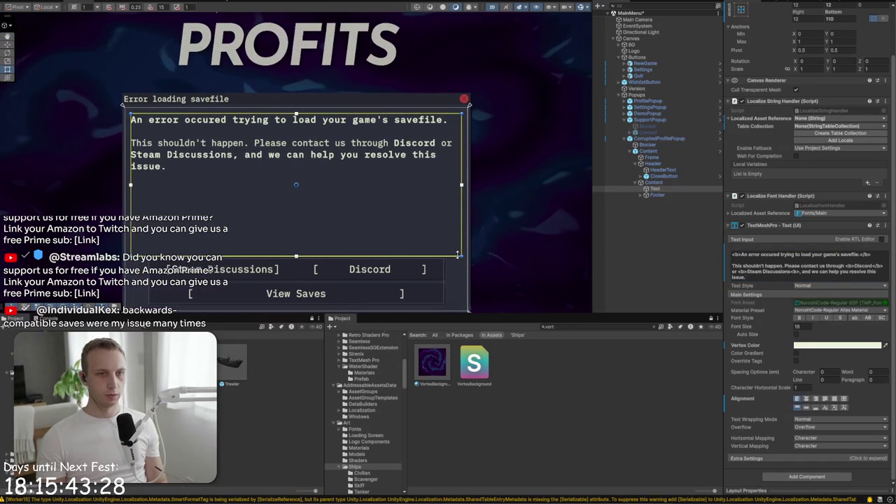
drag(459, 254, 461, 188)
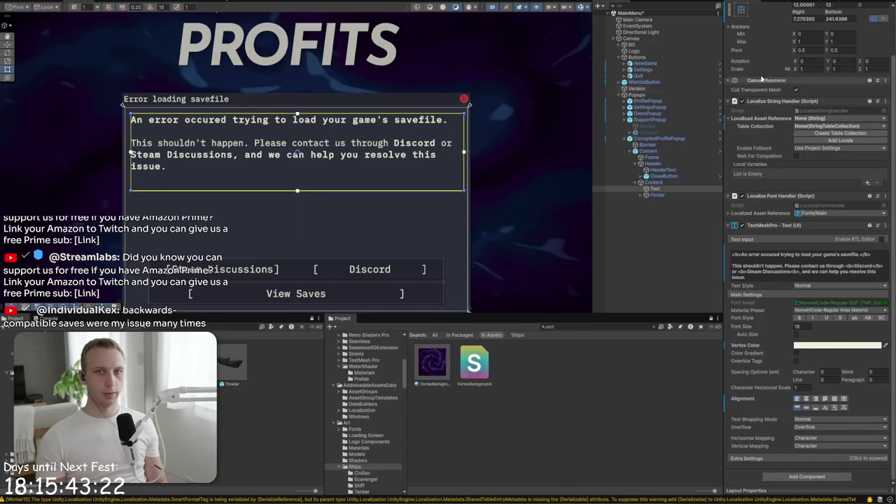
scroll(768, 63, up, 2)
click(742, 62)
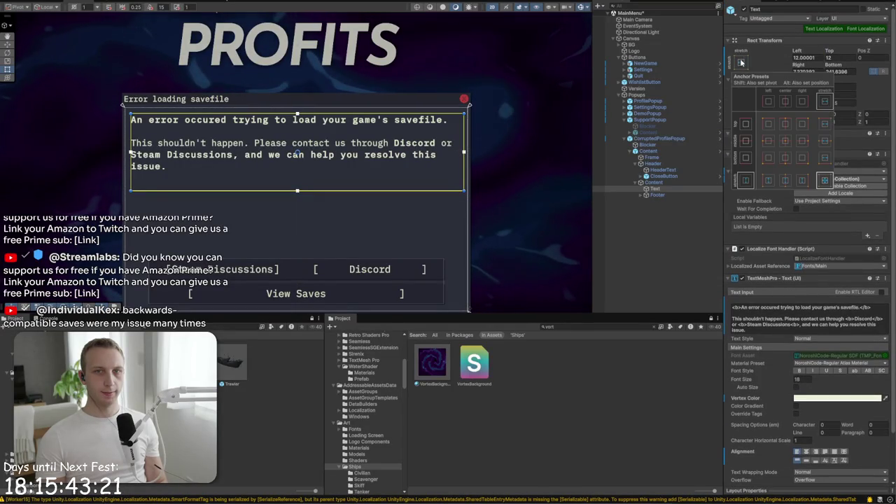
alt+click(825, 123)
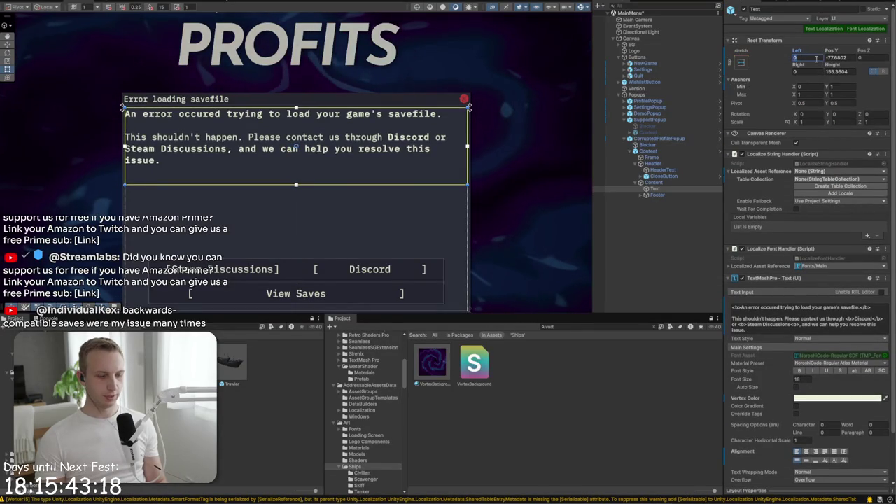
text(8)
click(815, 70)
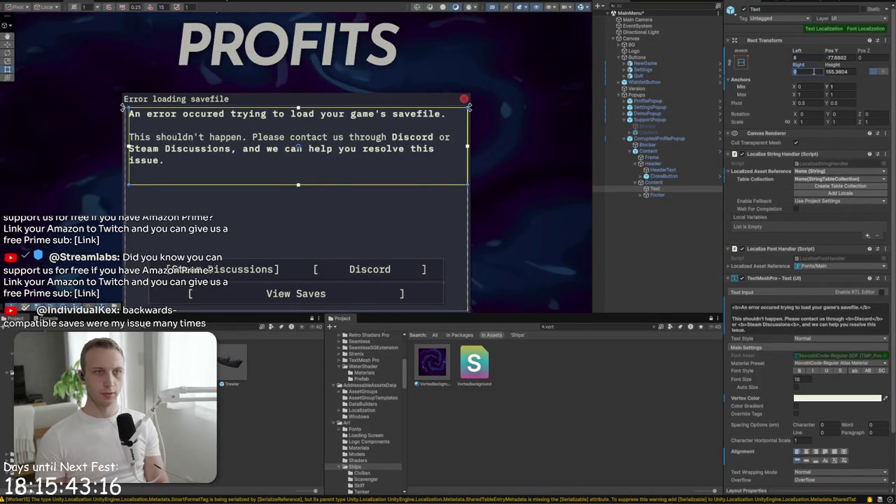
text(8)
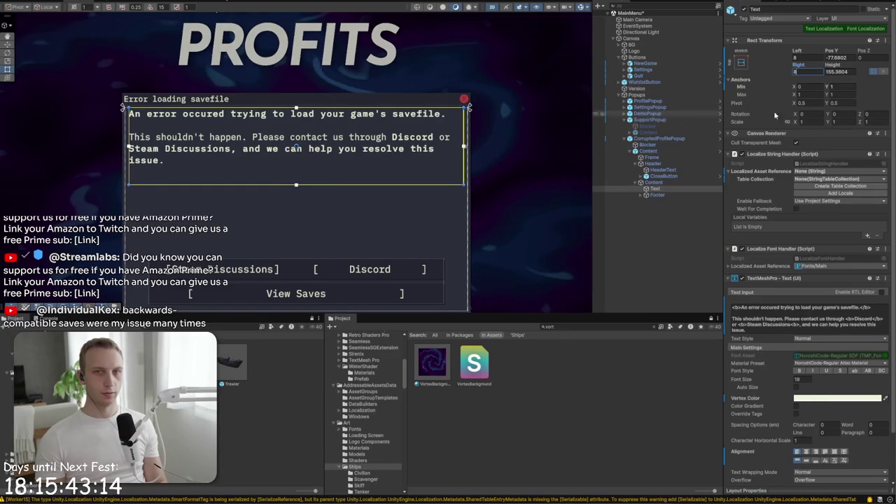
Nudge the message text slightly lower to Pos Y -84
click(659, 170)
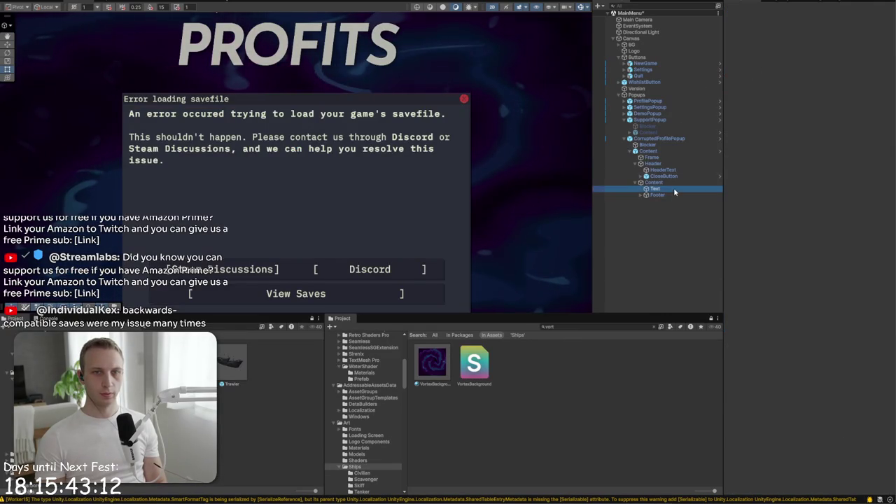
click(674, 188)
drag(296, 116, 299, 123)
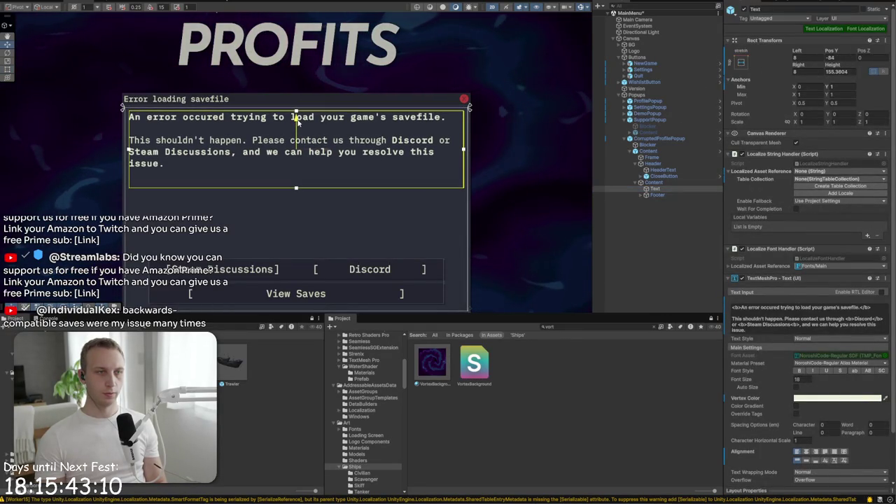
mouse_move(384, 252)
mouse_down()
mouse_move(399, 208)
mouse_move(454, 202)
mouse_up()
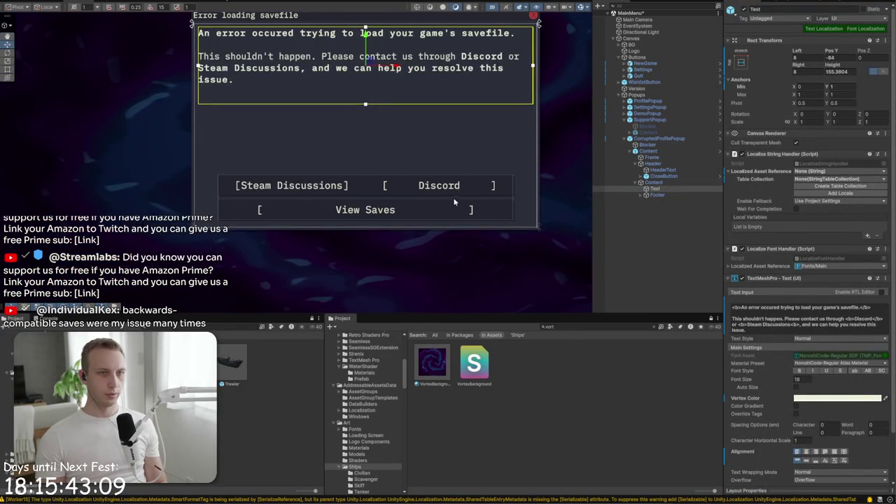
click(658, 138)
scroll(349, 191, down, 1)
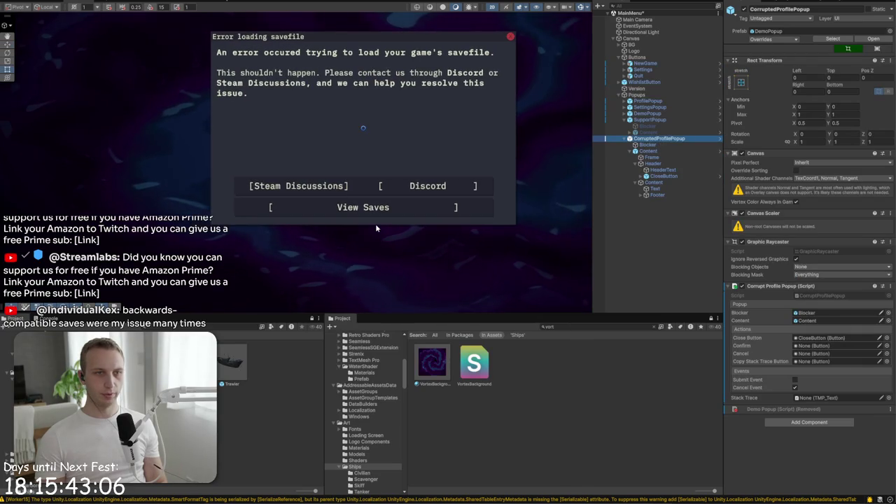
Make the popup taller and add a stretch-stretch Scroll View between message and buttons (top 188, bottom ~84.6)
click(404, 224)
drag(404, 225, 399, 286)
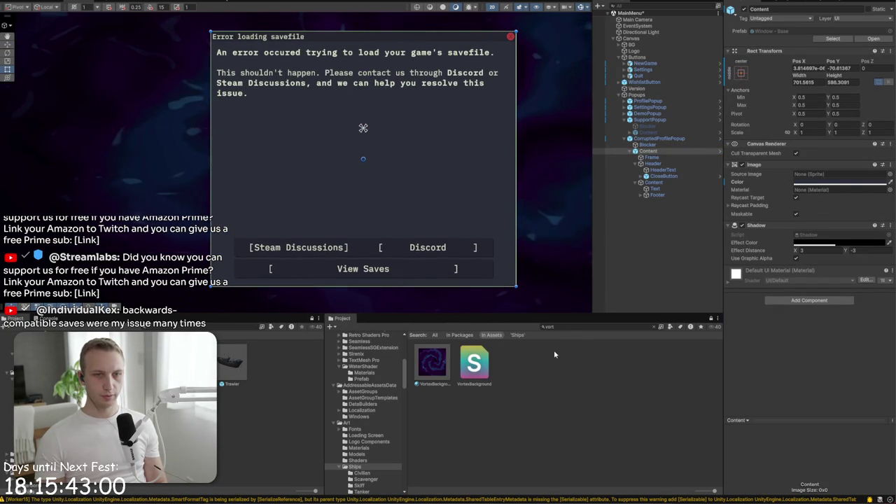
text(scroll)
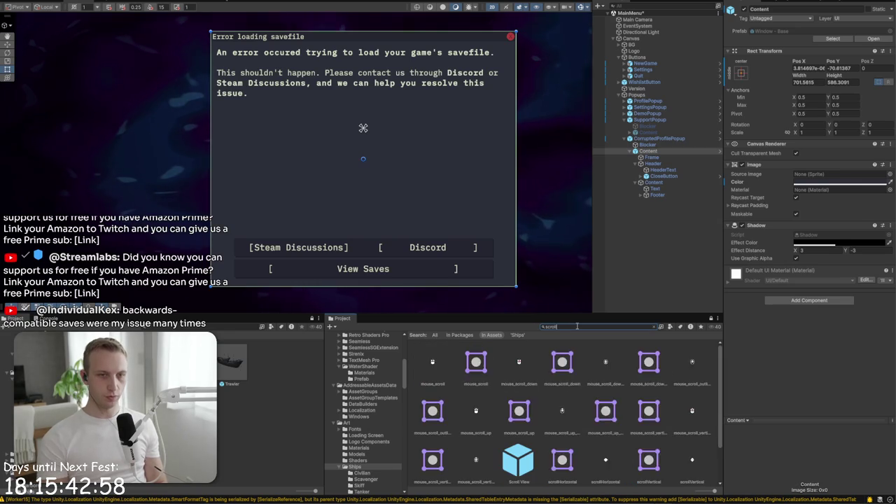
text(v)
key(BackSpace)
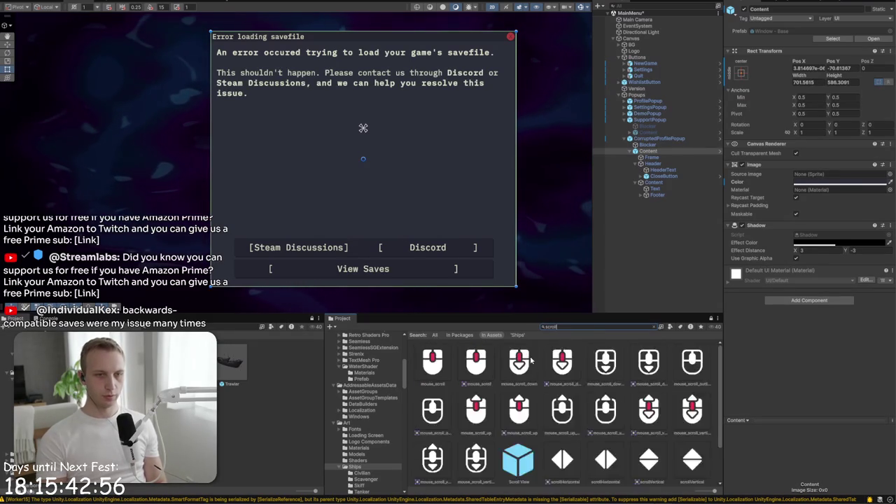
mouse_move(526, 457)
mouse_down()
mouse_move(703, 191)
mouse_move(639, 182)
mouse_up()
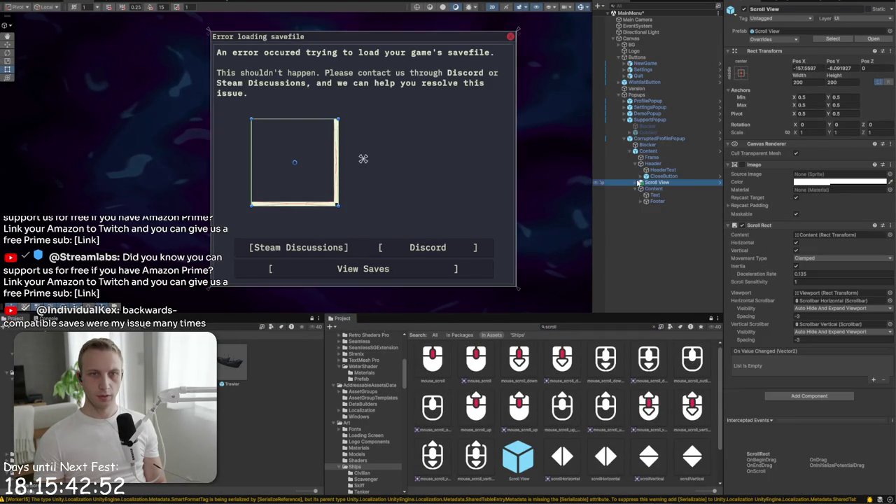
click(742, 74)
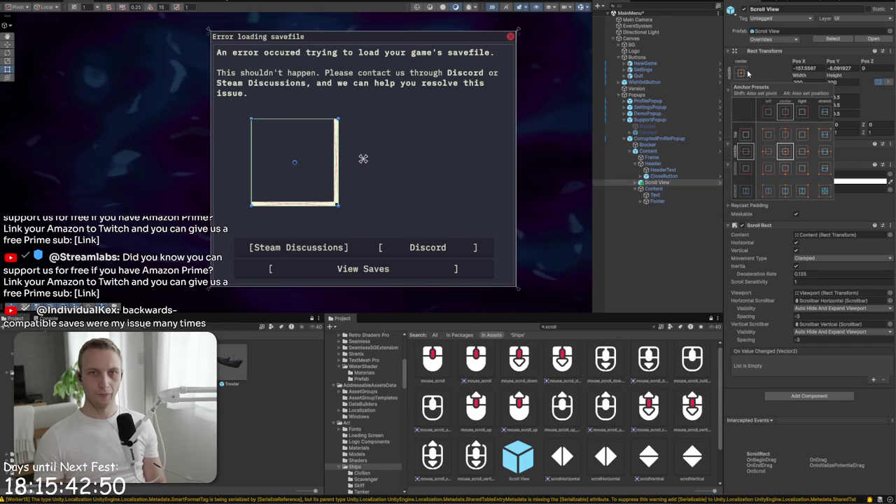
alt+shift+click(825, 191)
drag(324, 30, 326, 113)
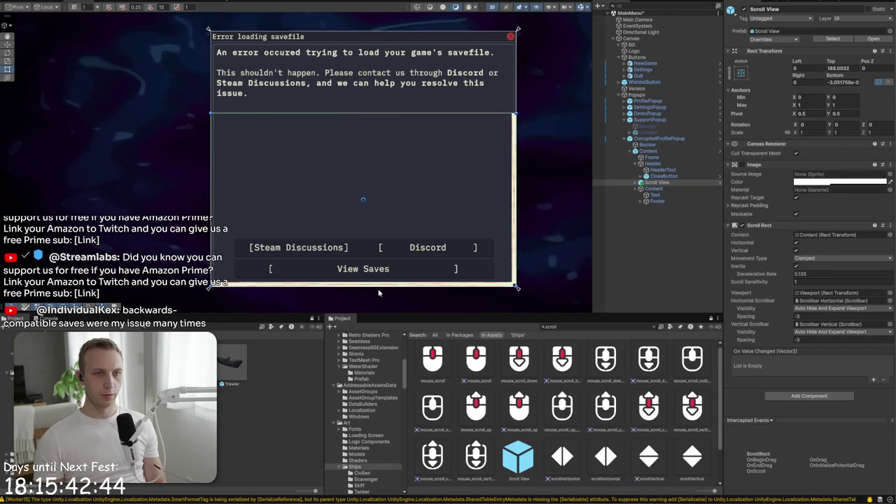
mouse_move(378, 288)
mouse_down()
mouse_move(383, 229)
mouse_move(381, 248)
mouse_up()
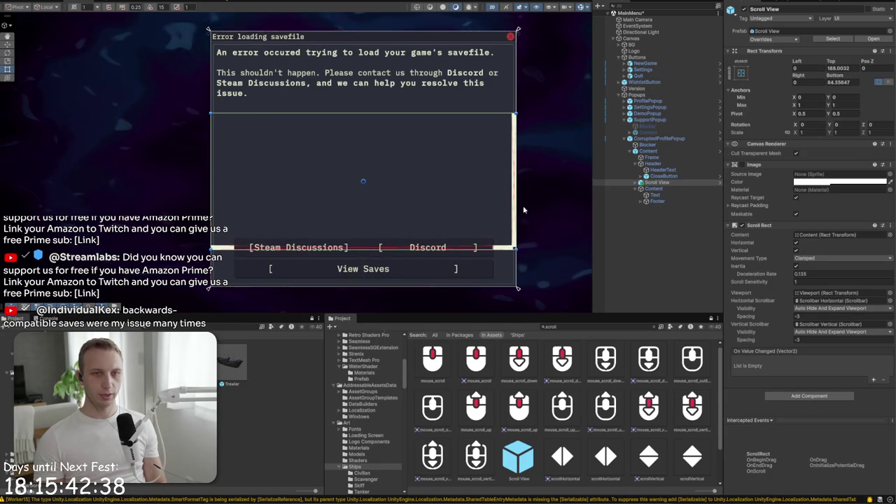
Delete the Scroll View's horizontal scrollbar
click(636, 183)
click(659, 201)
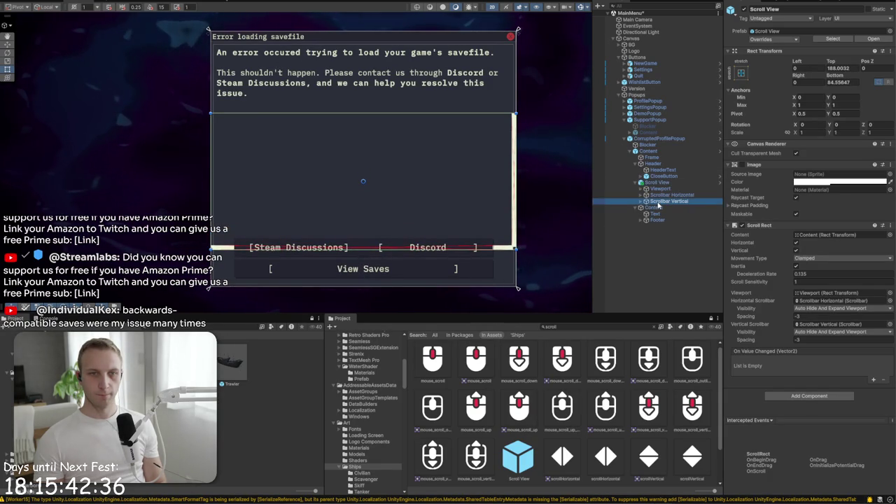
click(662, 195)
key(Delete)
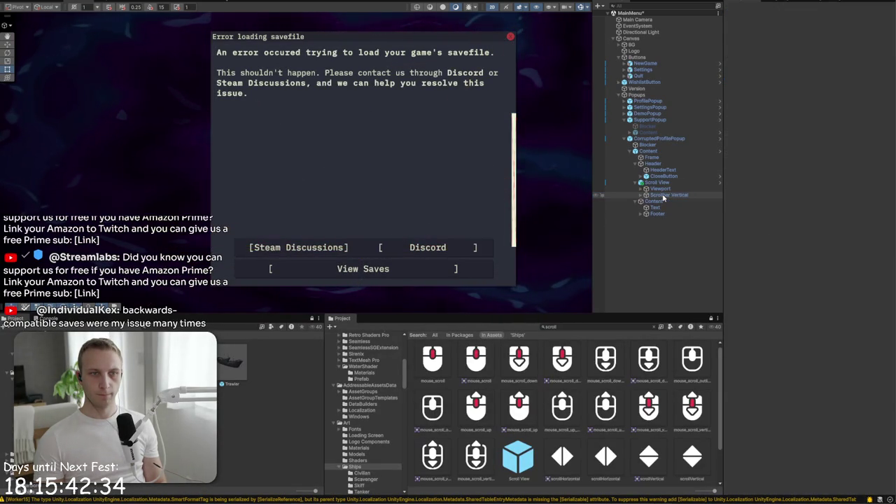
Create a Text - TextMeshPro object under Viewport/Content and anchor it top-left
click(638, 189)
click(640, 189)
right_click(650, 198)
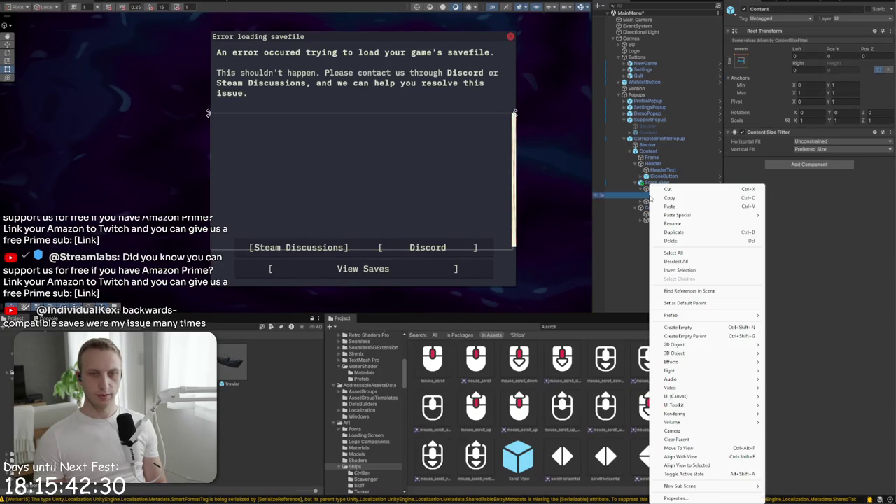
mouse_move(677, 399)
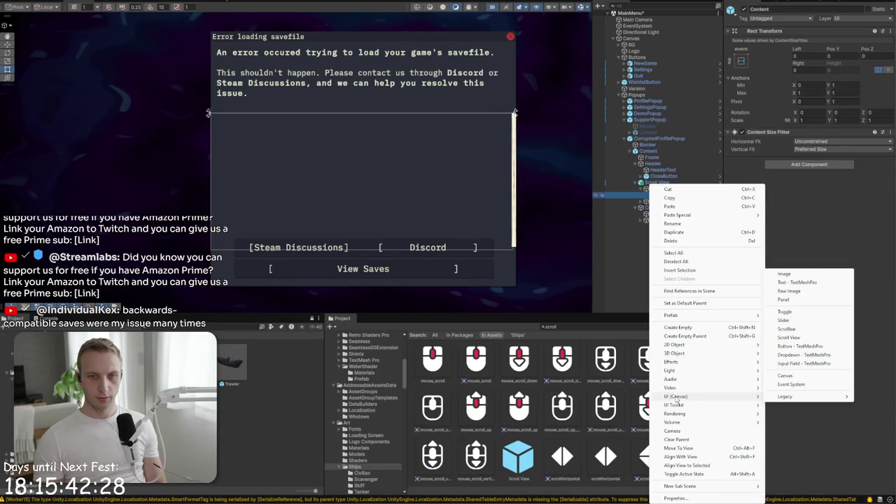
click(798, 283)
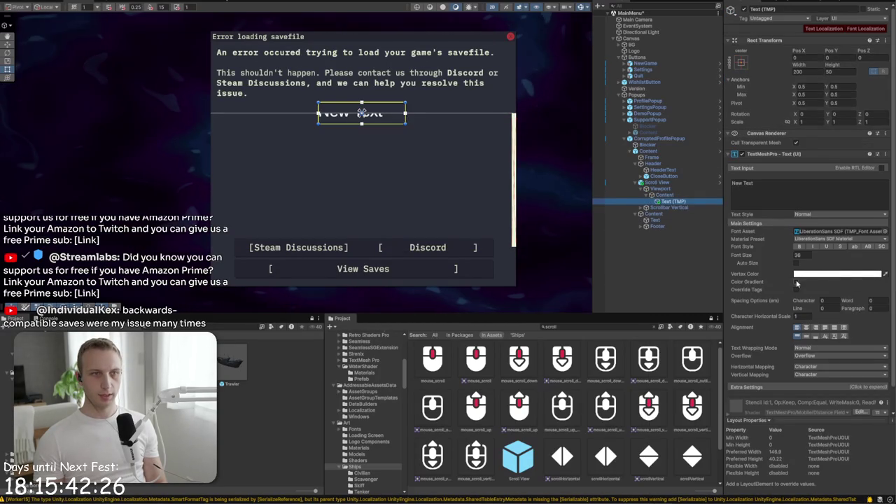
click(741, 62)
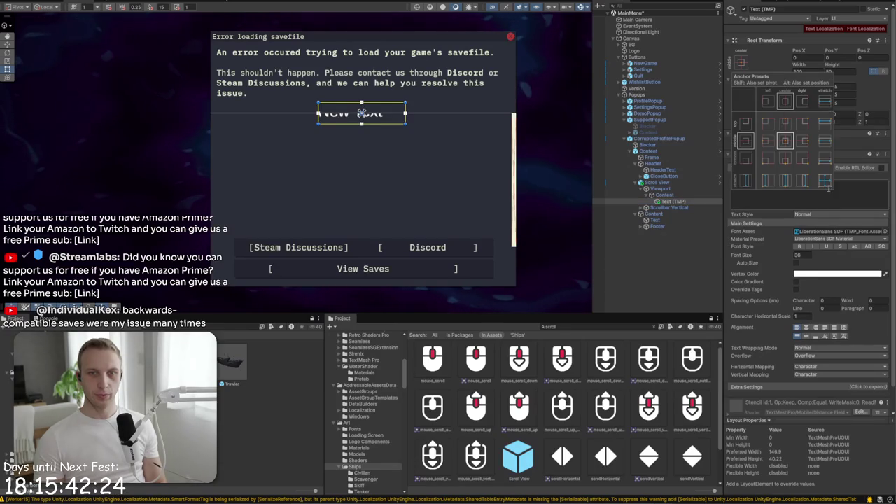
alt+click(824, 180)
alt+click(769, 126)
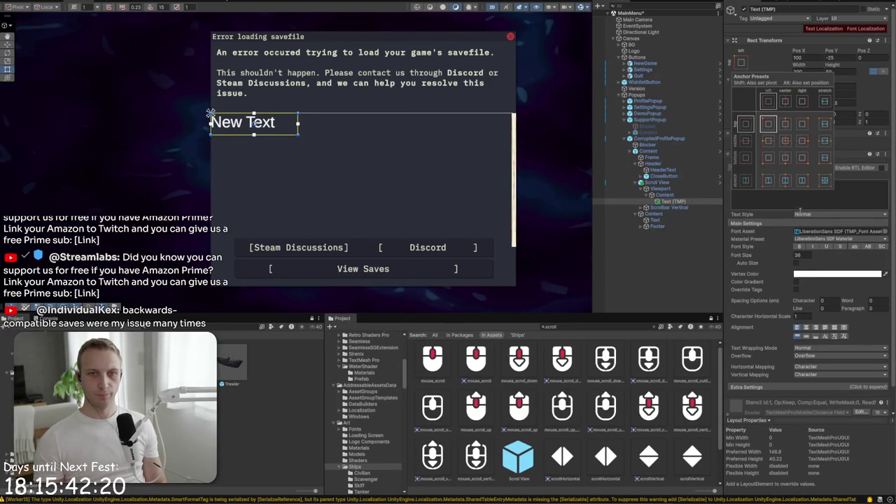
Paste the SaveFileException stack trace into the text and set its font size to 14
key(Escape)
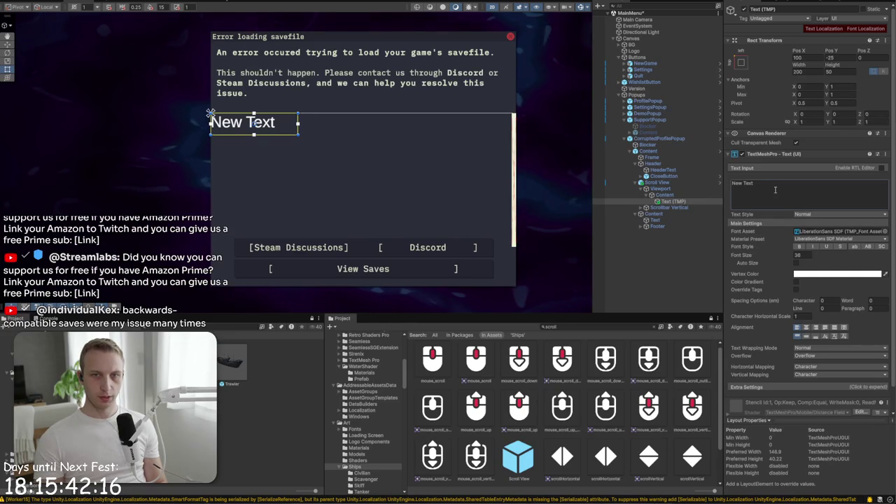
key(ctrl+v)
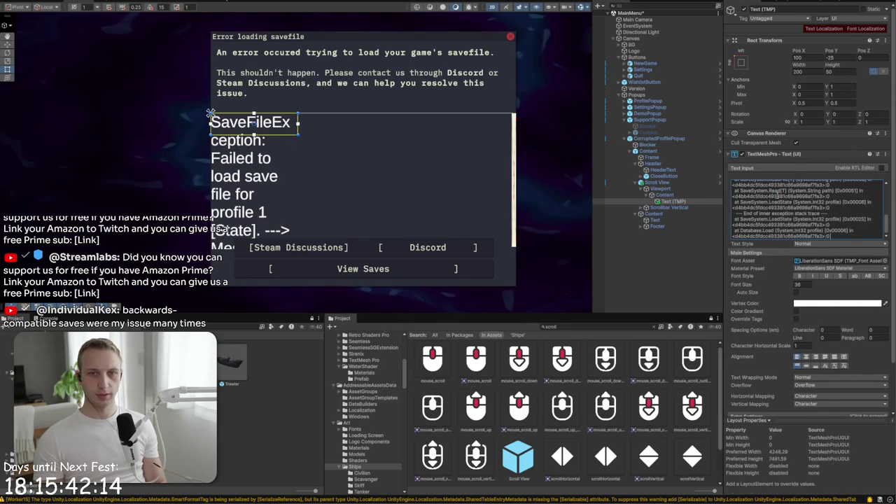
scroll(778, 203, up, 10)
click(798, 285)
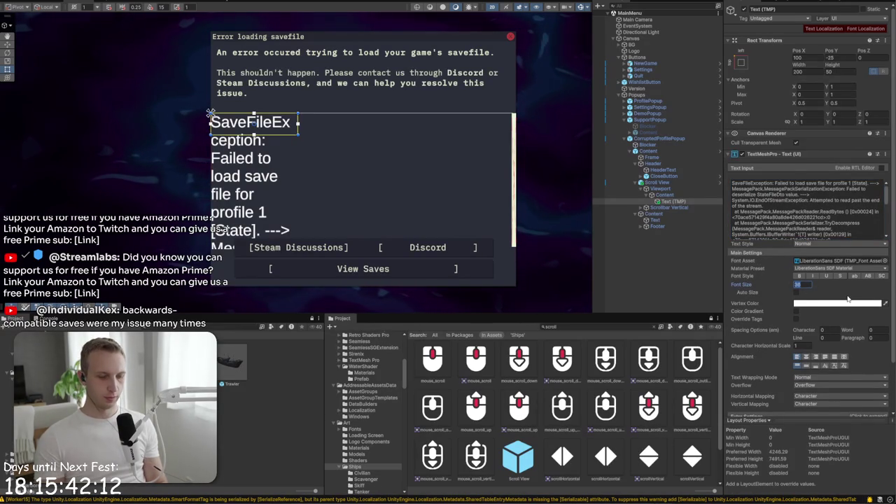
text(14)
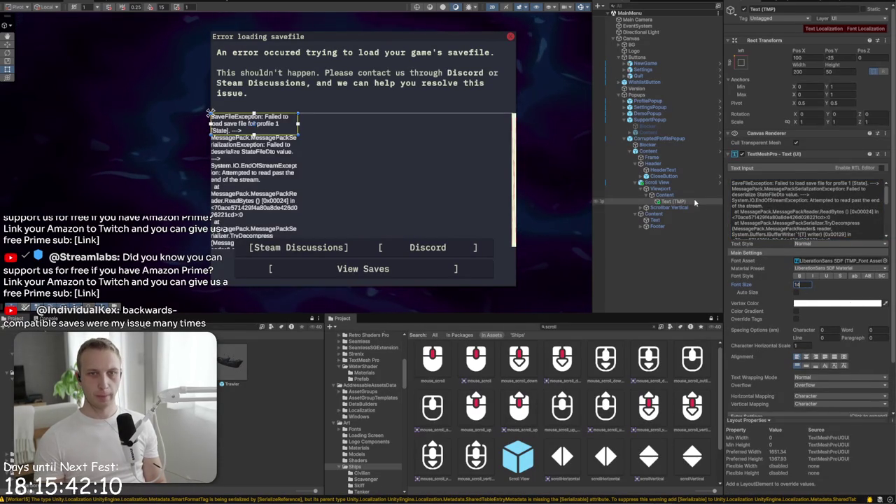
Add a Horizontal Layout Group to Content that controls child height
click(660, 194)
click(818, 164)
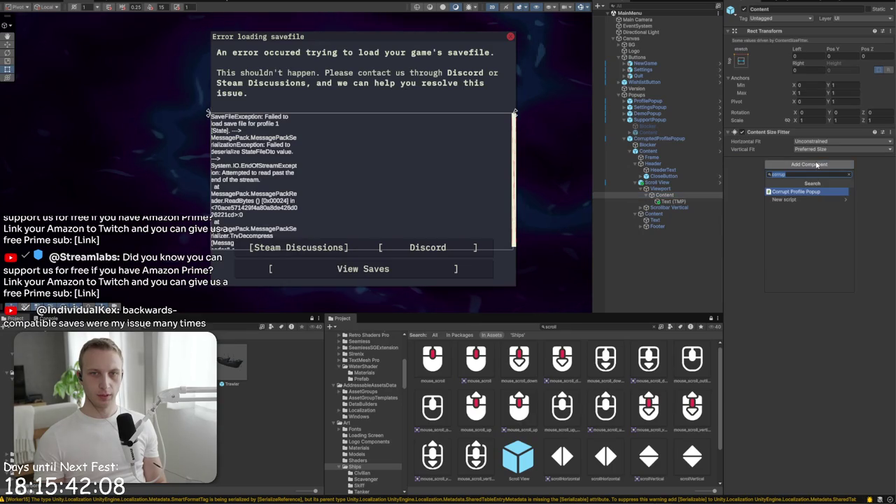
text(hori)
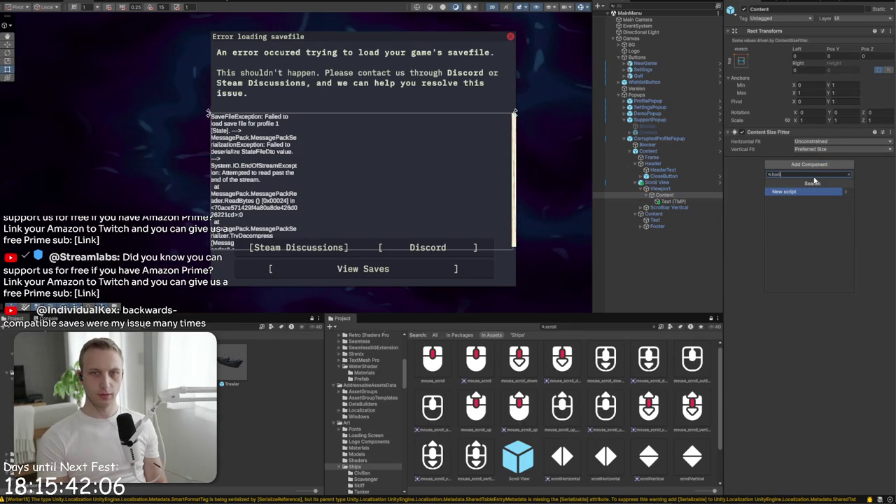
key(Return)
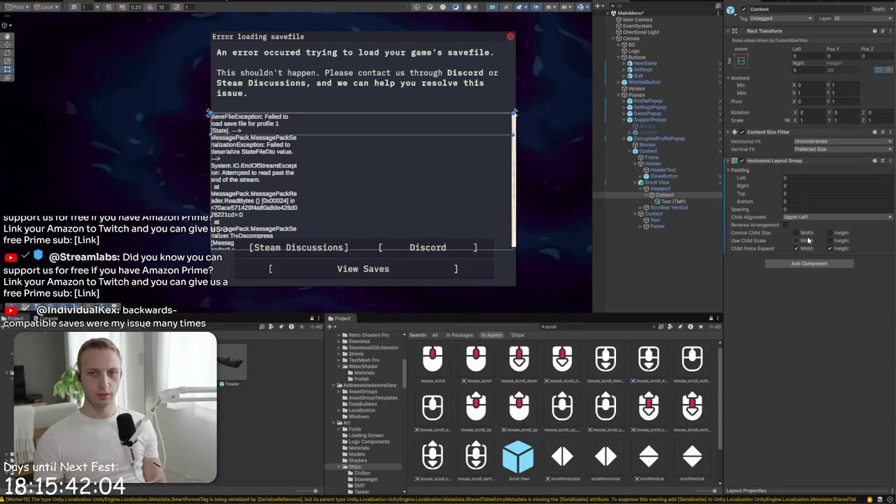
click(831, 233)
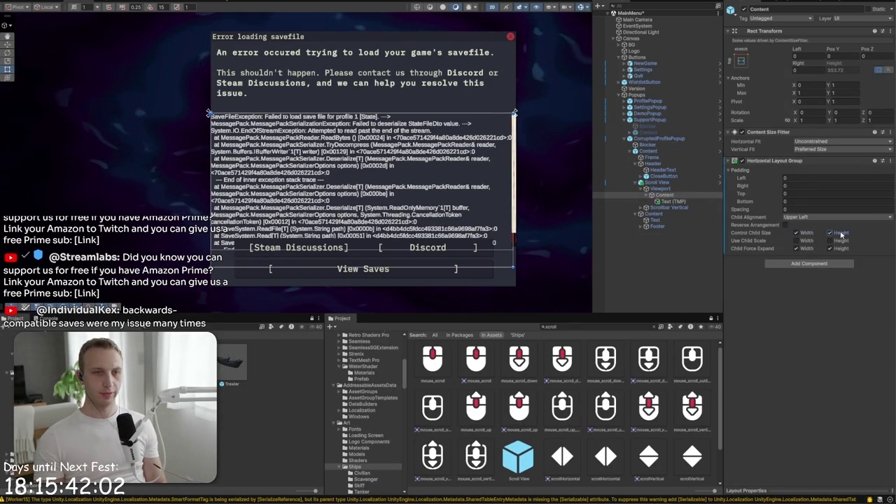
click(678, 202)
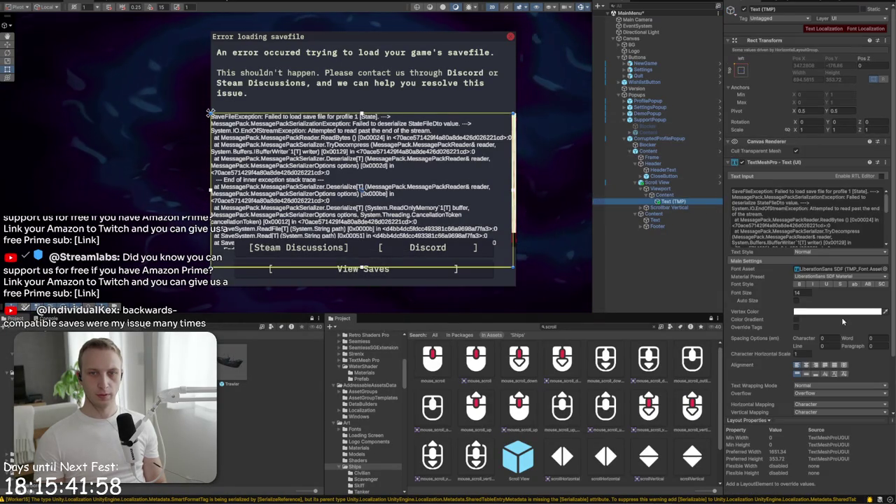
click(799, 311)
Tint the stack trace text B3B4AD, switch its font to NoroshiCode-Regular SDF, and set size 13
click(830, 496)
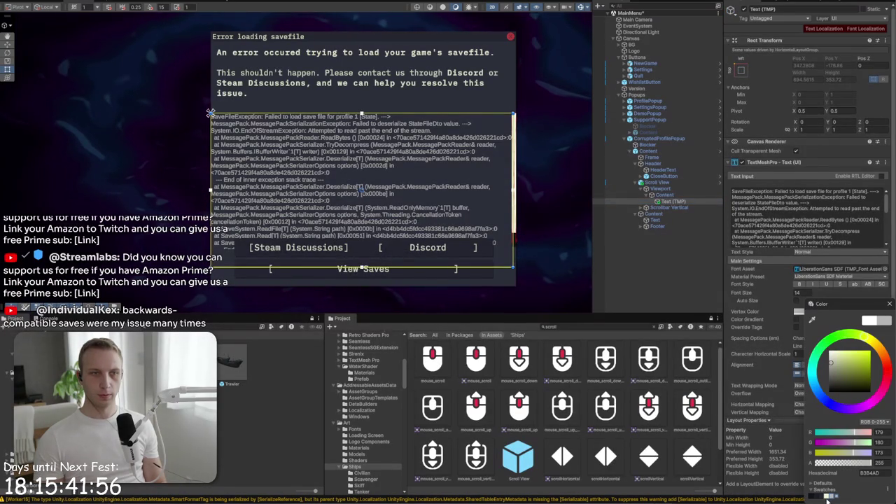
click(828, 498)
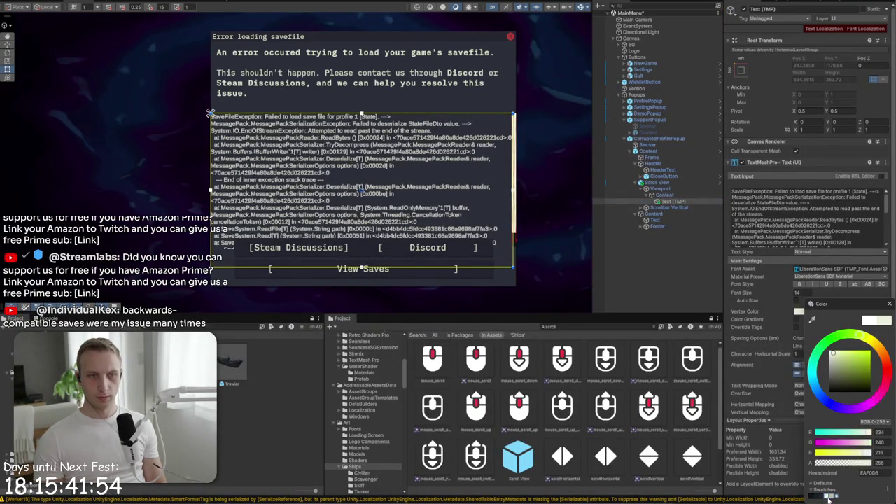
click(833, 498)
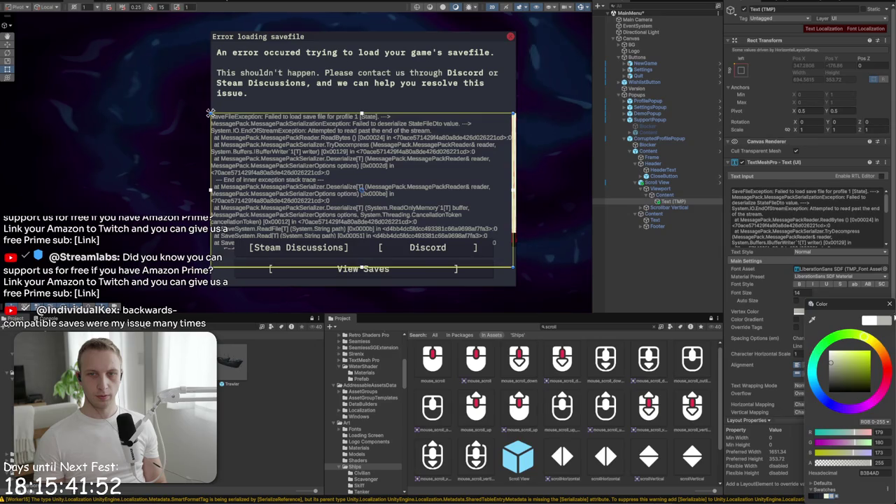
click(885, 269)
double_click(572, 304)
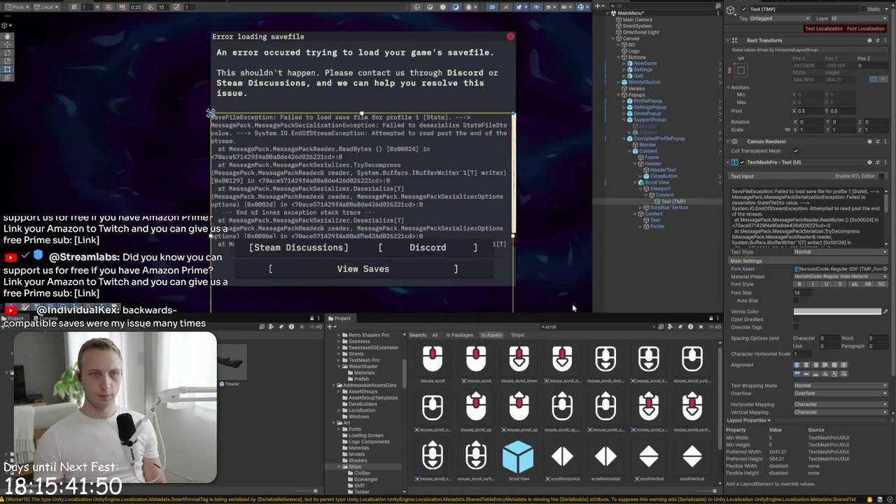
click(802, 294)
click(803, 294)
text(13)
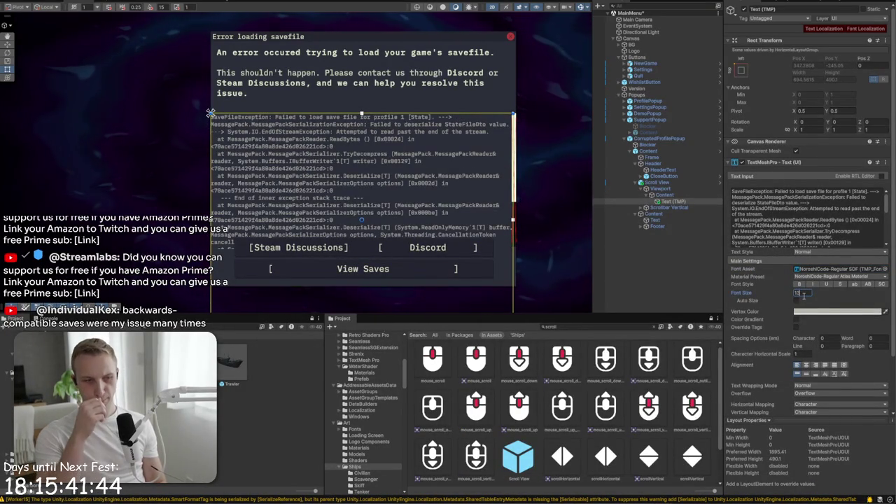
scroll(209, 156, down, 5)
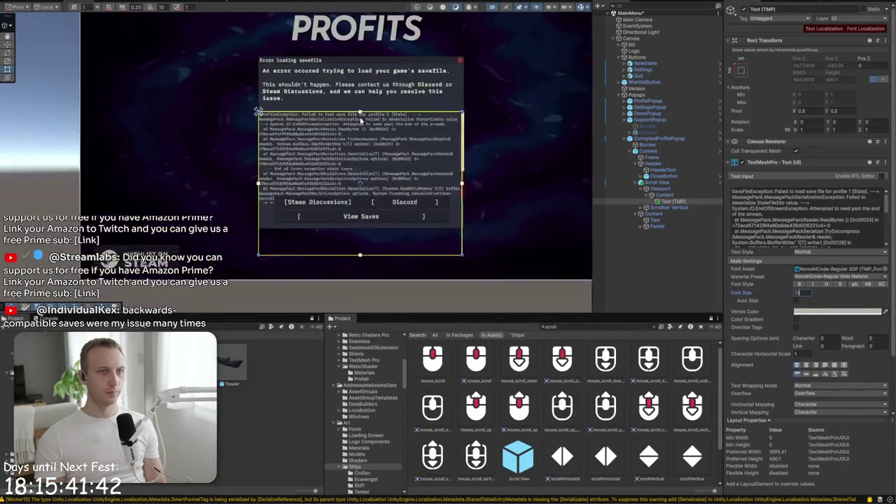
Widen the popup's Content to about 803 units, anchor it middle-center, and shift it slightly down
click(673, 150)
drag(382, 147, 435, 148)
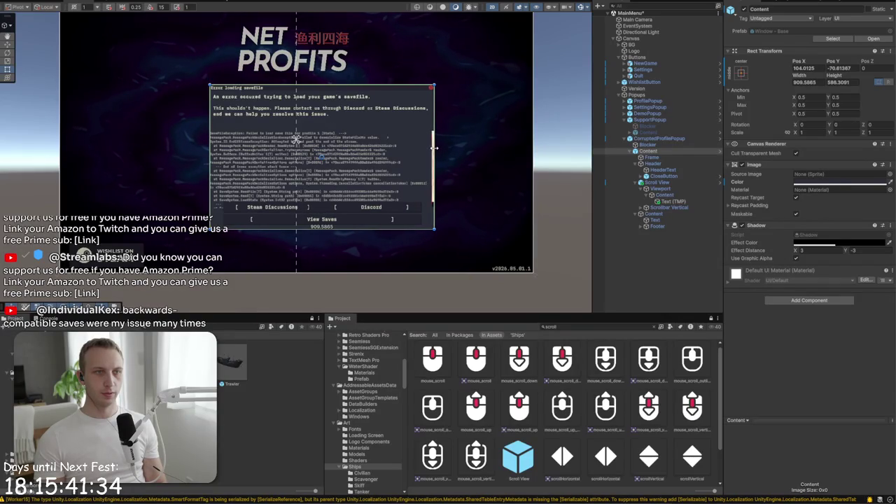
click(662, 139)
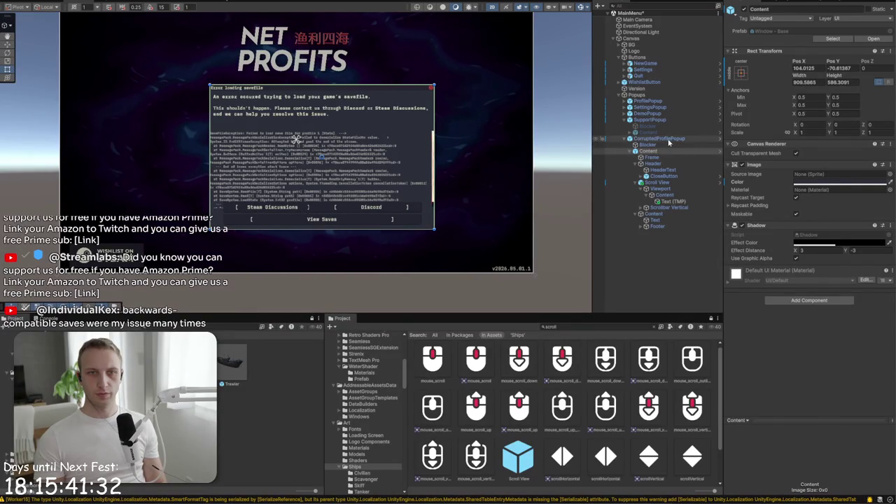
click(651, 150)
click(741, 72)
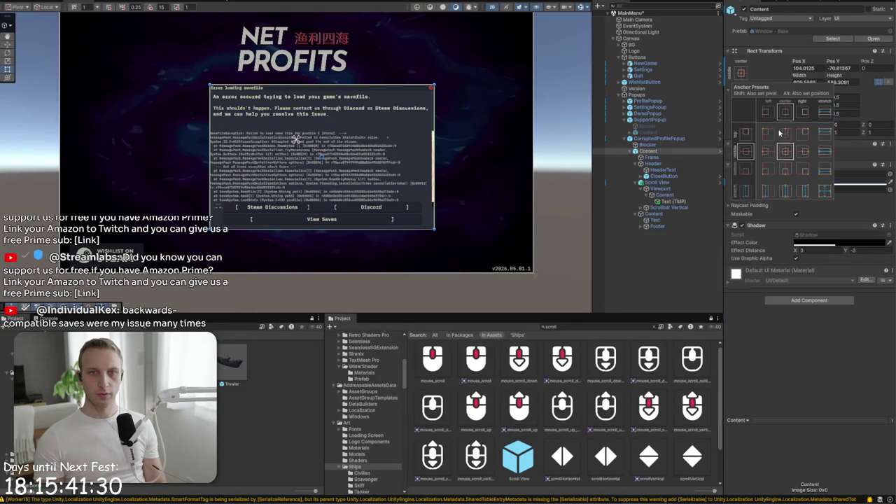
click(784, 152)
alt+click(784, 153)
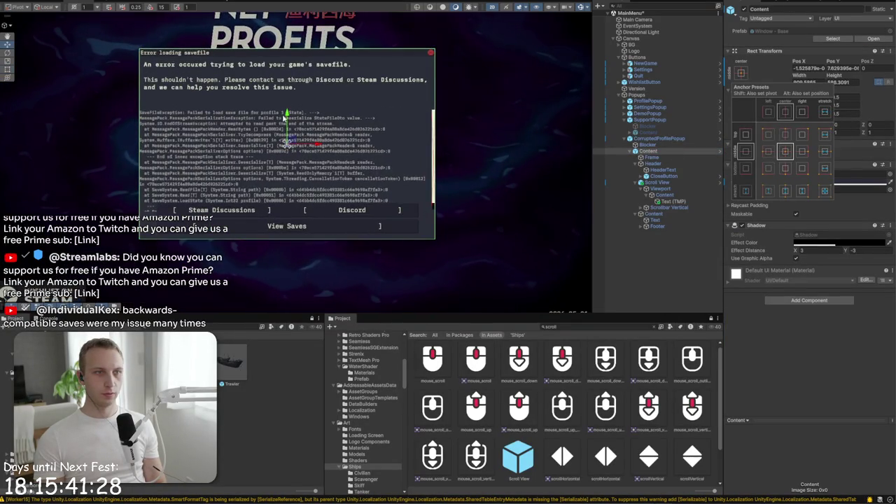
drag(286, 125, 286, 129)
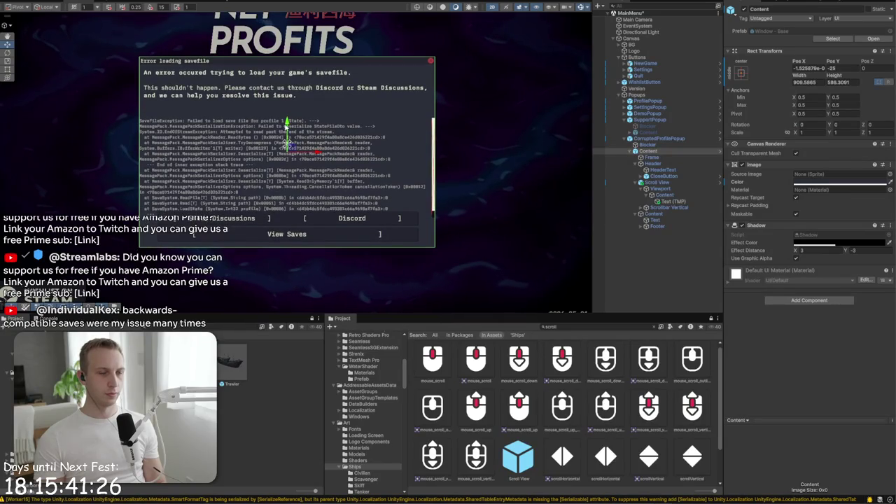
scroll(226, 161, up, 4)
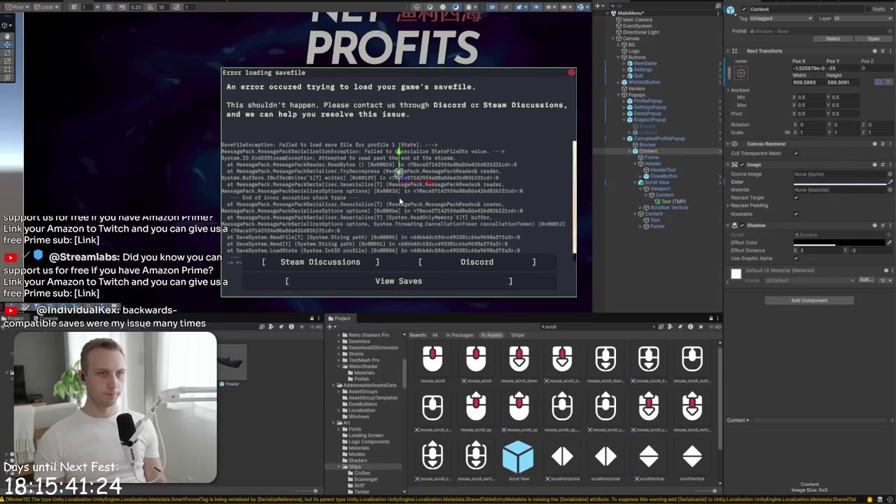
Give the scroll view Content left padding 4 and right offset 0, then edit the Scroll View's left inset
click(652, 156)
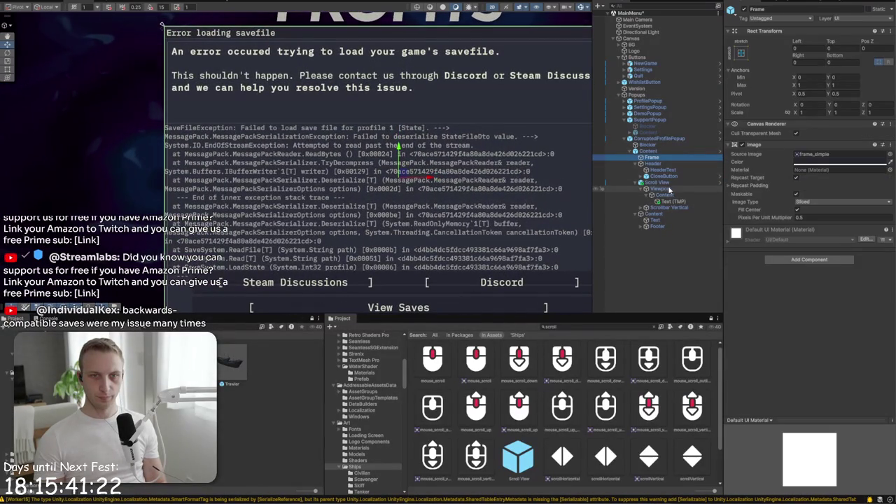
click(664, 196)
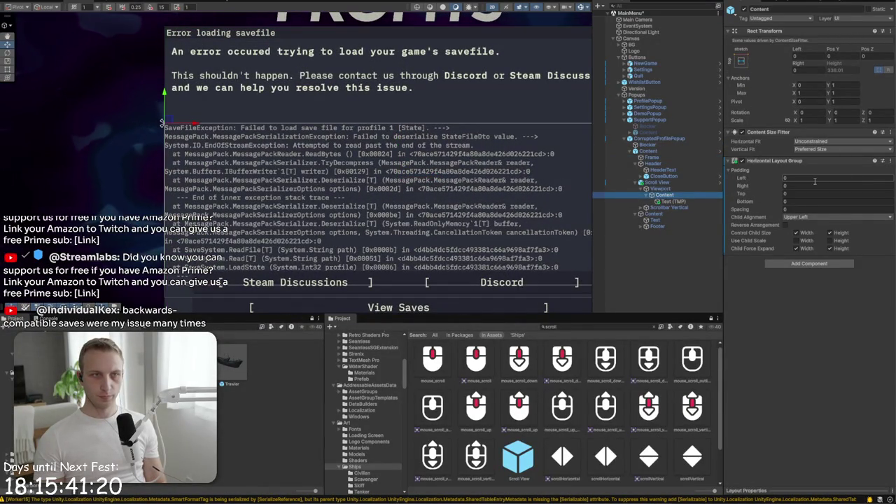
click(807, 179)
text(4)
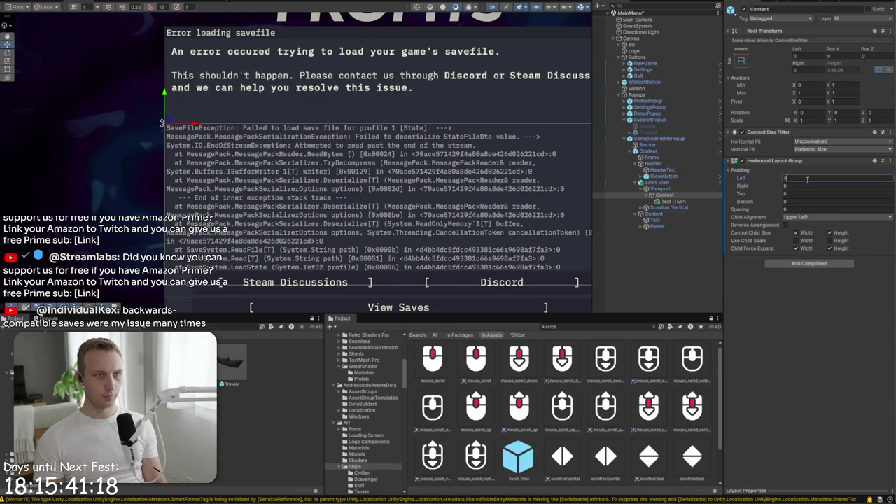
click(799, 56)
click(806, 69)
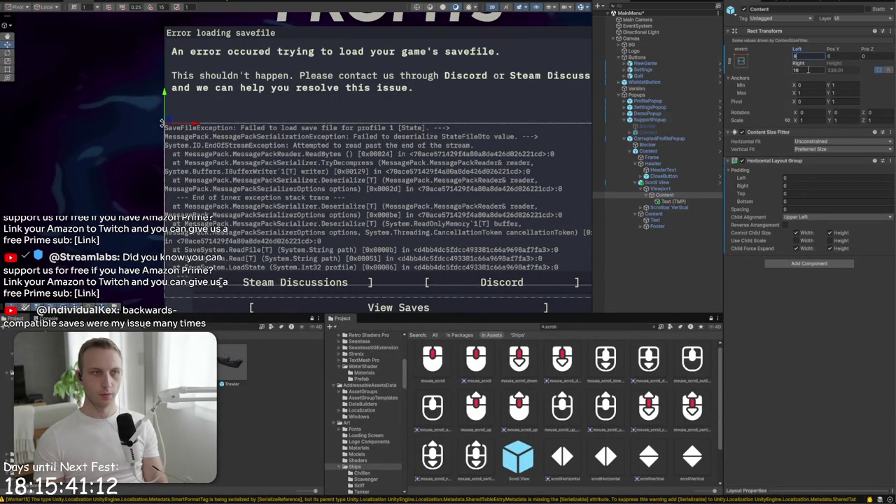
click(812, 56)
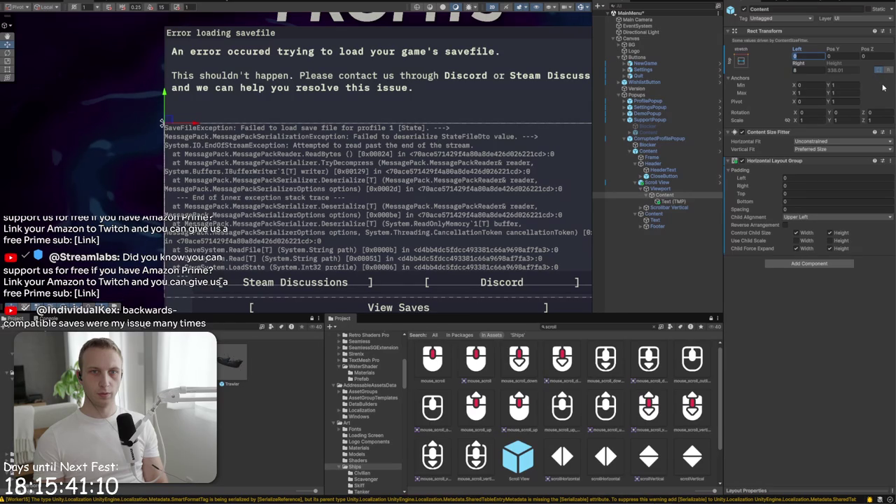
click(803, 70)
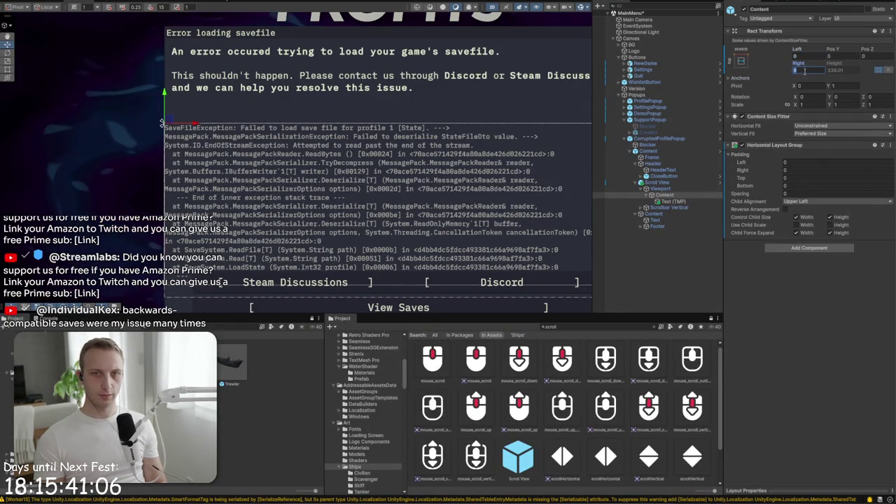
text(0)
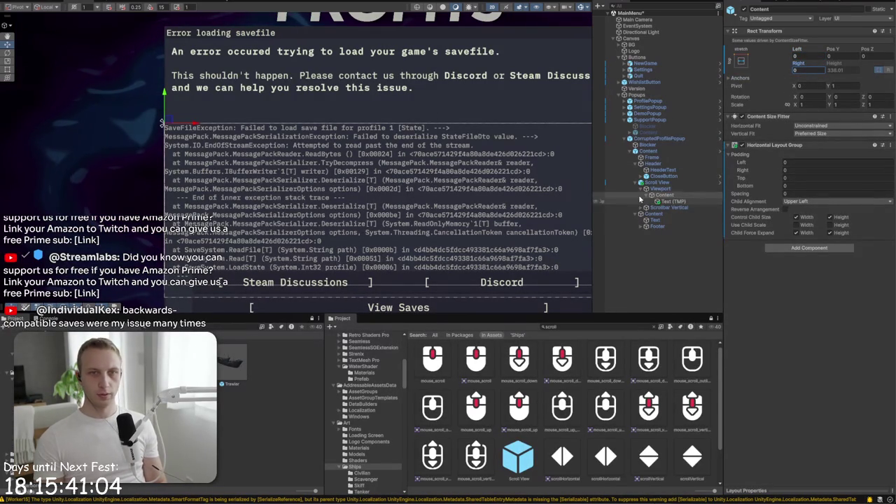
click(655, 184)
click(804, 68)
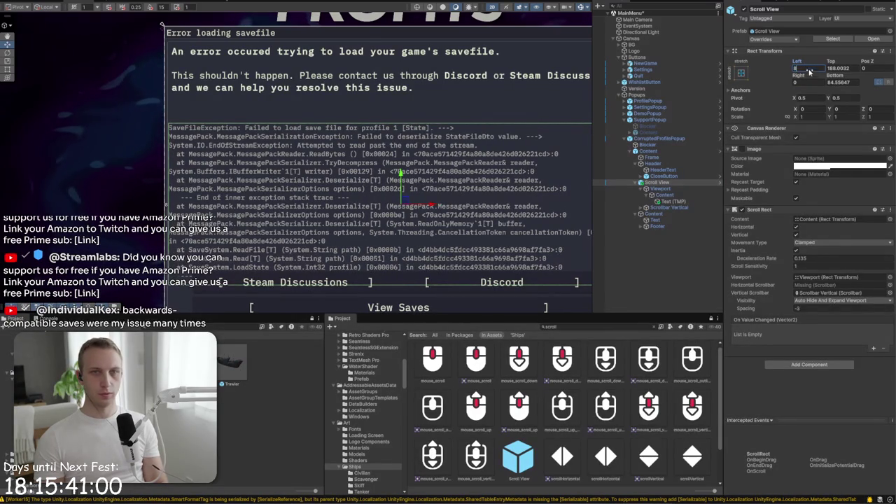
Set the Scroll View's left and right insets to 12 and reframe the view on the error panel
text(12)
click(805, 82)
text(12)
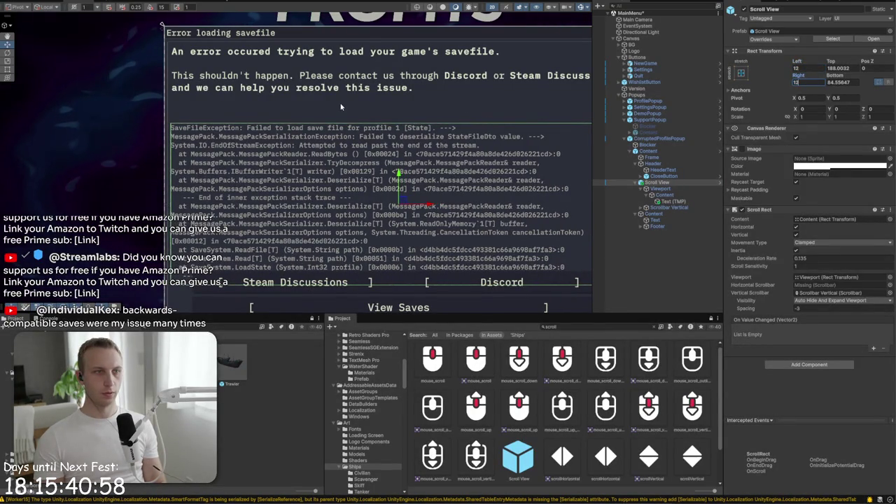
click(228, 66)
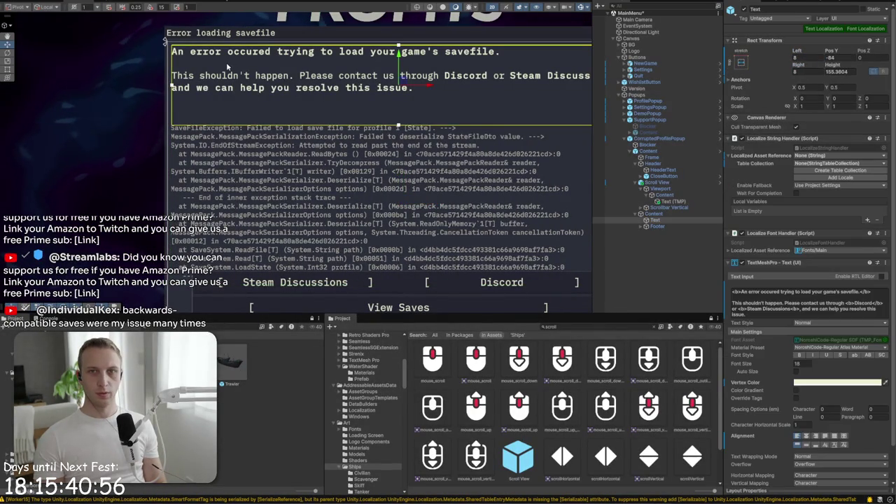
click(244, 178)
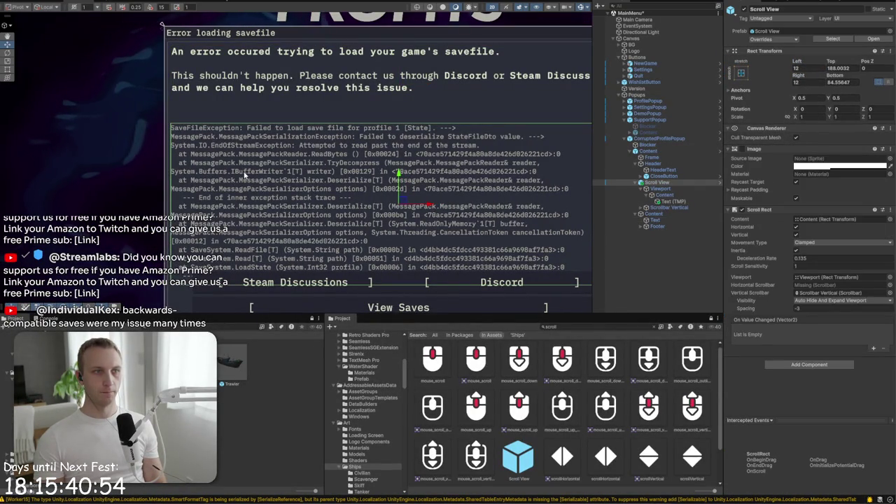
key(f)
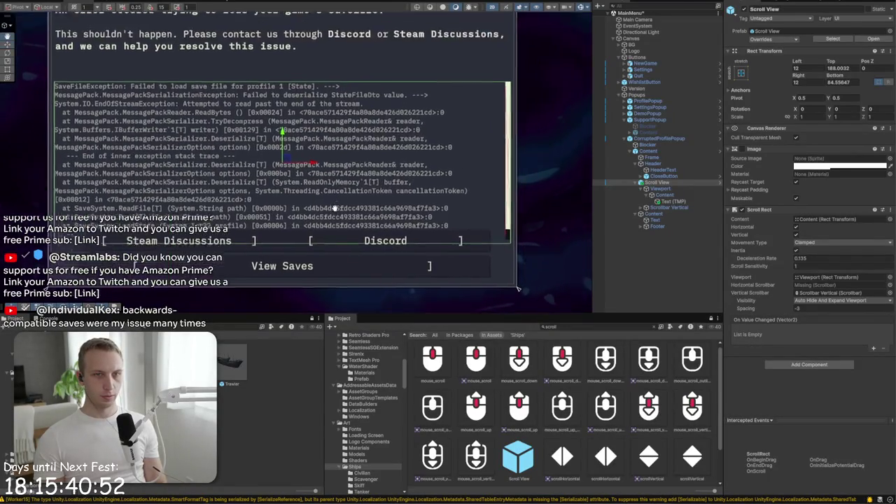
drag(299, 155, 284, 212)
drag(303, 242, 303, 147)
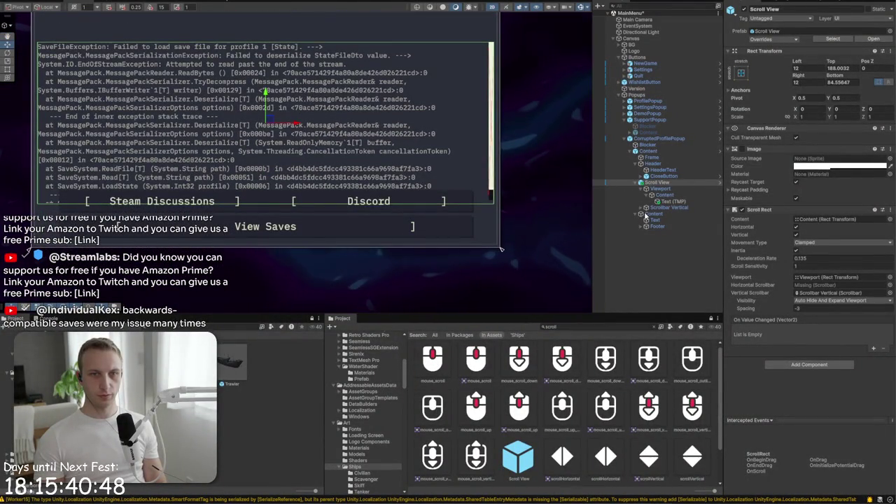
Change the Scroll View's right inset to 8
click(652, 182)
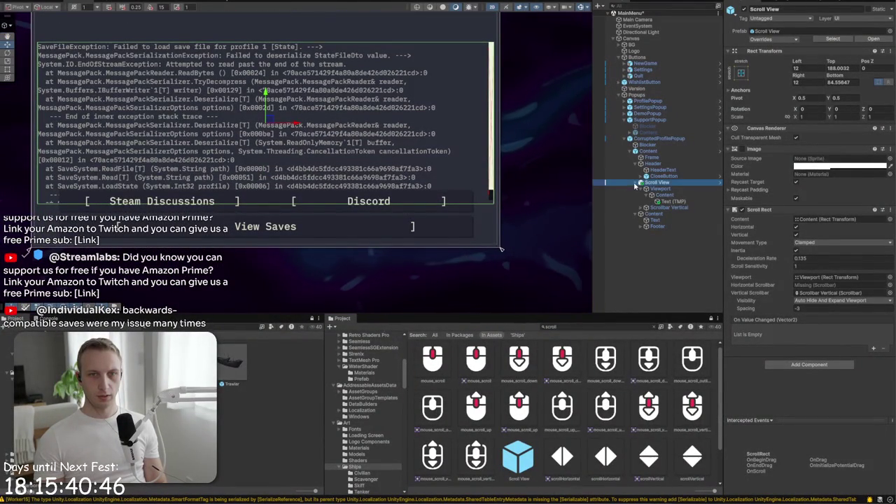
click(637, 183)
click(637, 189)
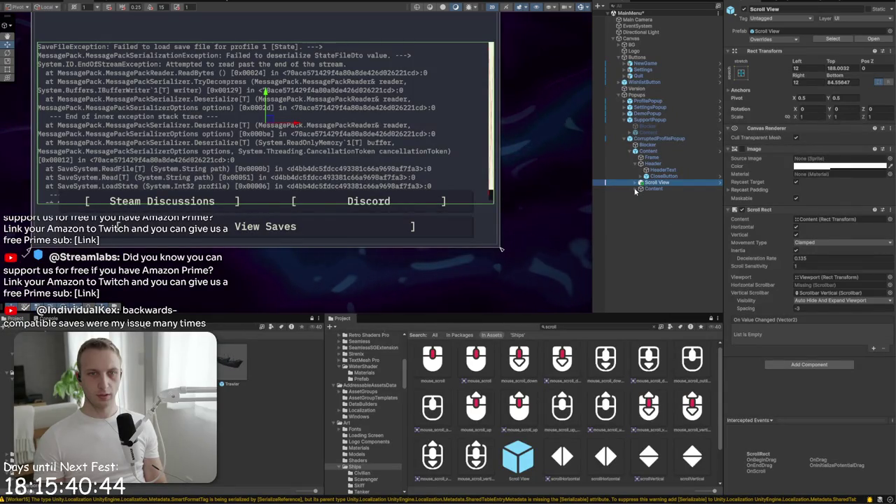
drag(648, 184, 657, 199)
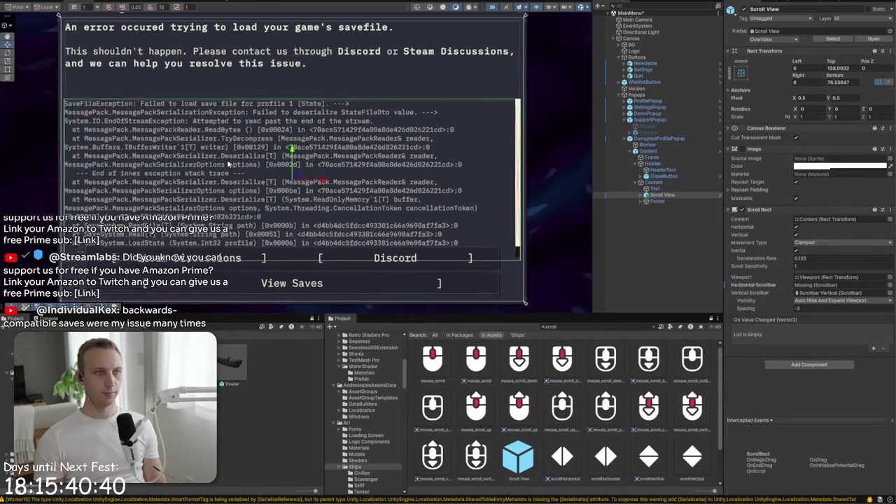
text(8)
click(813, 83)
text(8)
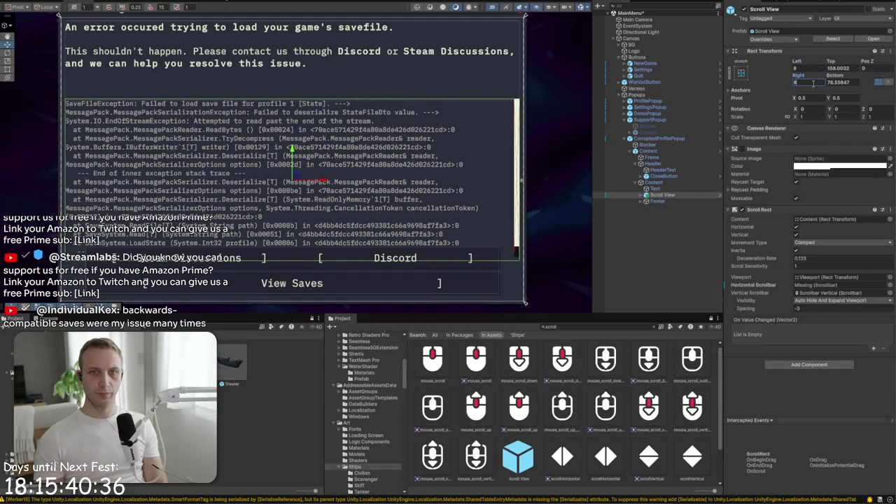
Delete the View Saves button from the footer
click(641, 201)
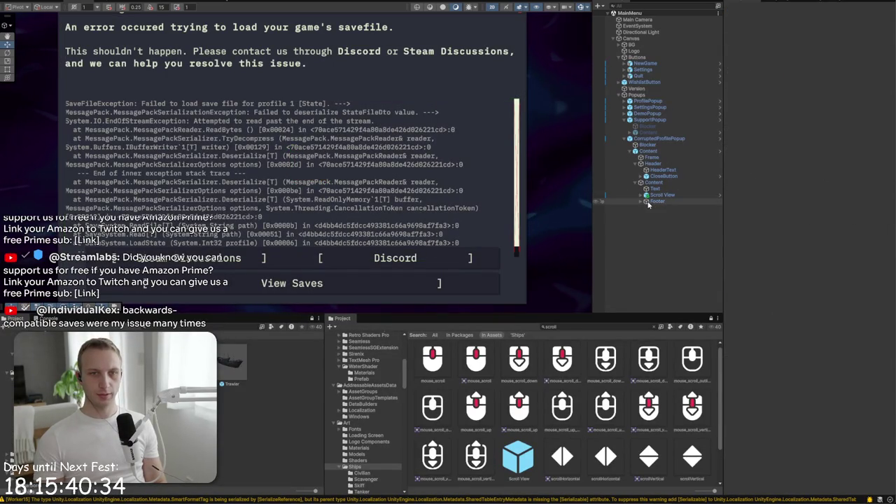
click(669, 208)
click(668, 215)
key(Delete)
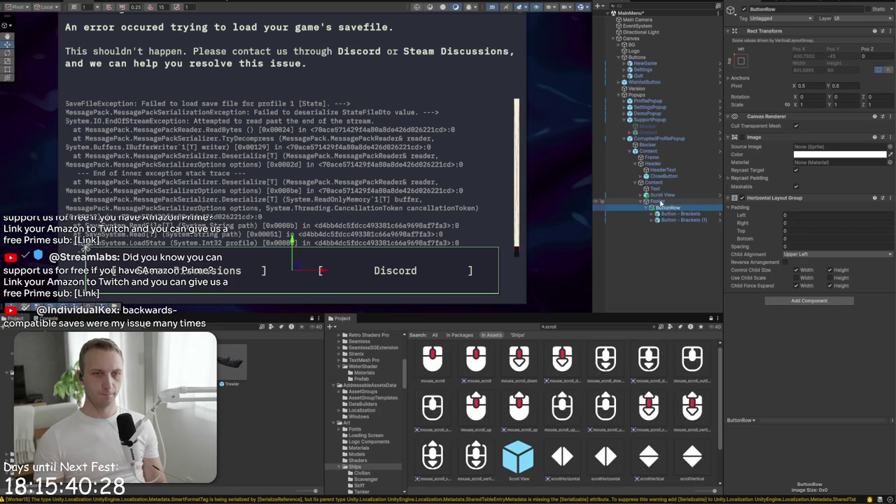
Set the Footer's height to 45 and stop it controlling child widths
click(658, 202)
text(45)
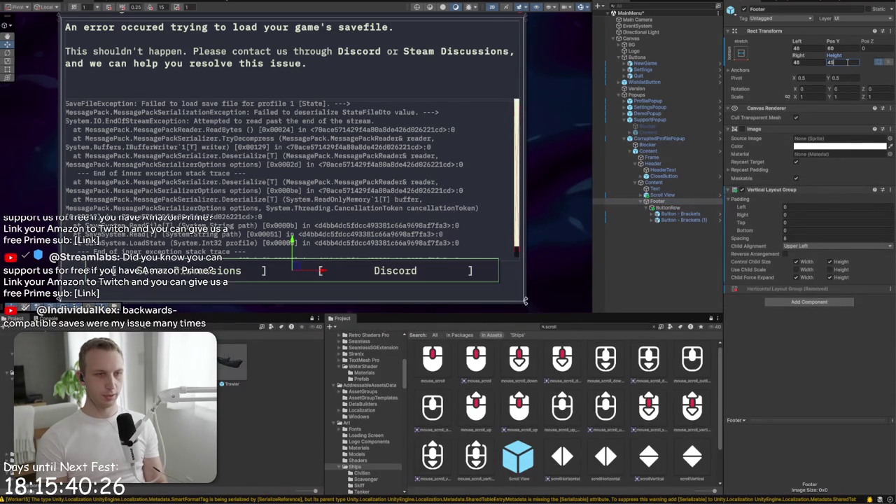
click(674, 208)
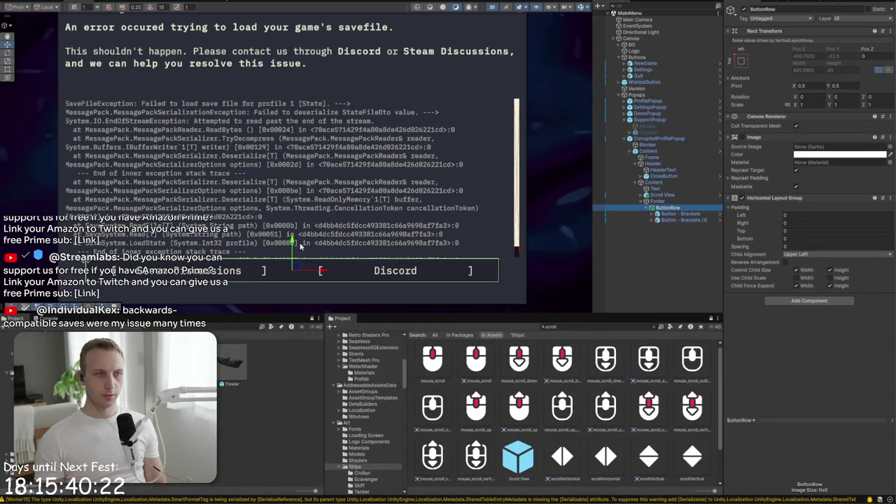
click(658, 201)
click(803, 239)
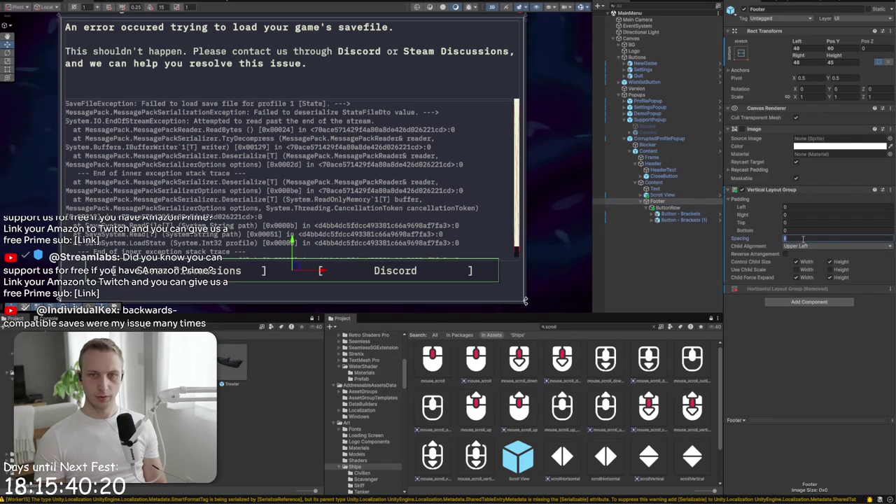
click(796, 262)
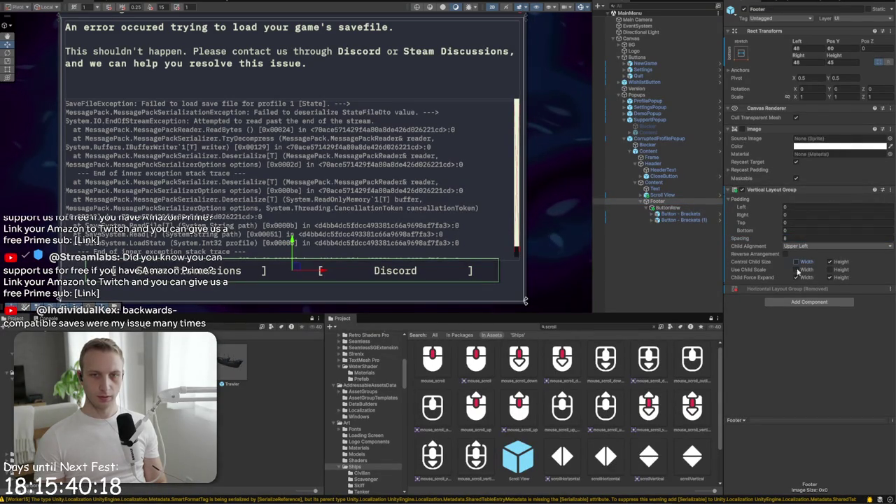
click(799, 239)
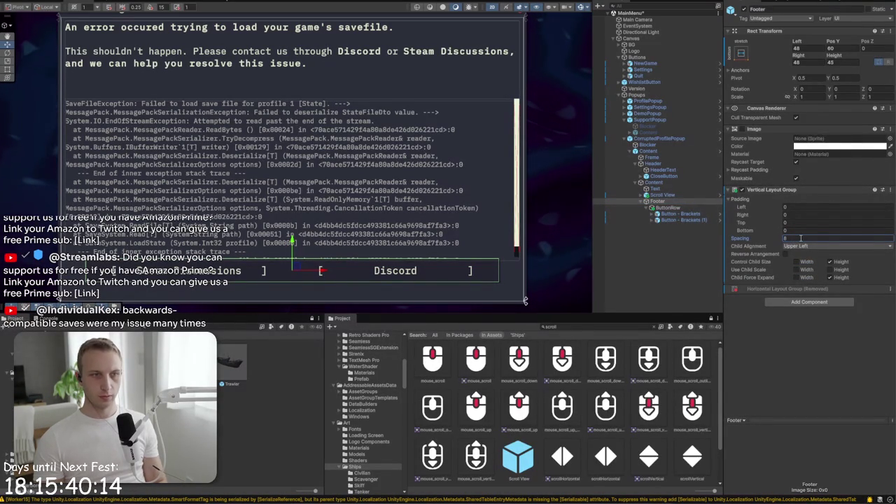
Move both bracket buttons directly under Footer and delete the empty ButtonRow
click(668, 207)
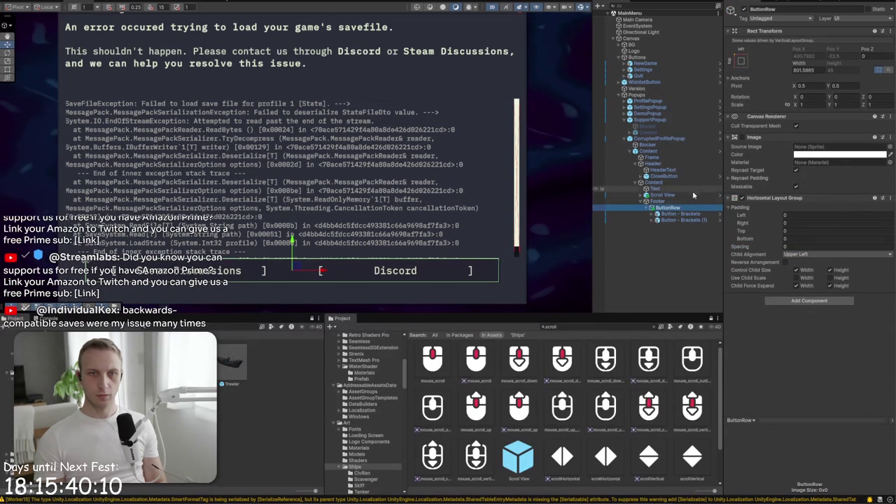
click(676, 214)
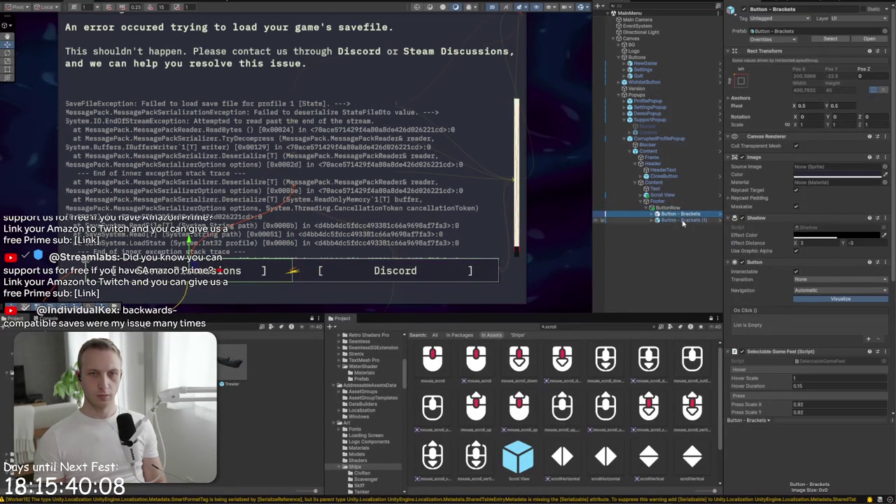
click(676, 208)
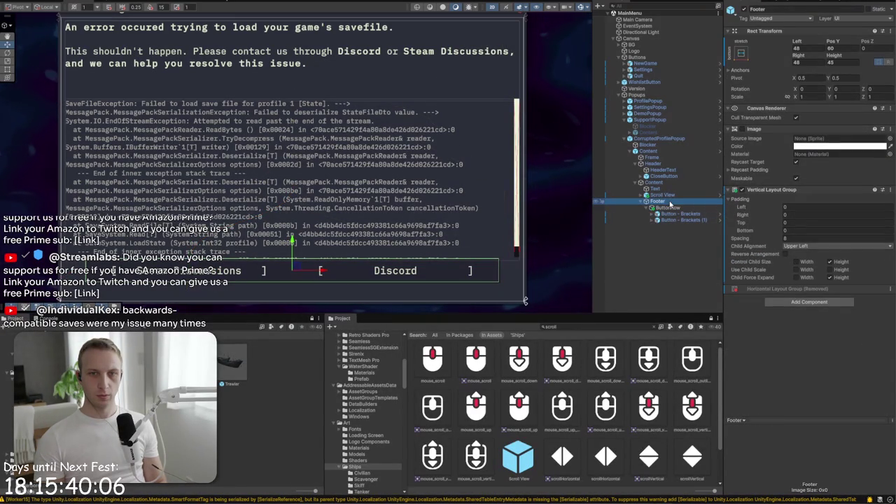
click(673, 213)
shift+click(672, 219)
drag(663, 208, 657, 201)
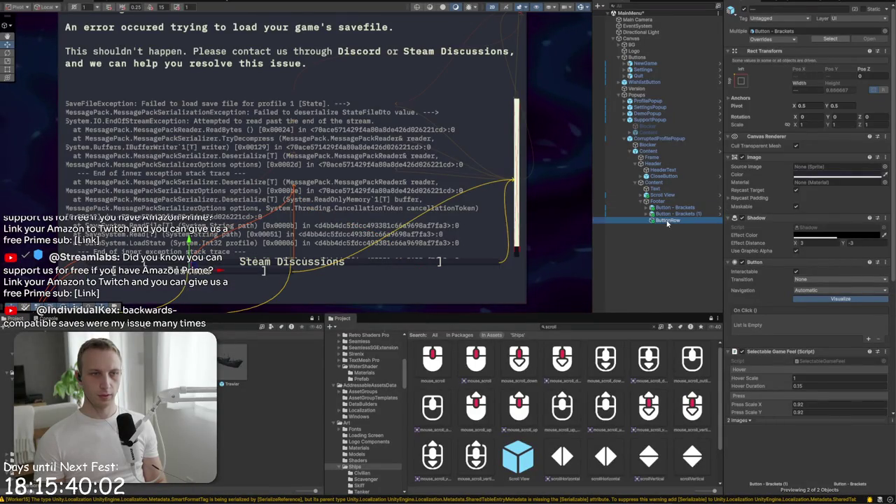
click(669, 207)
key(Delete)
Remove the Footer's vertical layout and restore its Horizontal Layout Group
click(657, 201)
click(890, 189)
click(856, 219)
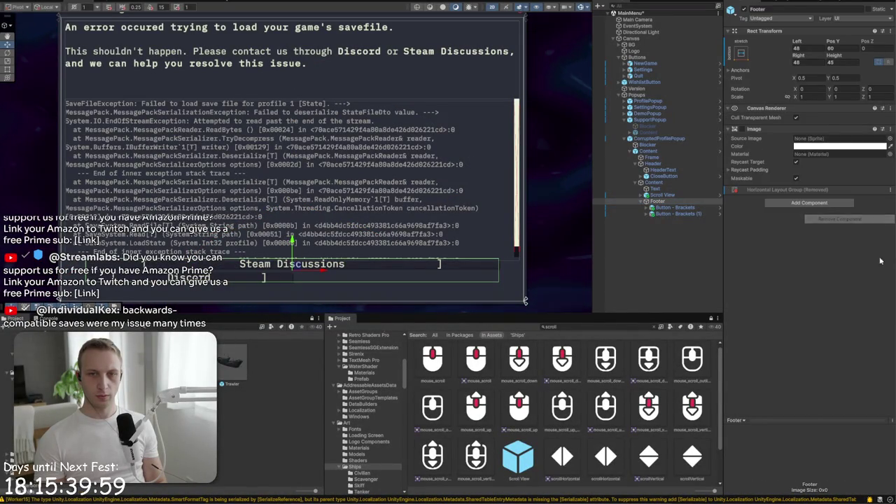
click(890, 190)
mouse_move(885, 199)
click(746, 207)
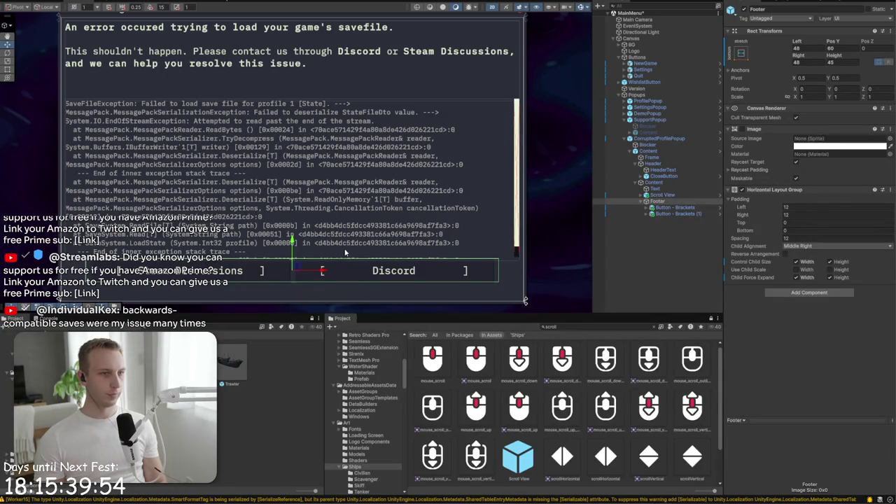
click(664, 139)
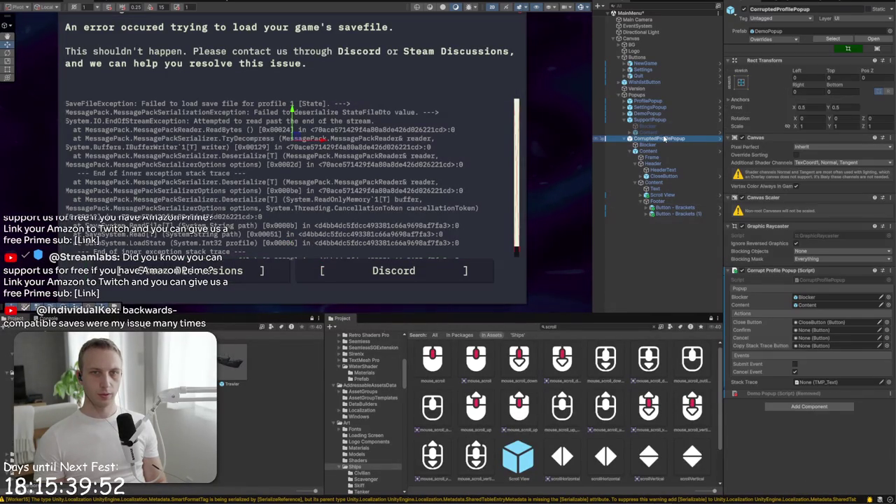
Unpack SupportPopup from its prefab
click(651, 120)
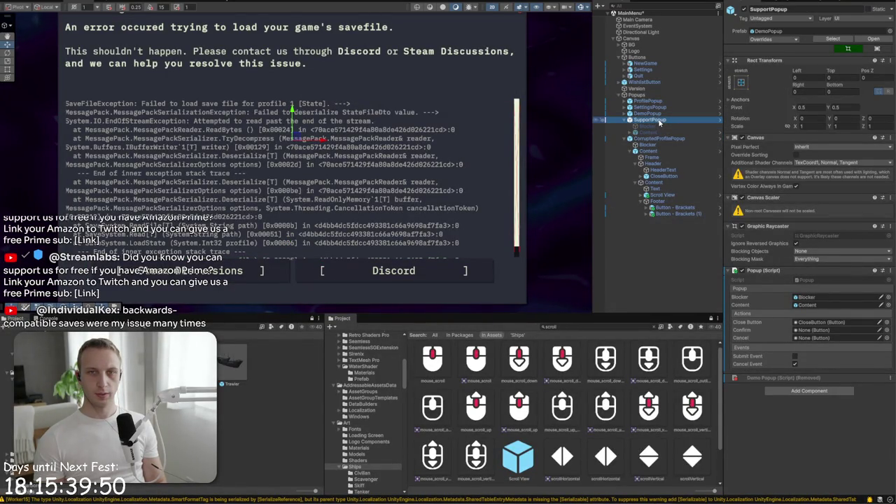
right_click(660, 122)
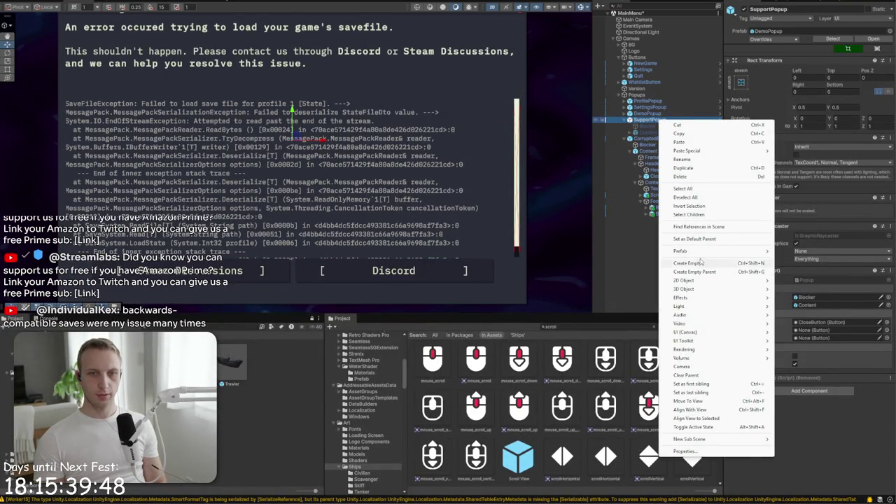
click(812, 316)
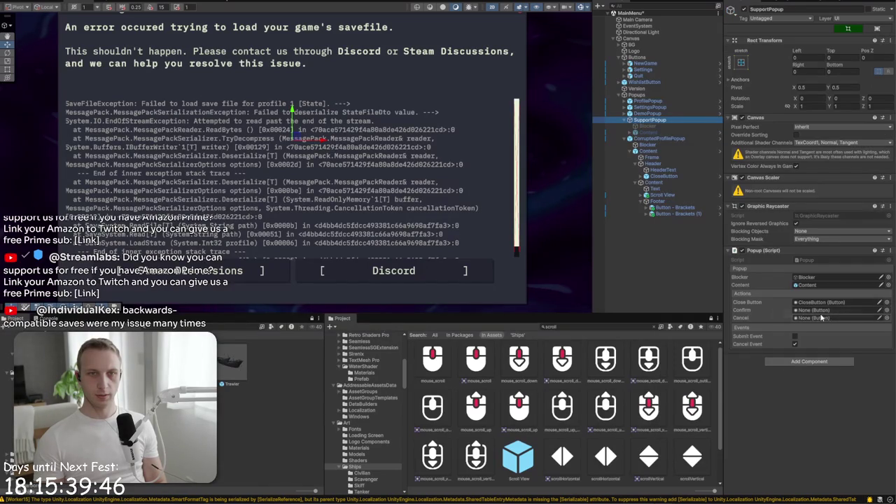
click(639, 113)
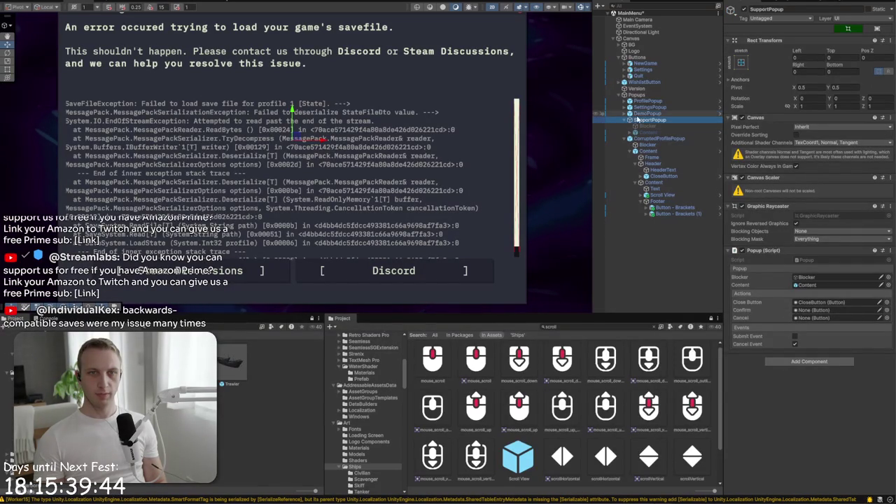
click(648, 126)
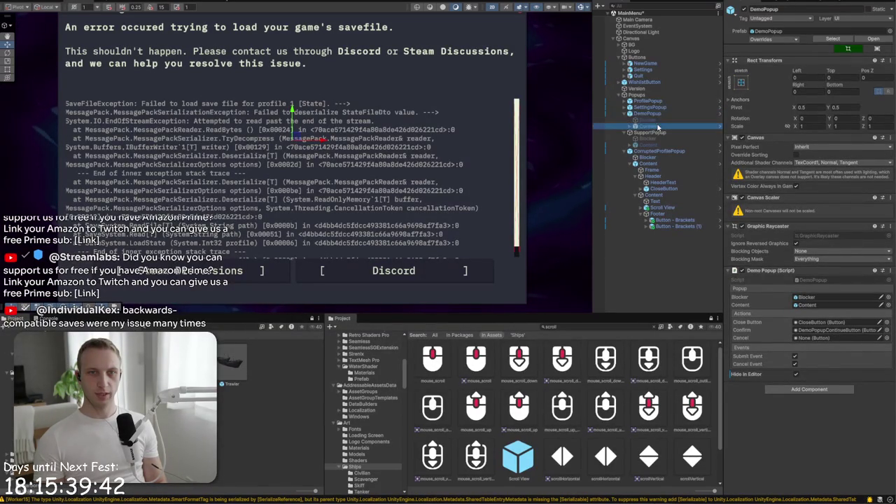
Toggle CorruptedProfilePopup off and on, then unpack it from its prefab
click(659, 151)
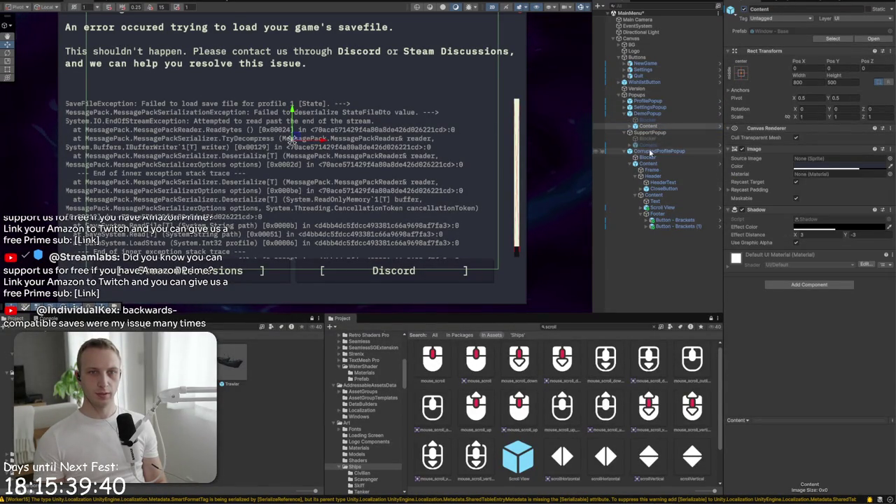
click(745, 9)
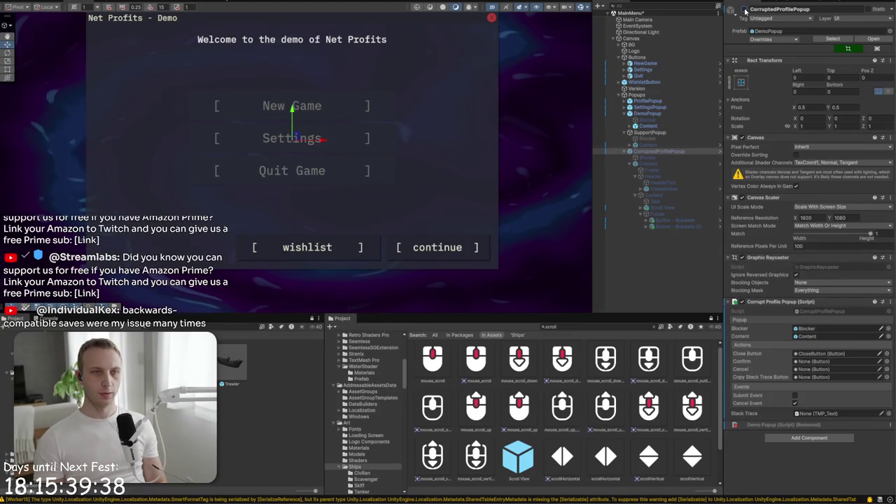
click(745, 10)
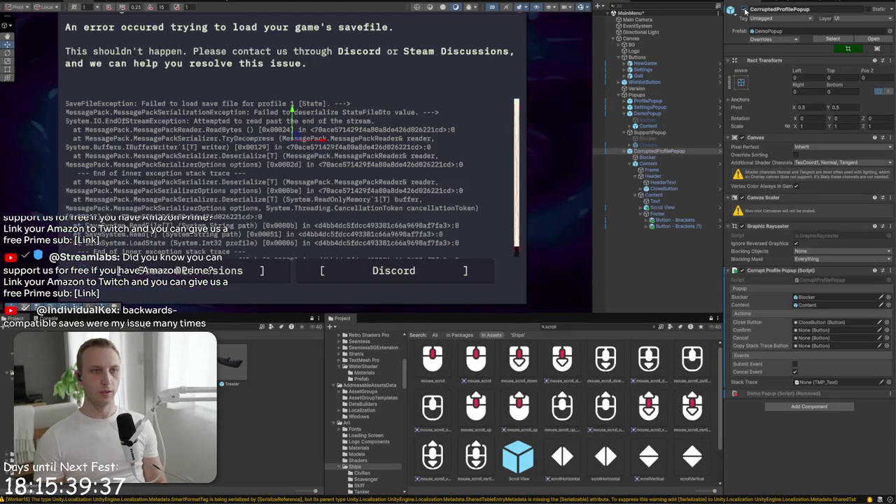
right_click(654, 151)
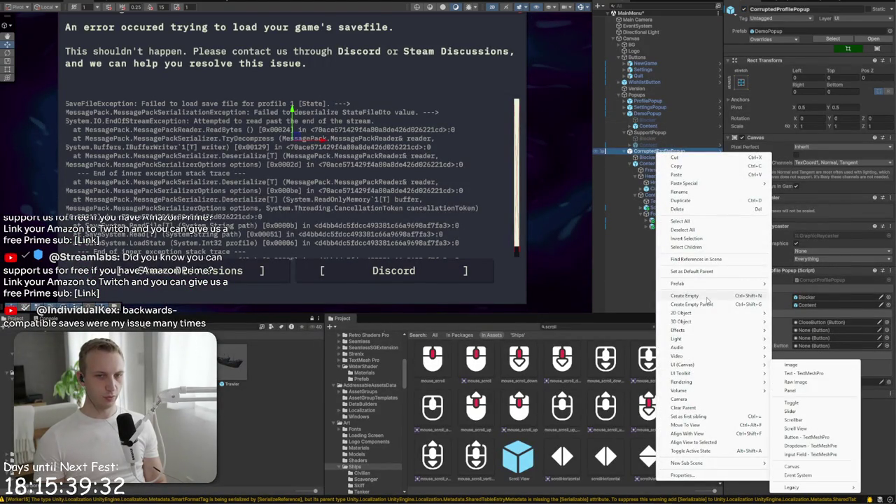
mouse_move(708, 283)
click(806, 346)
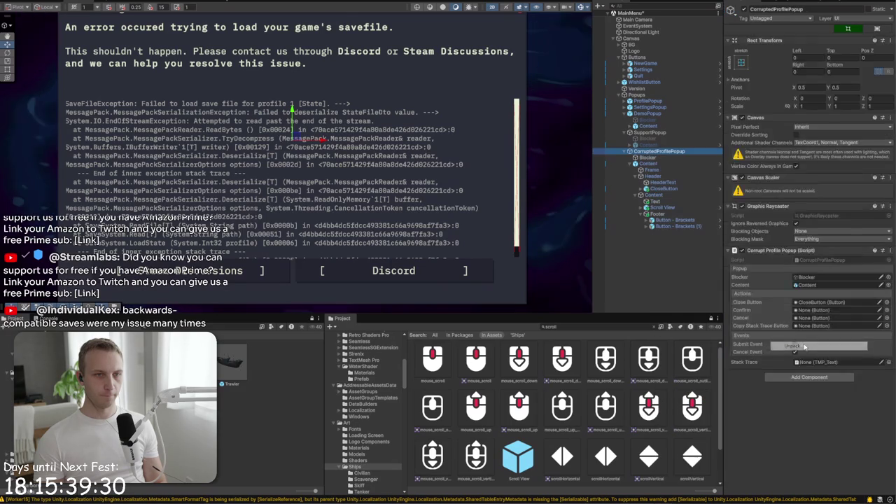
click(318, 268)
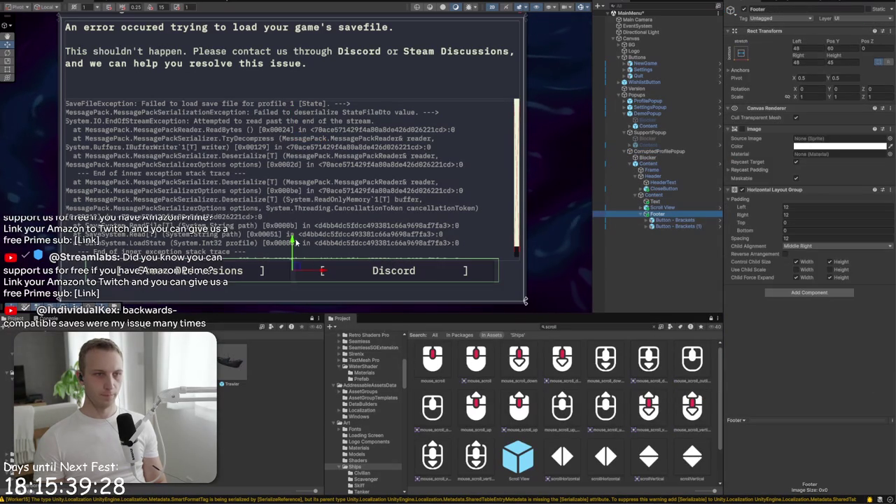
Add a Button from the project assets into Footer after the second bracket button
drag(292, 242, 293, 252)
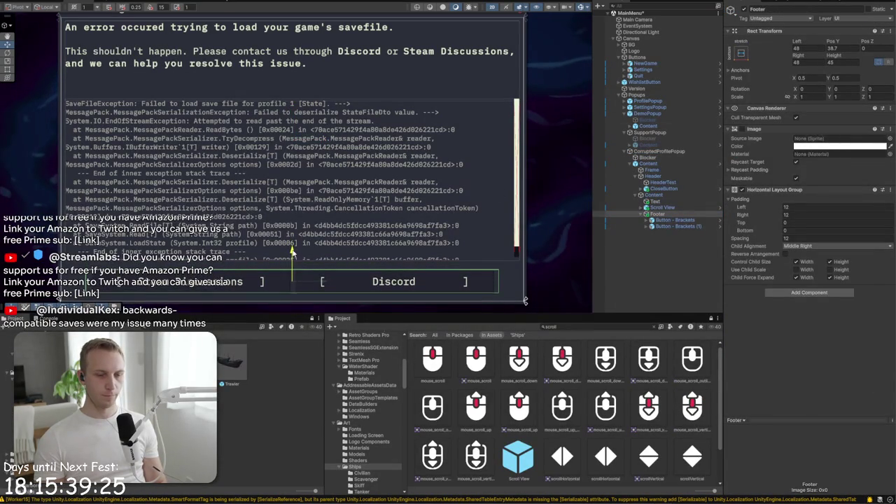
click(665, 227)
click(633, 328)
text(button)
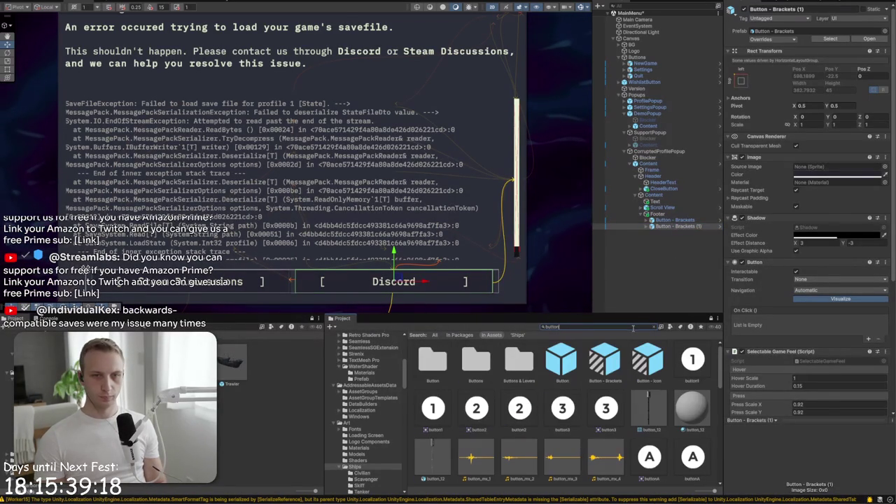
click(669, 227)
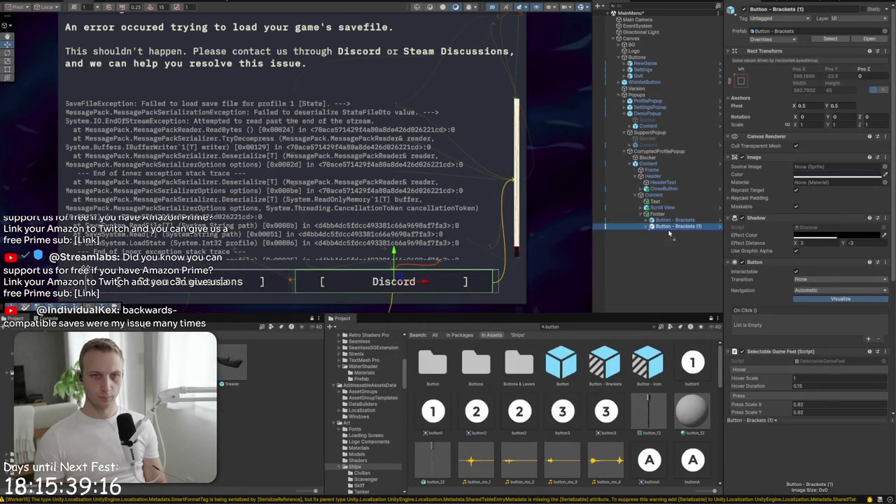
drag(668, 234, 669, 234)
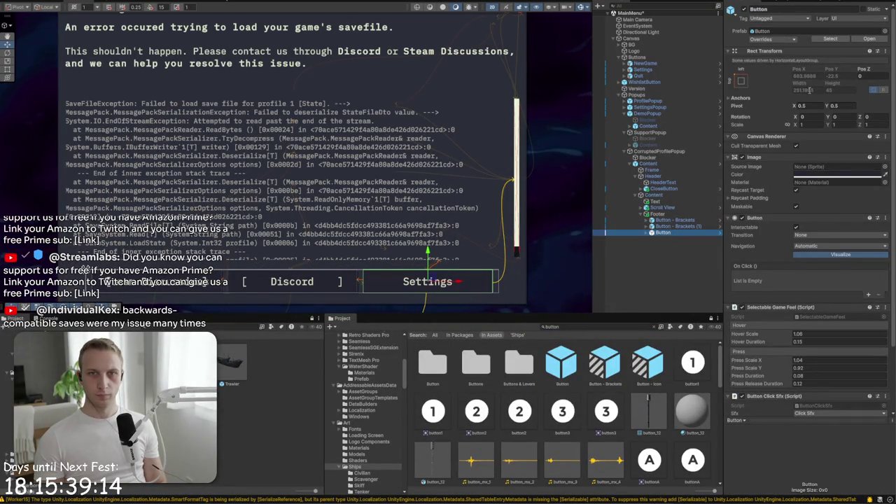
Turn off Footer's Child Force Expand Width, make the new button 50 wide and both bracket buttons 350
click(674, 214)
click(805, 278)
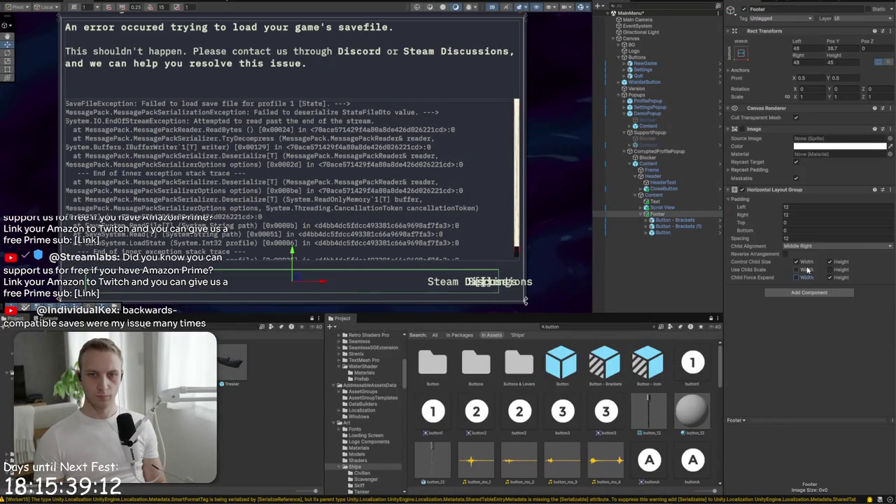
click(678, 232)
click(821, 89)
text(50)
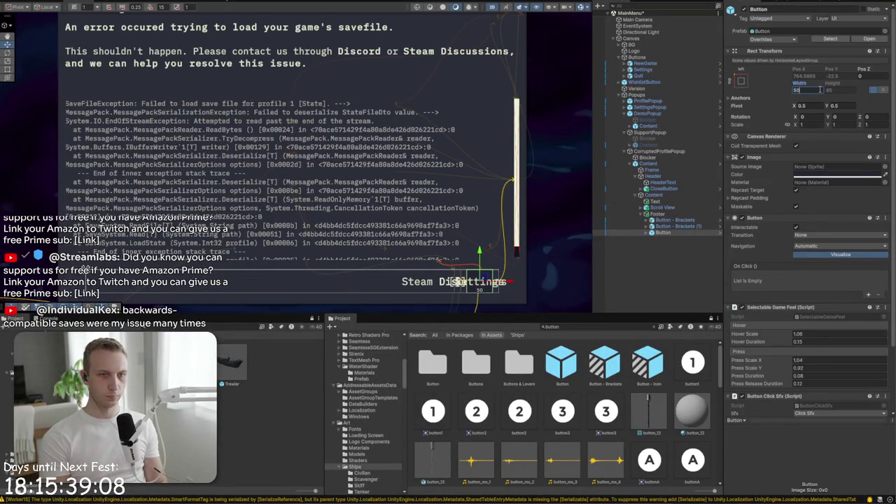
click(669, 227)
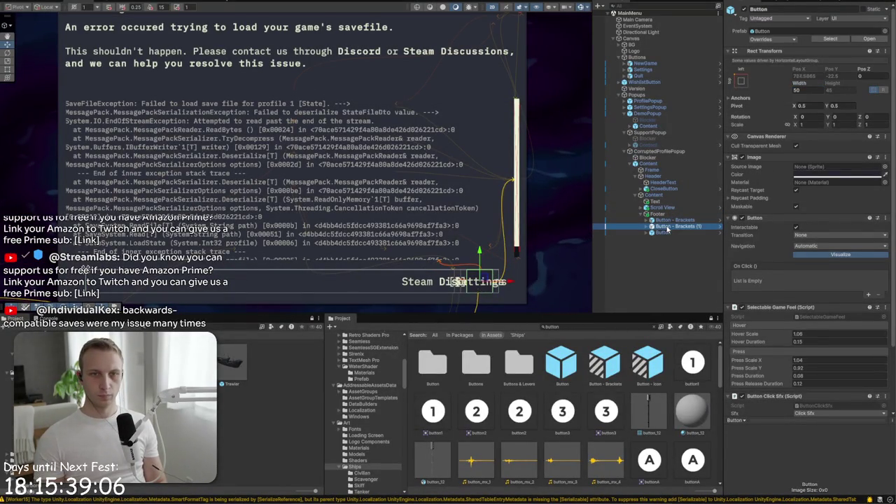
ctrl+click(673, 220)
click(802, 90)
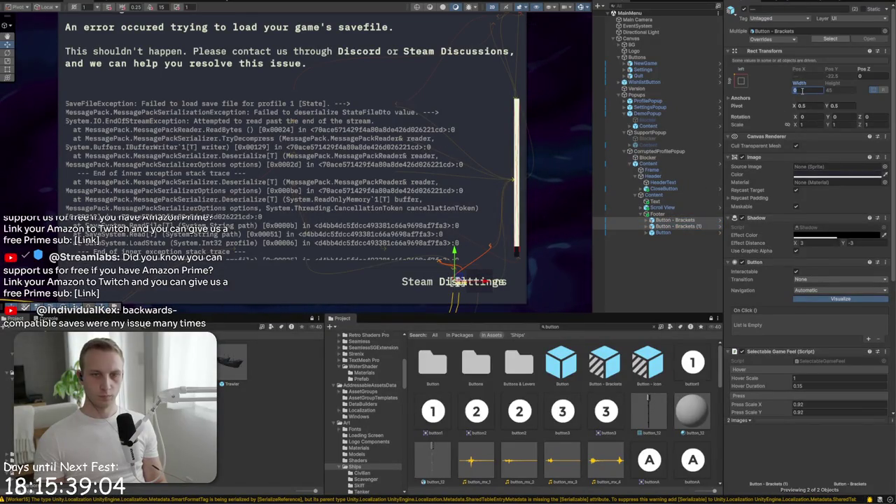
text(350)
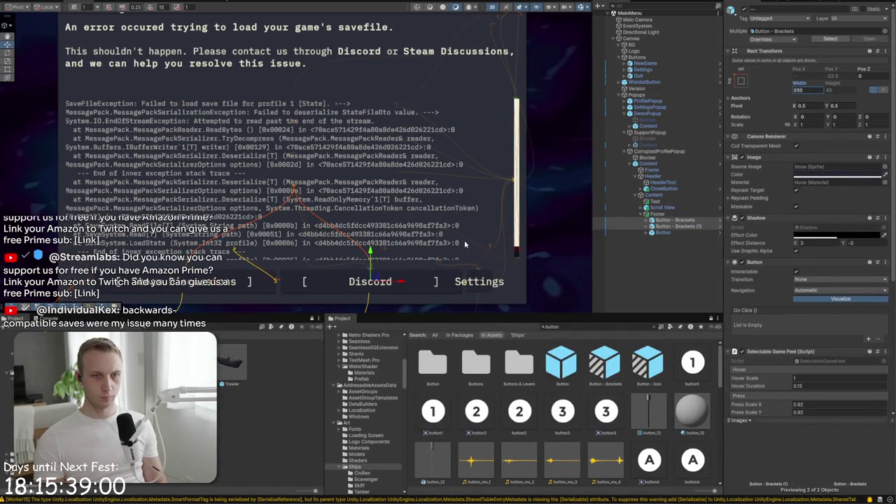
Add a Shadow with effect distance (2, -3) to the new button
scroll(444, 119, up, 6)
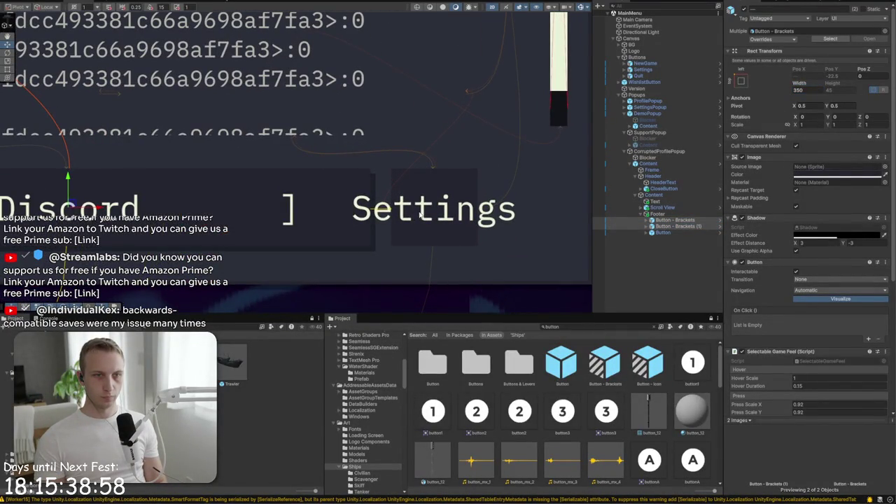
click(421, 238)
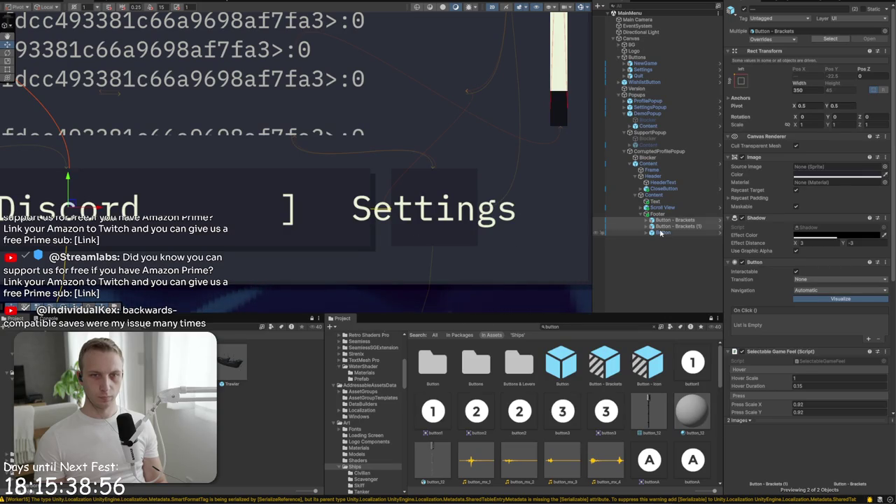
scroll(790, 283, down, 3)
click(820, 387)
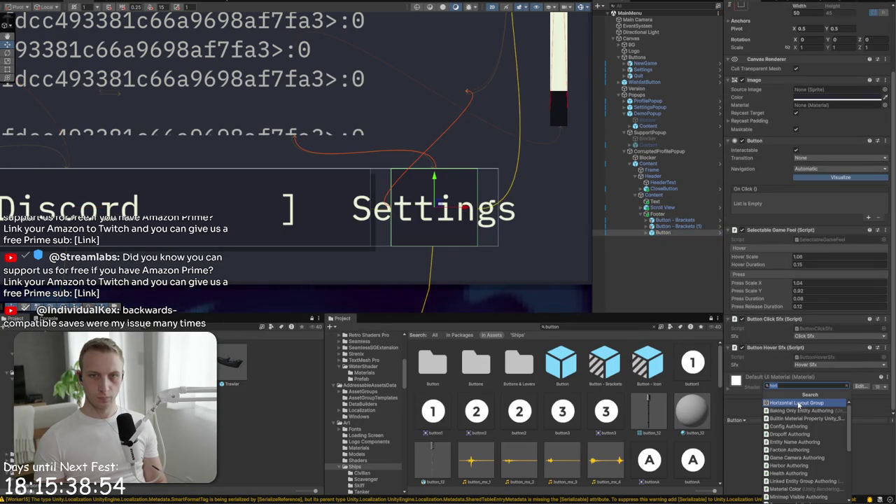
text(shad)
click(798, 404)
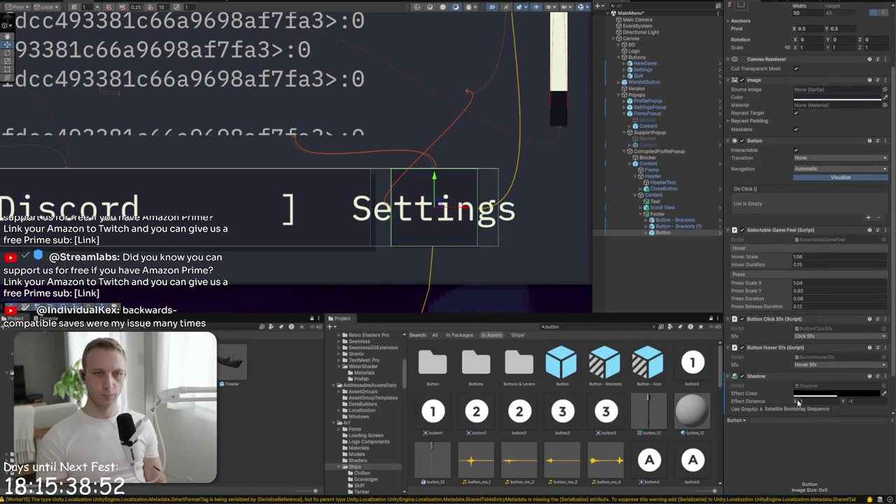
click(851, 400)
text(-2)
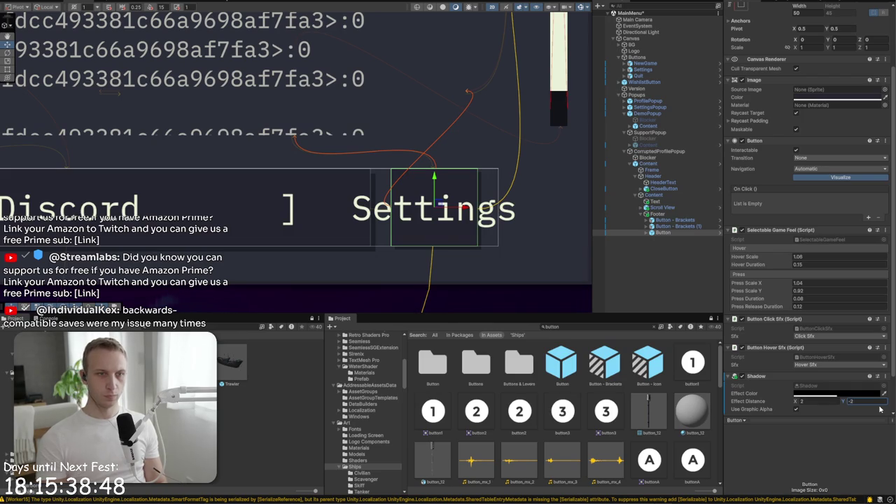
click(441, 269)
scroll(427, 259, up, 3)
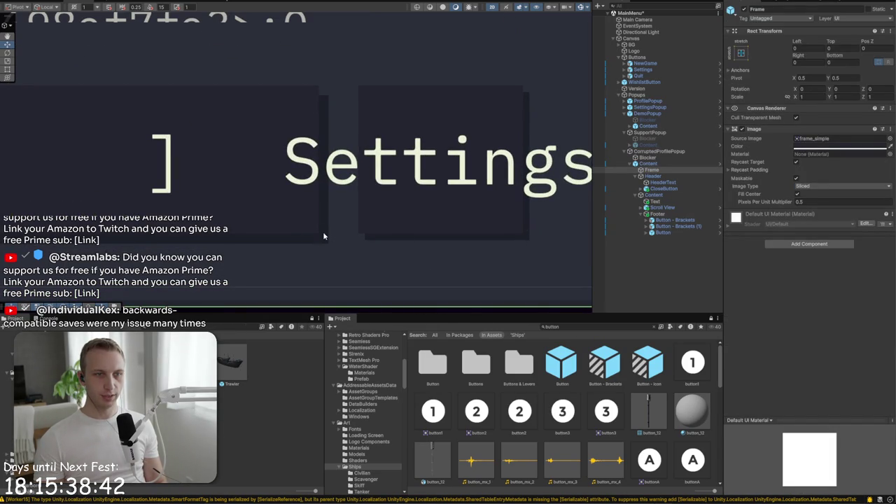
click(306, 208)
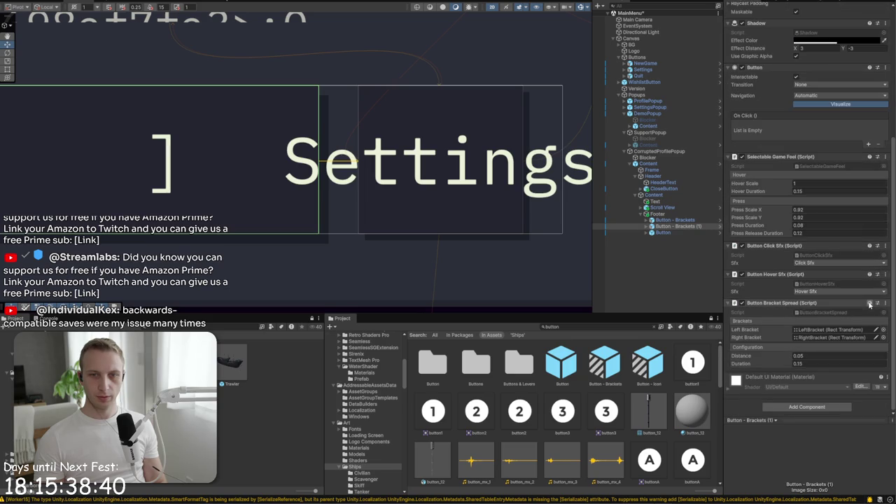
scroll(840, 304, down, 3)
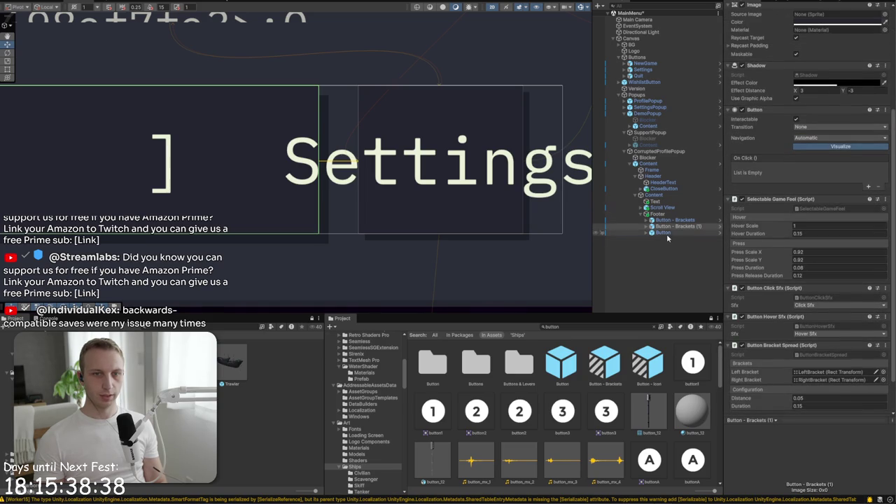
click(667, 234)
click(861, 359)
text(-3)
Delete the button's Settings text label and add a UI Image child in its place
click(652, 169)
click(648, 232)
click(667, 239)
key(Delete)
right_click(669, 234)
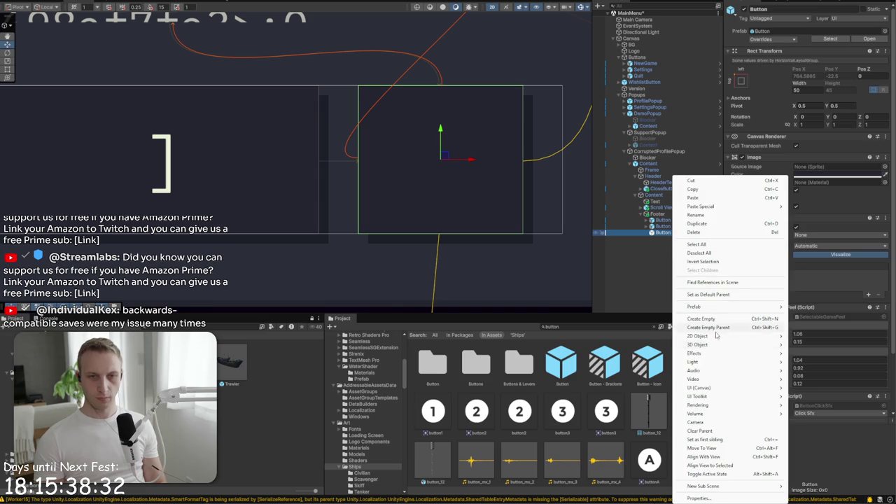
mouse_move(705, 390)
click(806, 387)
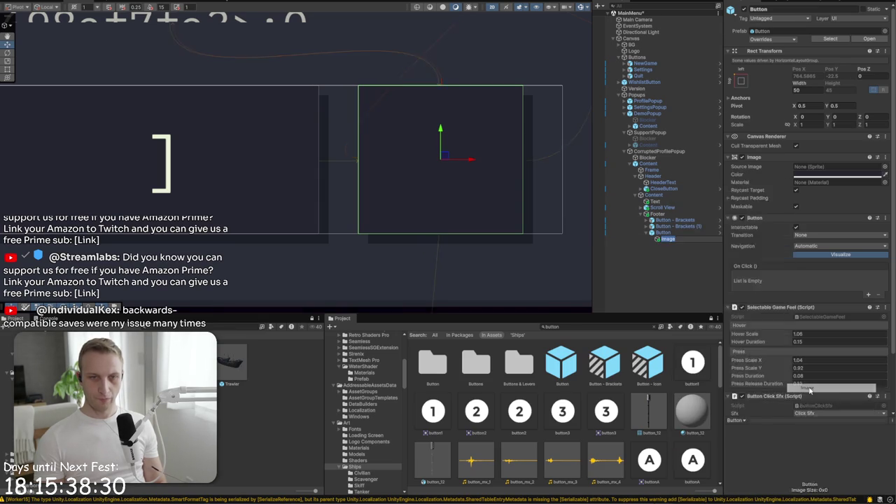
Name the new child image Icon and assign the save (floppy disk) sprite as its Source Image
text(Icon)
key(Return)
click(824, 221)
text(save)
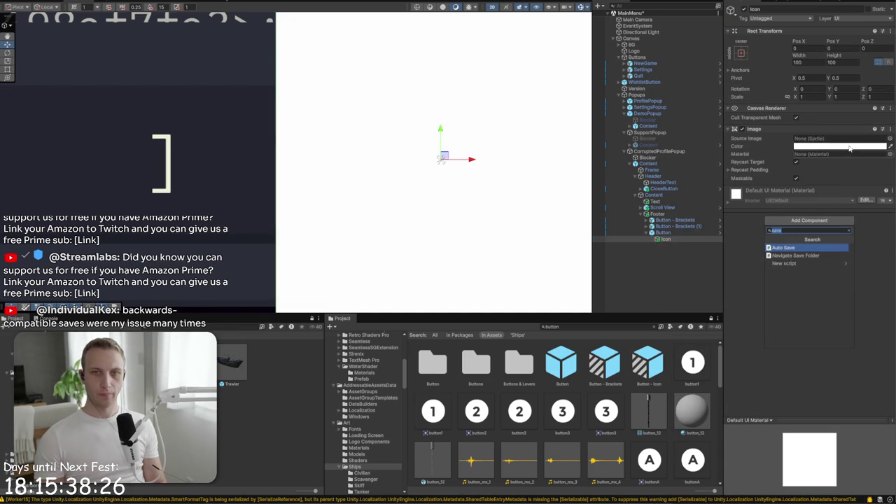
click(891, 138)
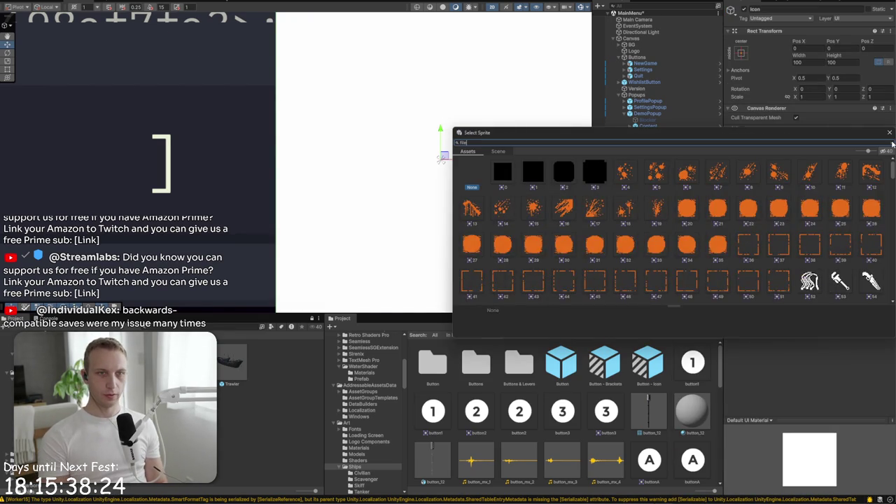
click(892, 143)
scroll(672, 231, down, 10)
scroll(726, 209, down, 8)
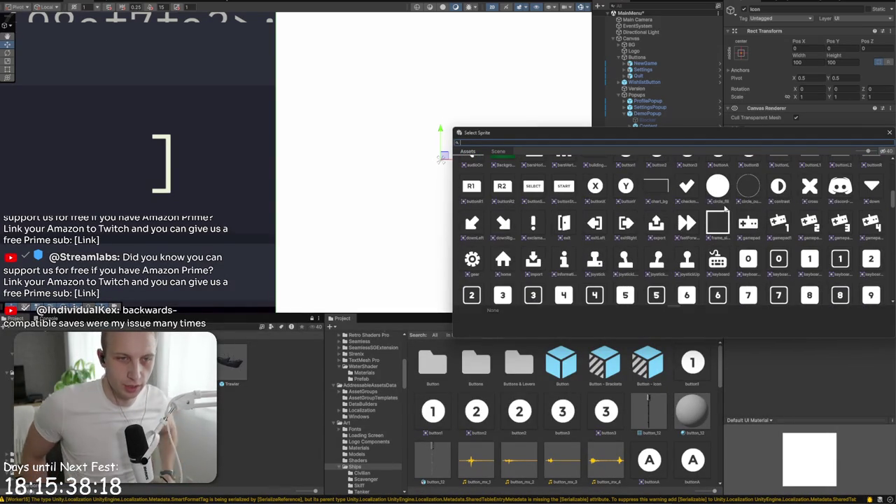
scroll(561, 261, down, 8)
scroll(563, 252, down, 10)
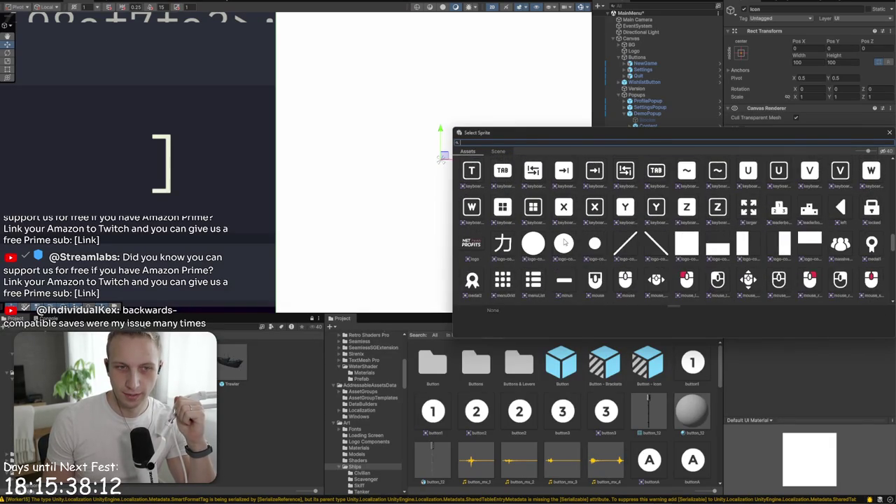
scroll(564, 241, down, 10)
scroll(594, 246, down, 2)
click(630, 237)
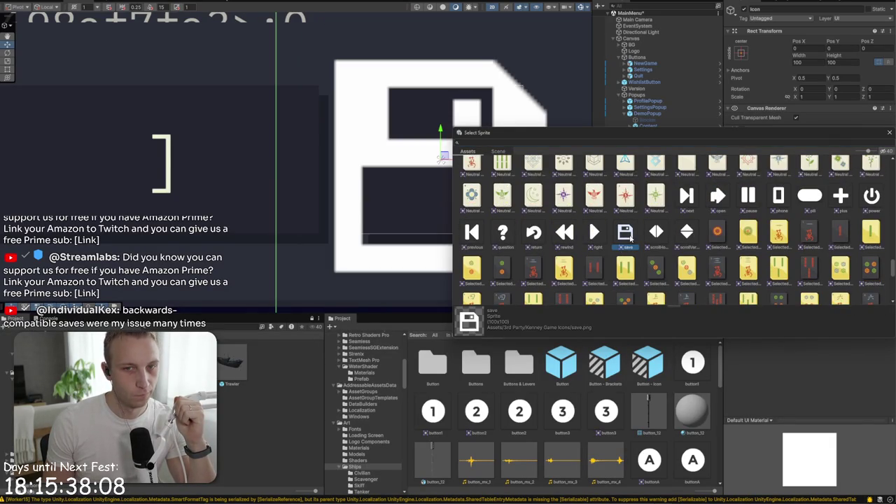
double_click(630, 238)
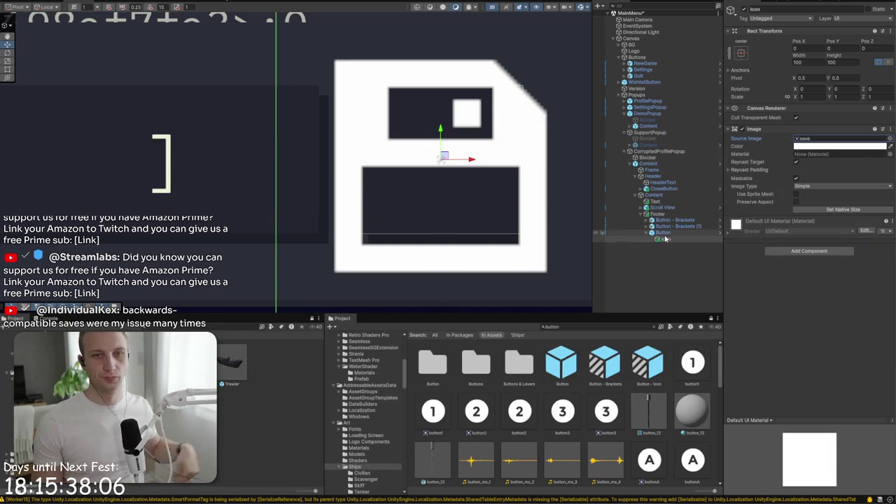
Stretch the Icon to fill the button, tint it EAF0D8, and frame the whole popup
click(741, 53)
alt+click(825, 171)
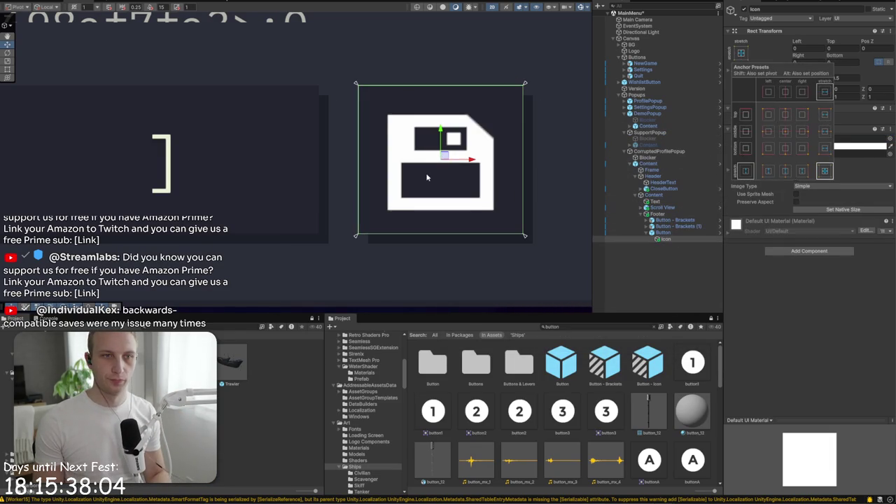
scroll(430, 171, down, 2)
scroll(430, 171, down, 3)
click(879, 78)
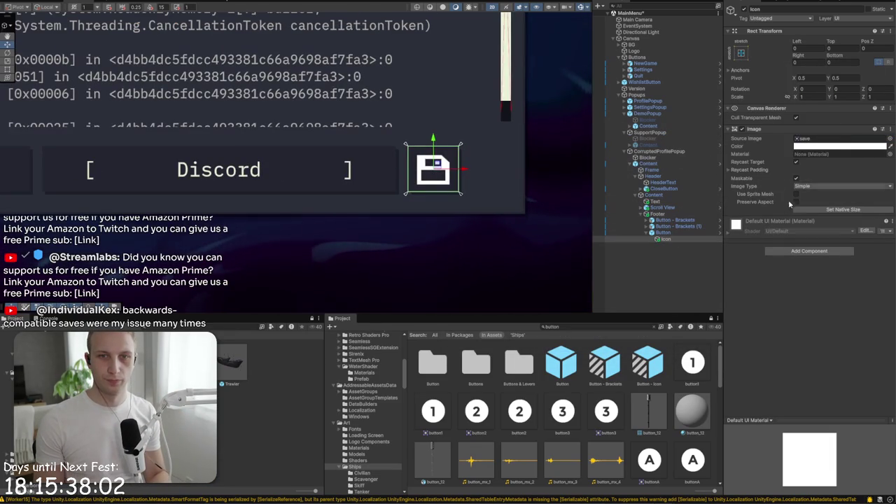
click(462, 162)
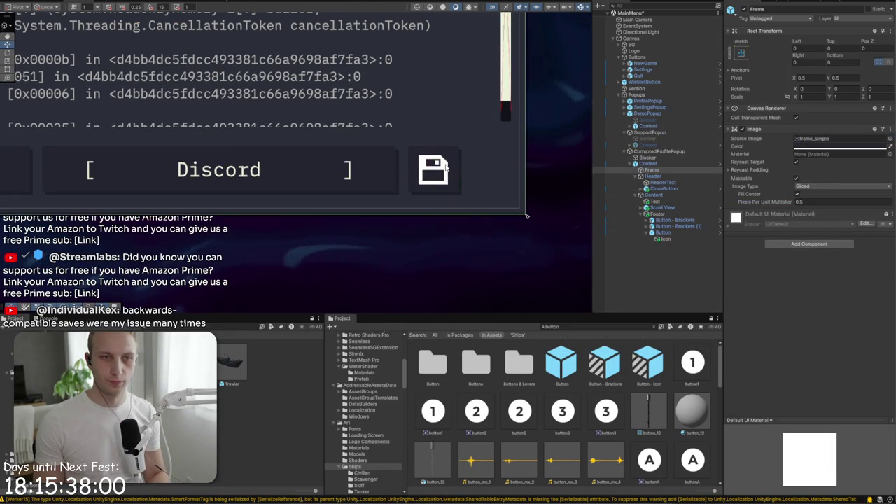
click(435, 168)
click(807, 146)
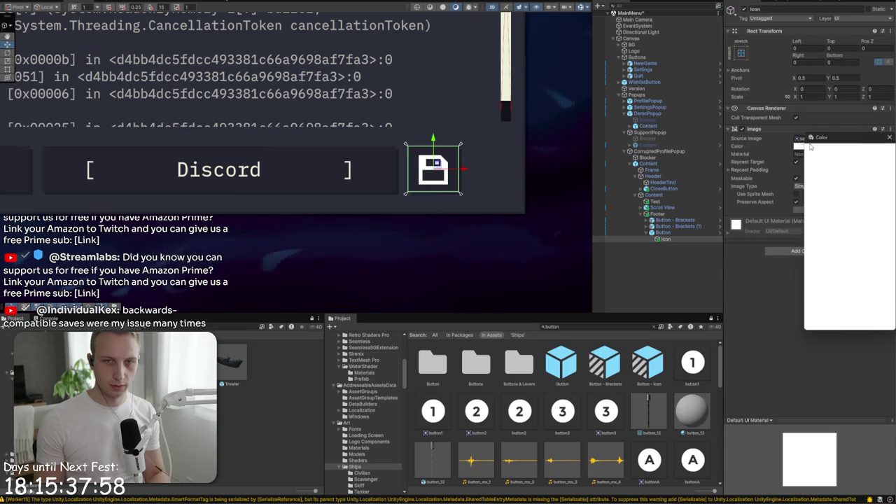
click(829, 330)
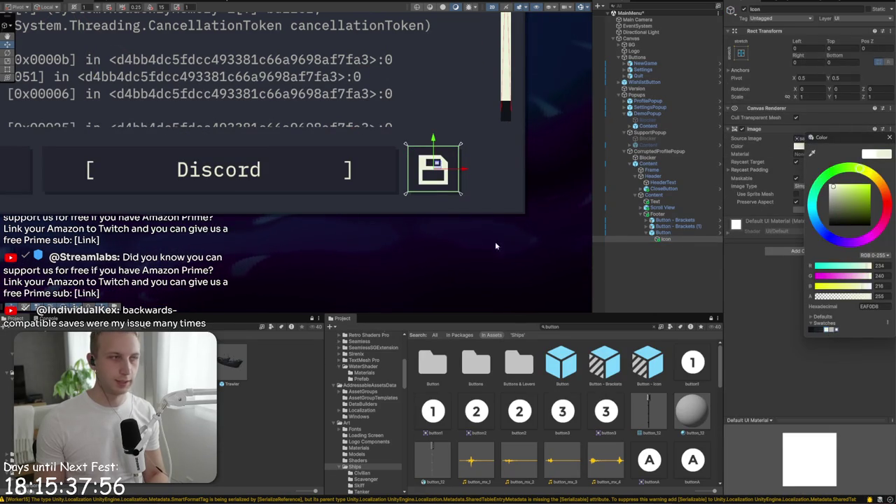
click(454, 239)
key(f)
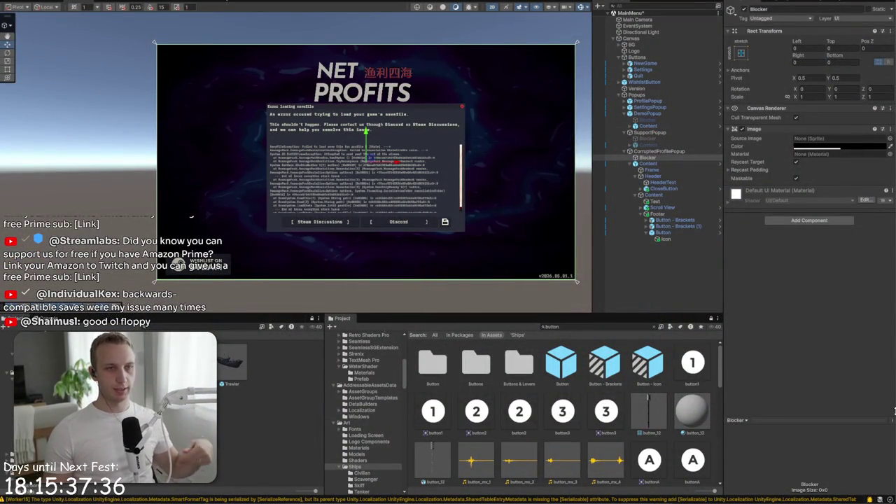
click(337, 189)
Give the Scroll View a frame_simple image colored 182229 with Pixels Per Unit Multiplier 0.5
scroll(337, 189, up, 3)
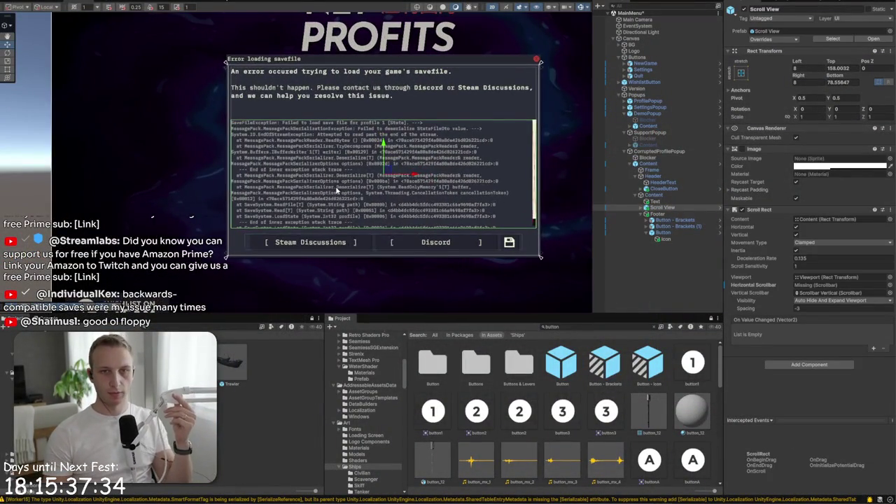
click(743, 150)
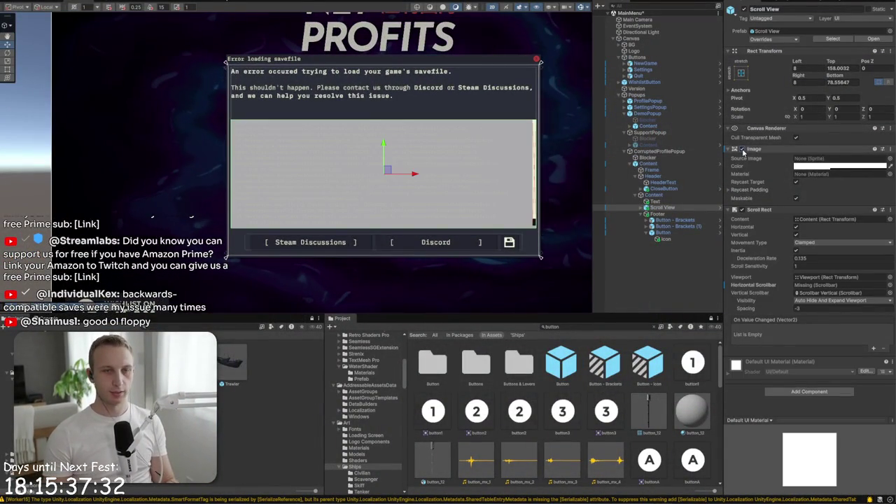
click(890, 158)
text(fra)
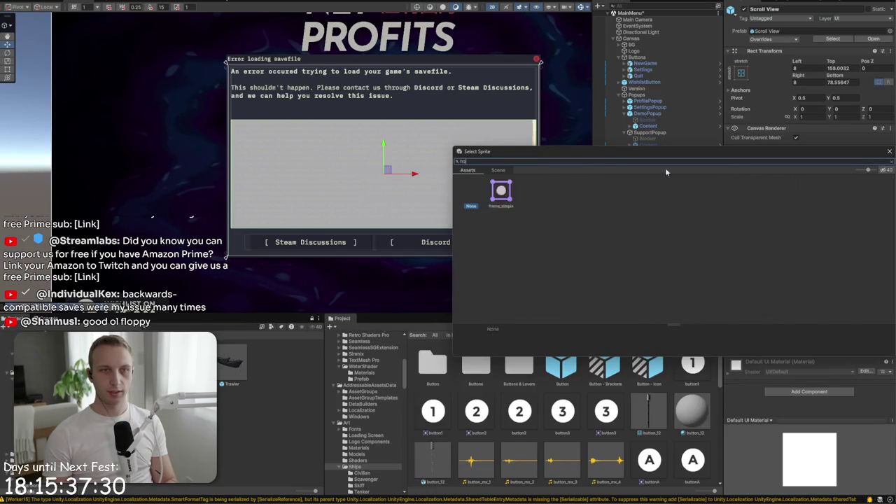
double_click(492, 189)
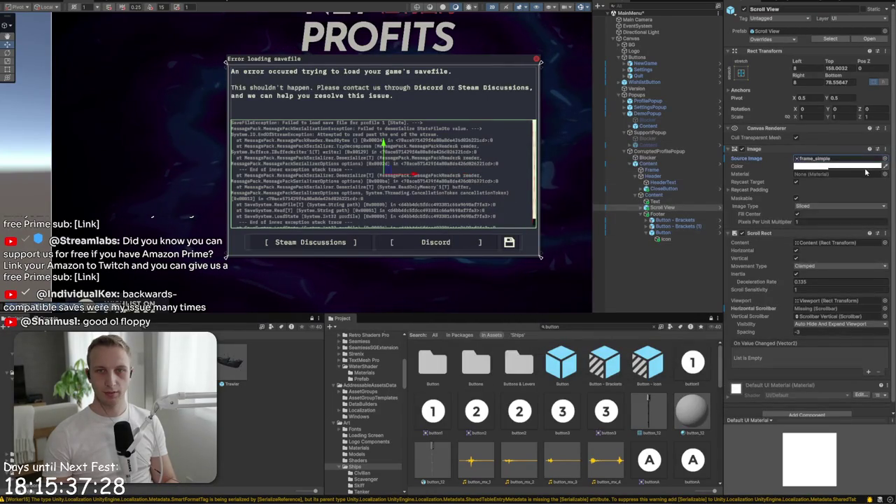
click(834, 167)
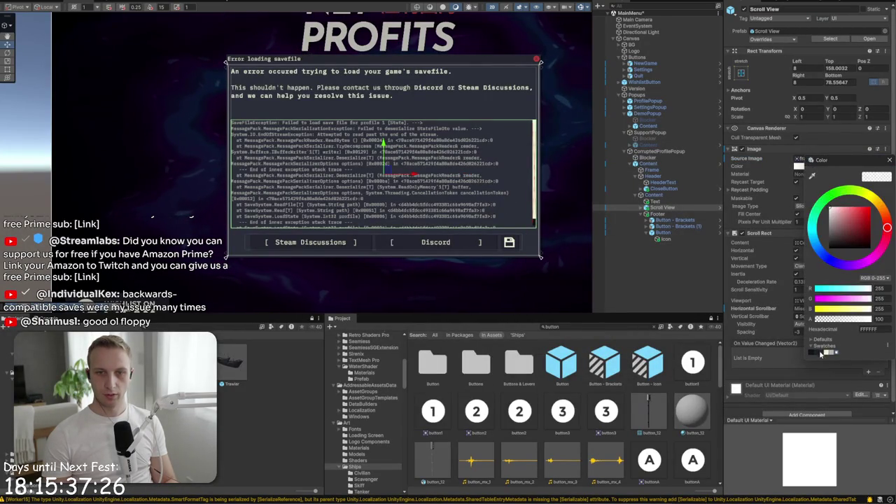
click(818, 354)
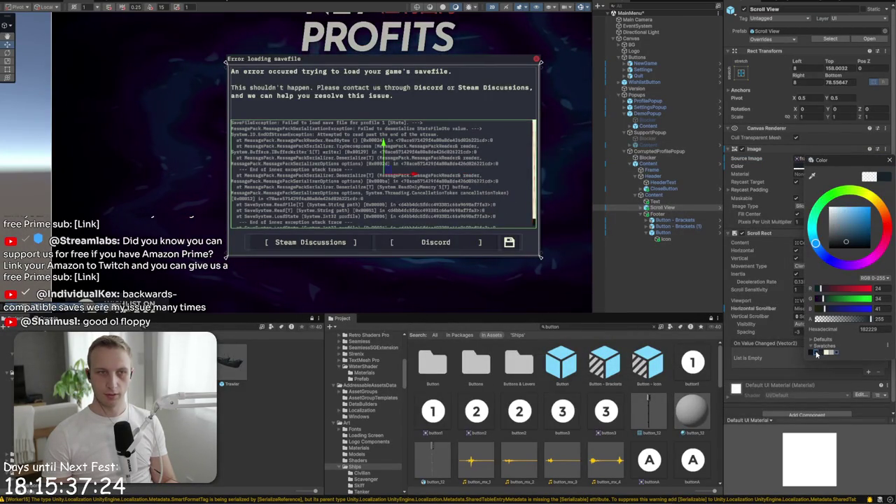
scroll(239, 160, up, 5)
scroll(234, 175, up, 3)
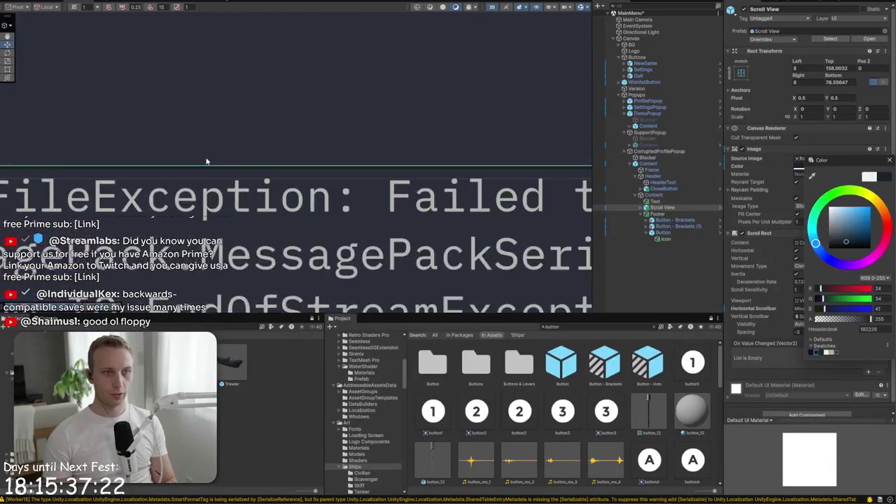
text(0.5)
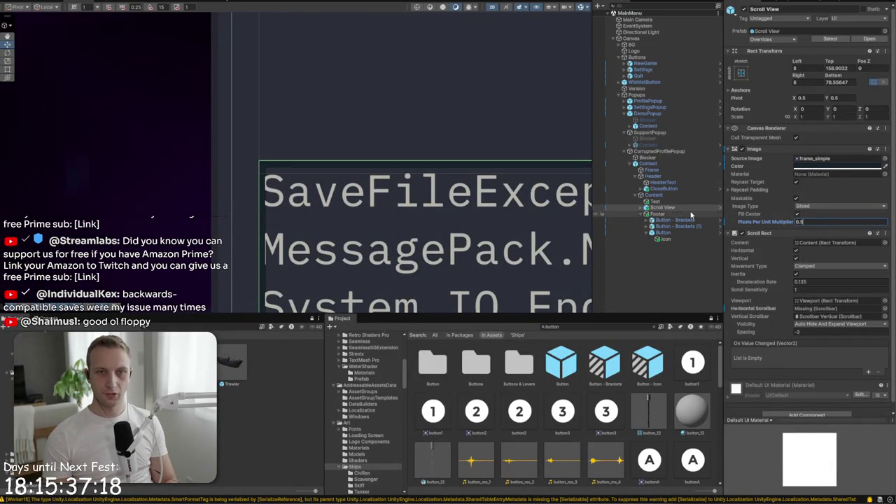
click(642, 208)
Set the Content's Horizontal Layout Group padding to 4, 4, 2, 2
click(670, 220)
click(826, 162)
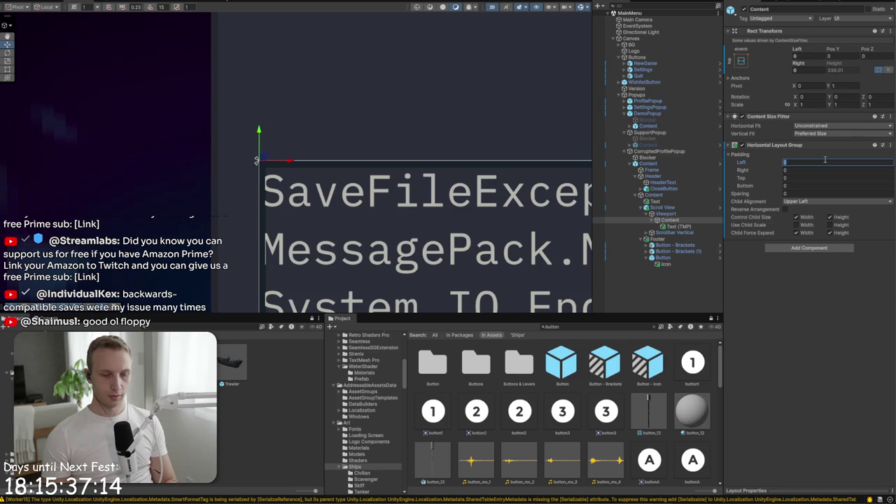
text(4)
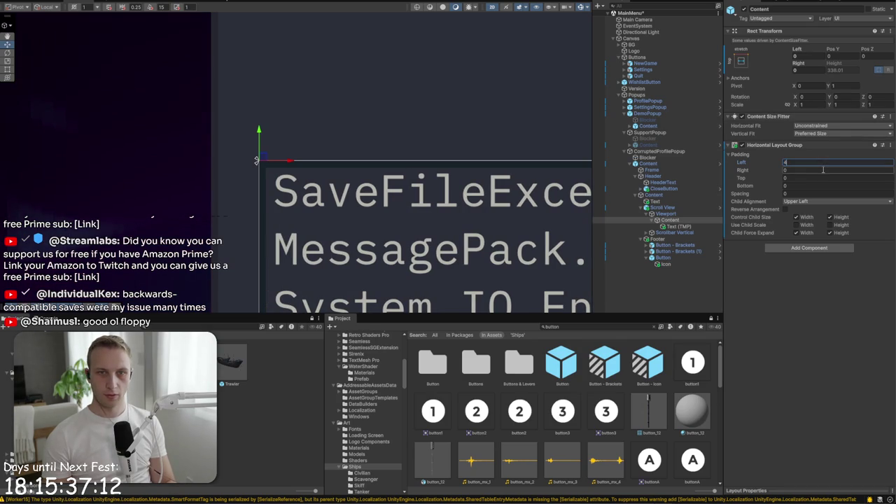
text(4)
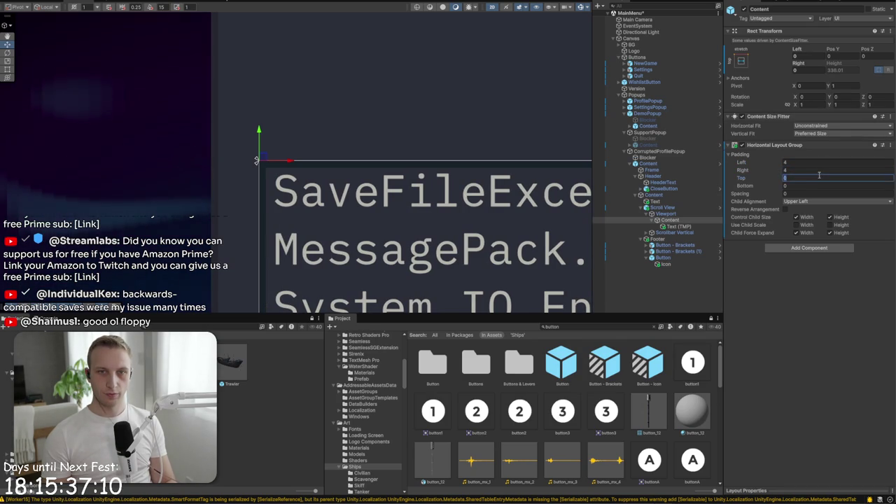
key(Tab)
text(2)
key(Tab)
text(2)
scroll(344, 132, down, 3)
scroll(344, 132, down, 3)
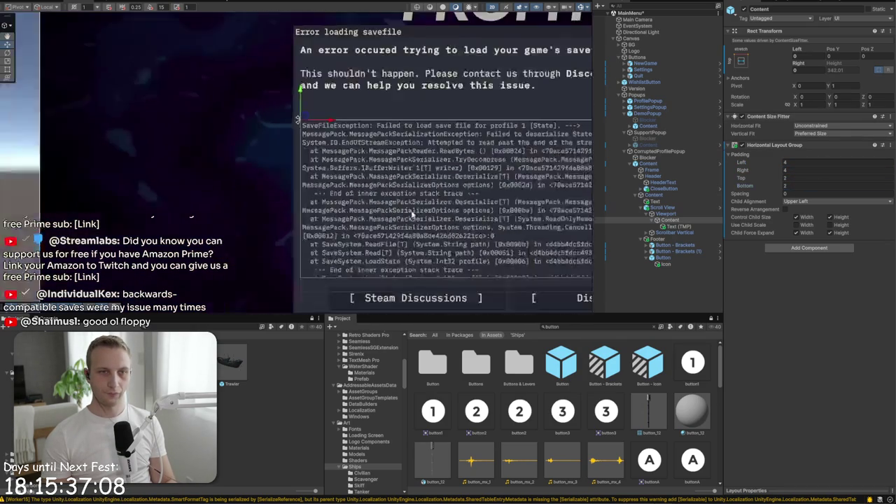
drag(417, 145, 320, 163)
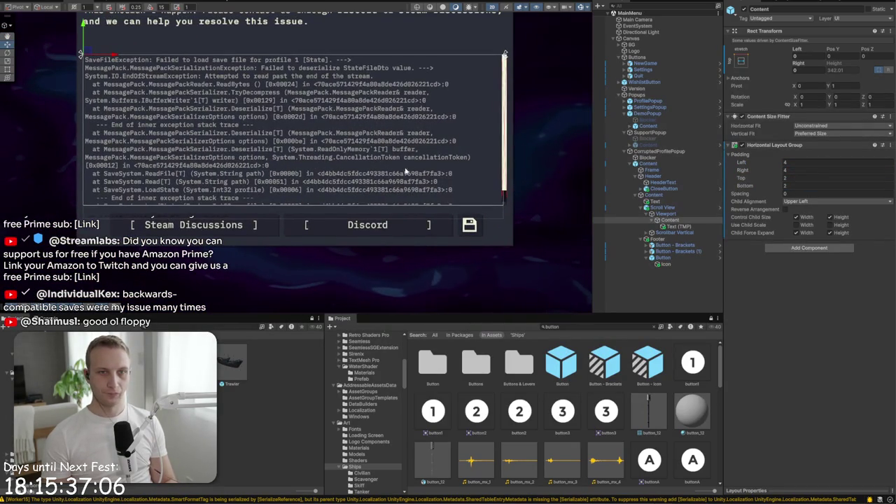
click(669, 227)
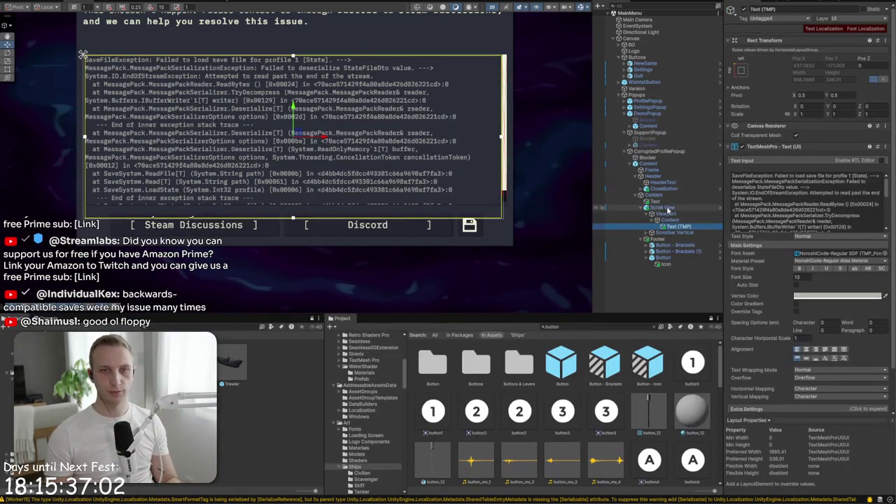
click(645, 208)
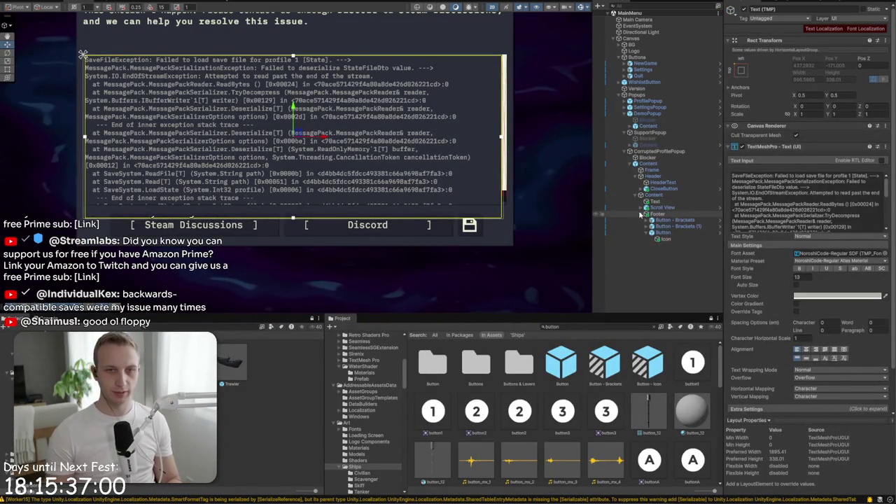
Duplicate the footer save button and move the copy under the stack trace Content
click(662, 232)
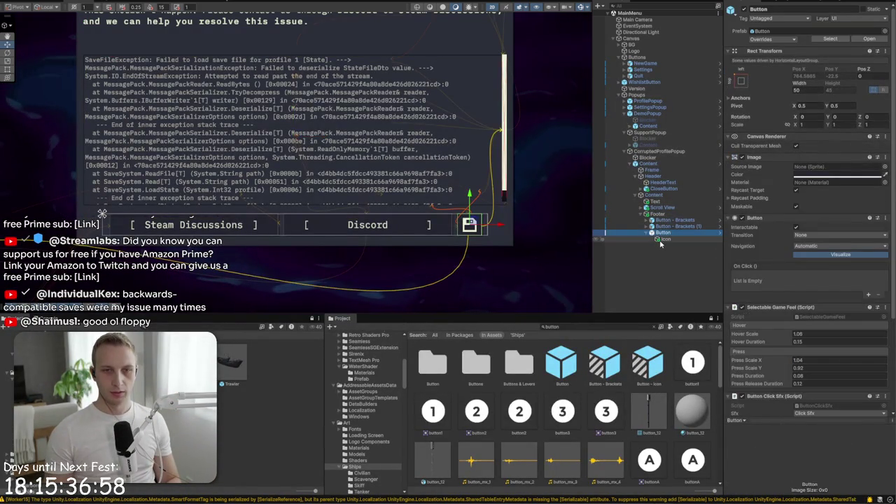
key(ctrl+d)
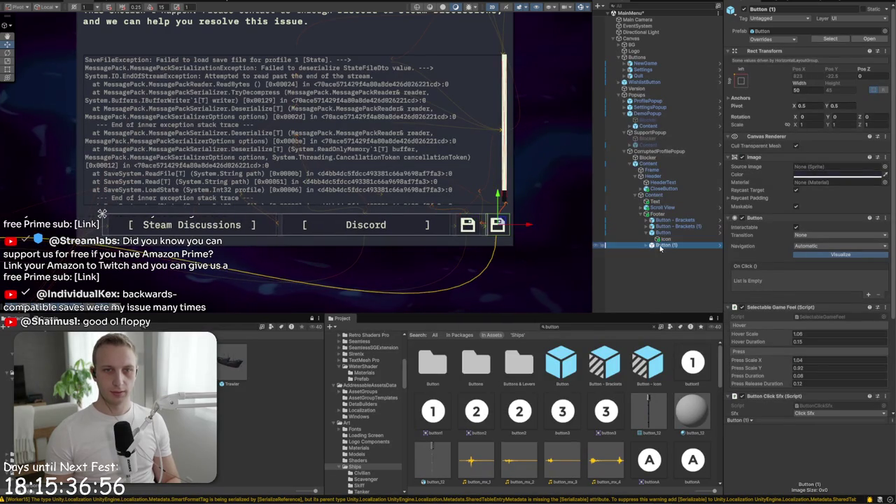
drag(673, 210, 674, 210)
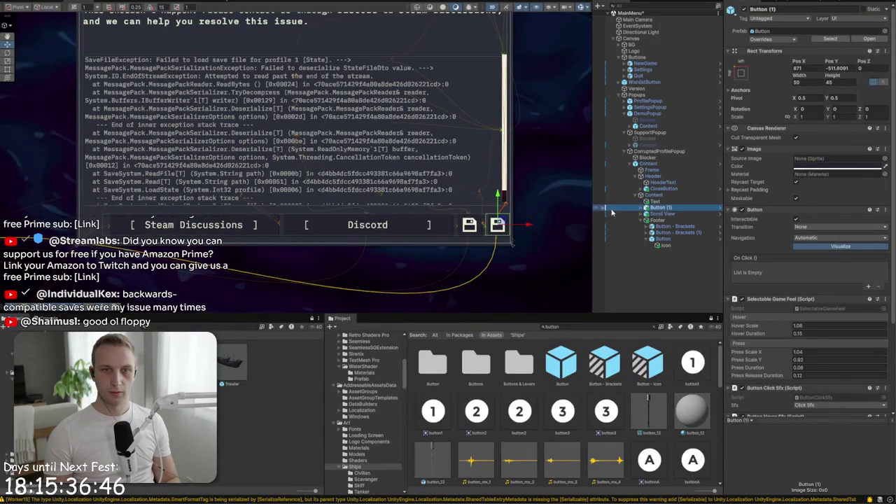
mouse_move(503, 222)
mouse_down()
mouse_move(486, 145)
mouse_move(488, 68)
mouse_move(488, 89)
mouse_up()
Rename the copy CopyStacktrace, size it 40×40, and place it at the frame's top-right
click(766, 10)
text(CopyStac)
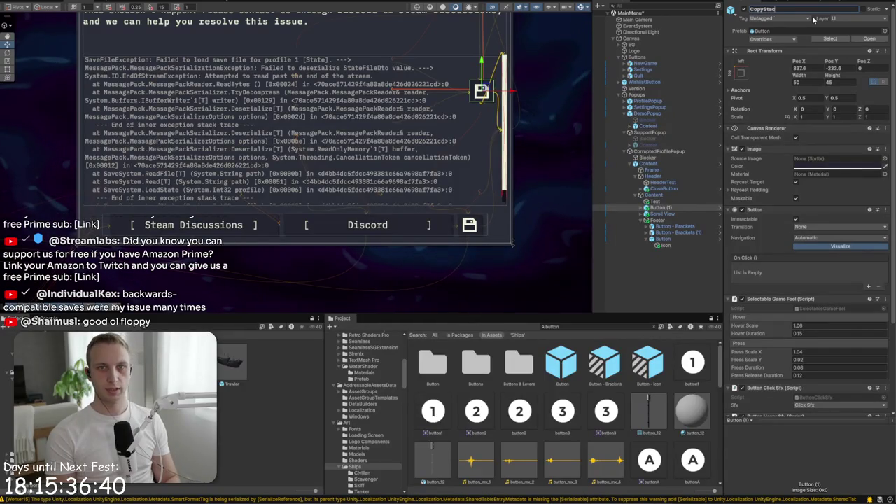
text(ktrace)
click(812, 81)
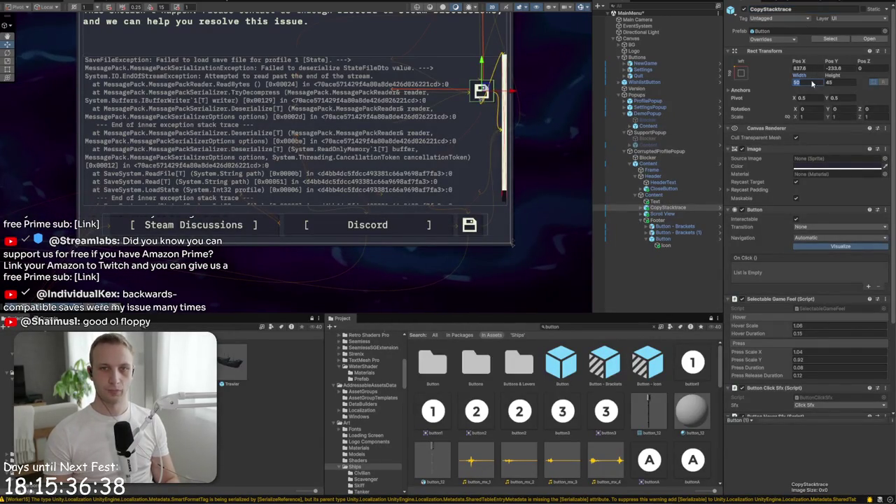
text(40)
key(Tab)
text(40)
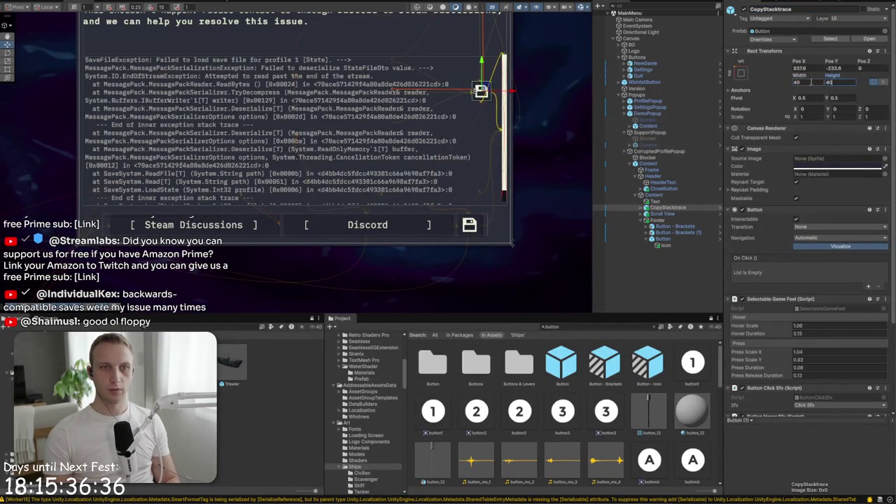
scroll(452, 38, up, 3)
scroll(318, 166, up, 2)
drag(386, 215, 405, 163)
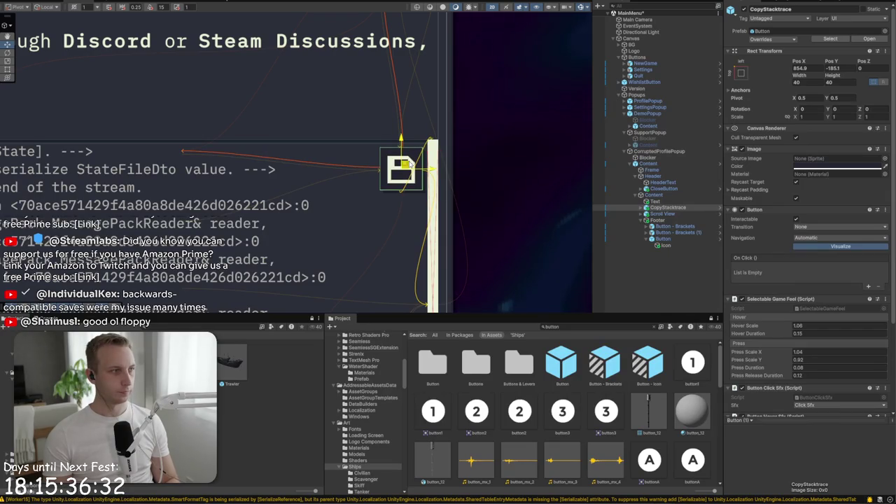
Open the sprite picker for the CopyStacktrace Icon's Source Image
click(645, 208)
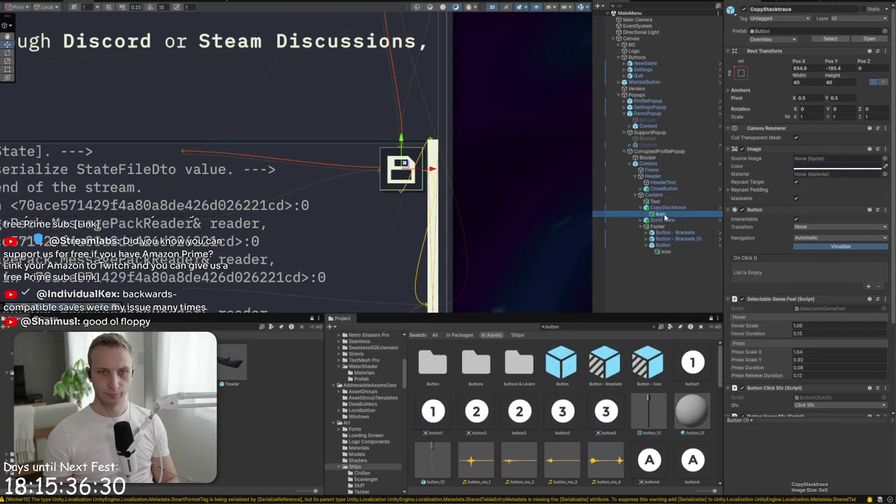
click(656, 216)
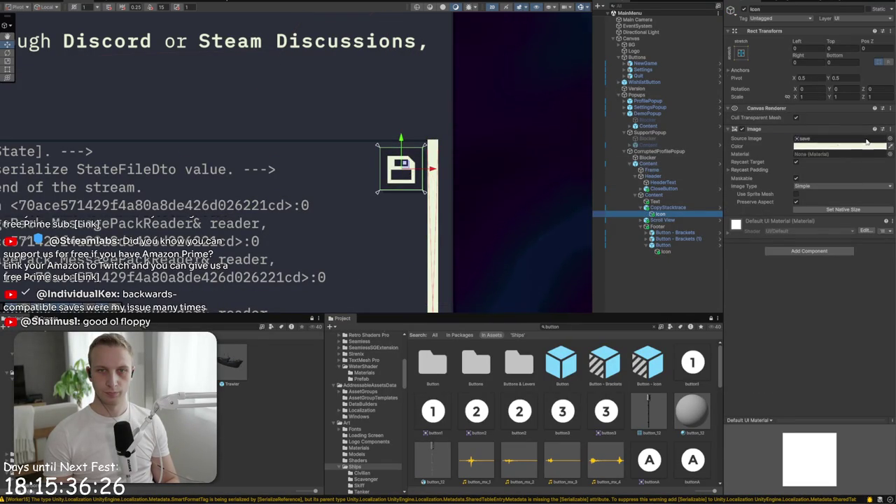
click(658, 164)
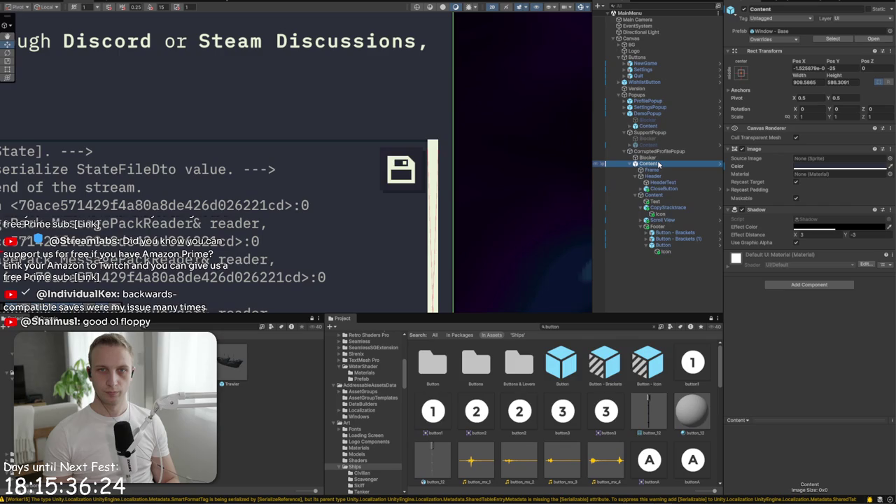
click(655, 208)
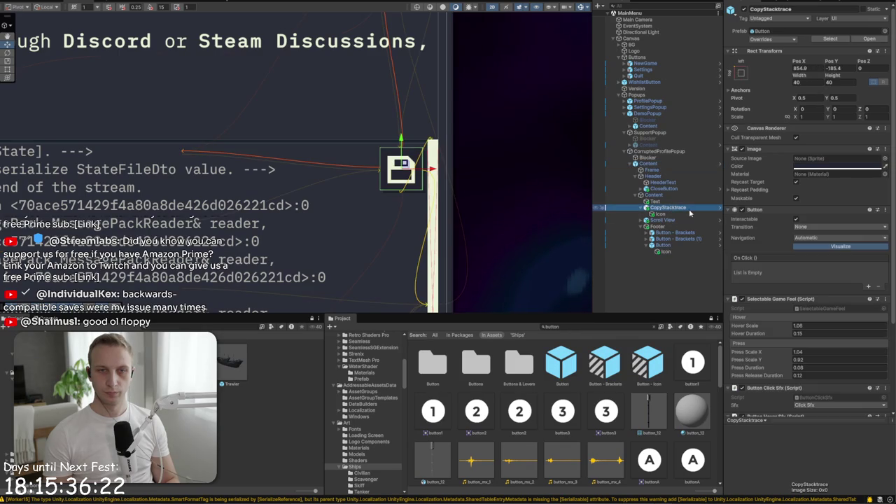
click(885, 158)
key(Escape)
key(Down)
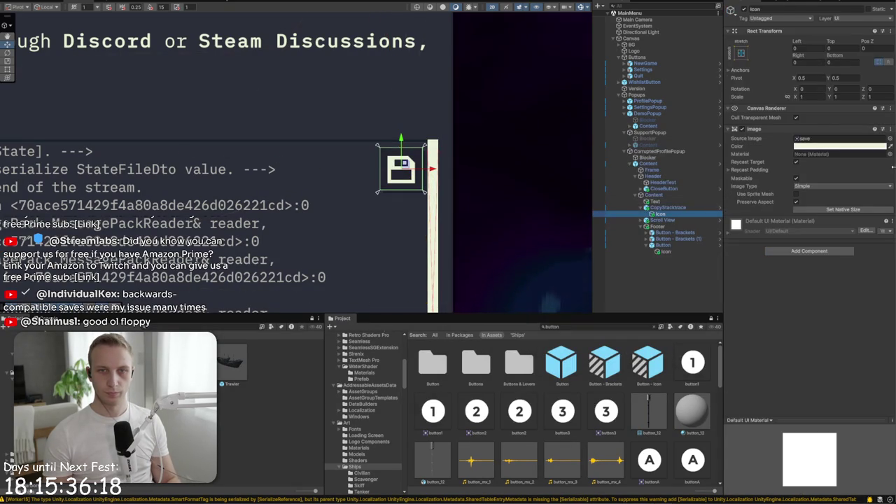
click(890, 139)
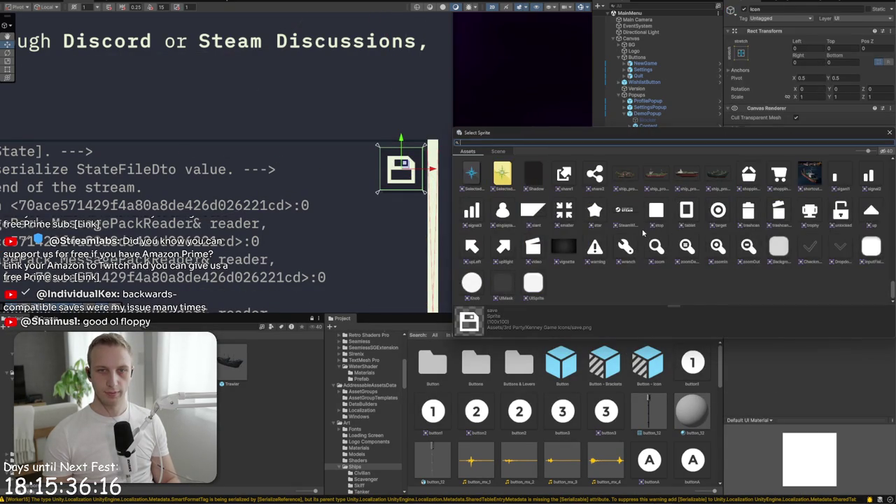